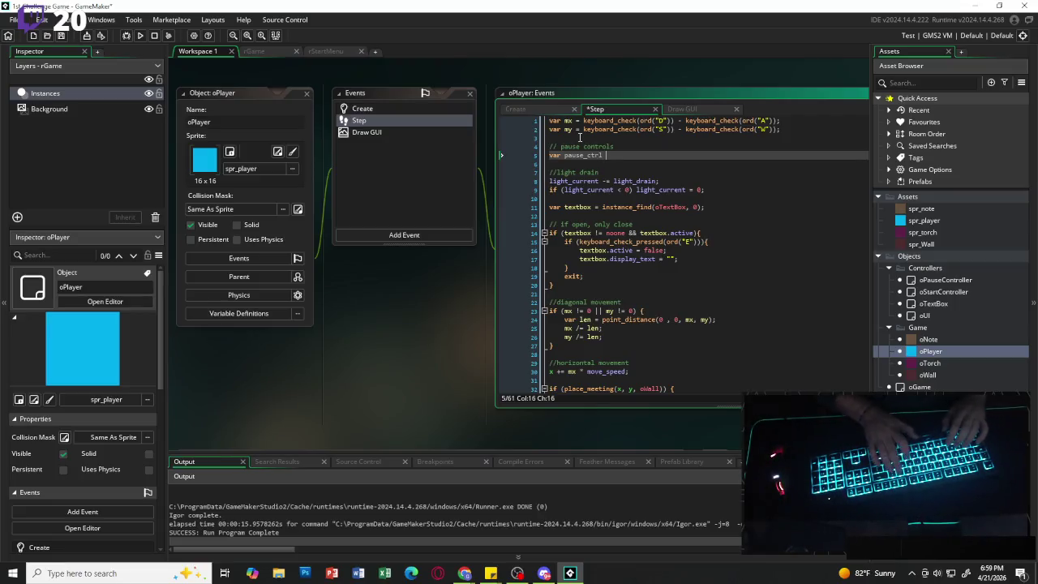
- In oPlayer's Step event, add 'var pause_ctrl = instance_find(oPauseController, 0);'
{"action": "type", "text": "= inst"}
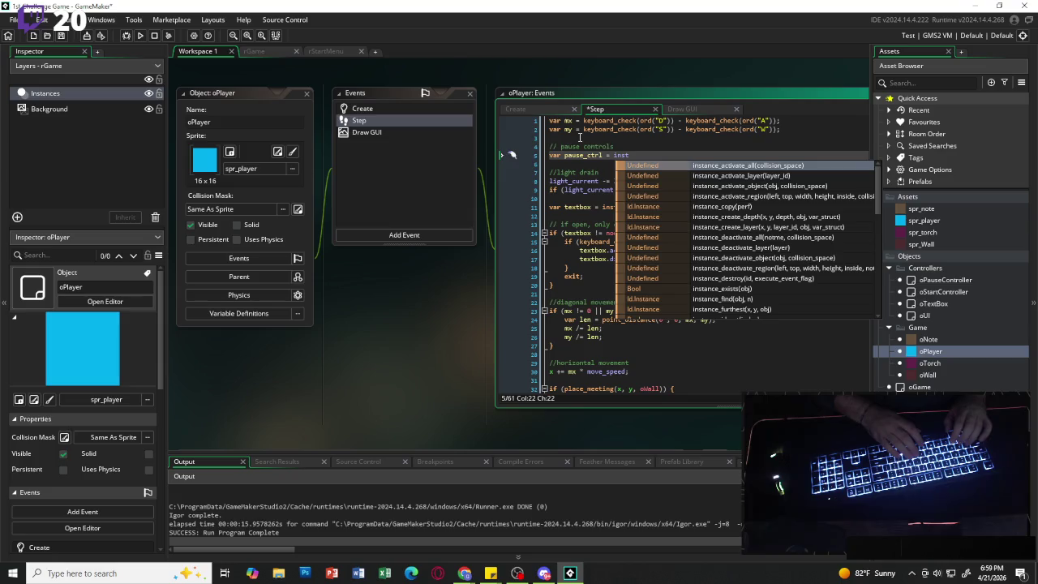
{"action": "type", "text": "ance"}
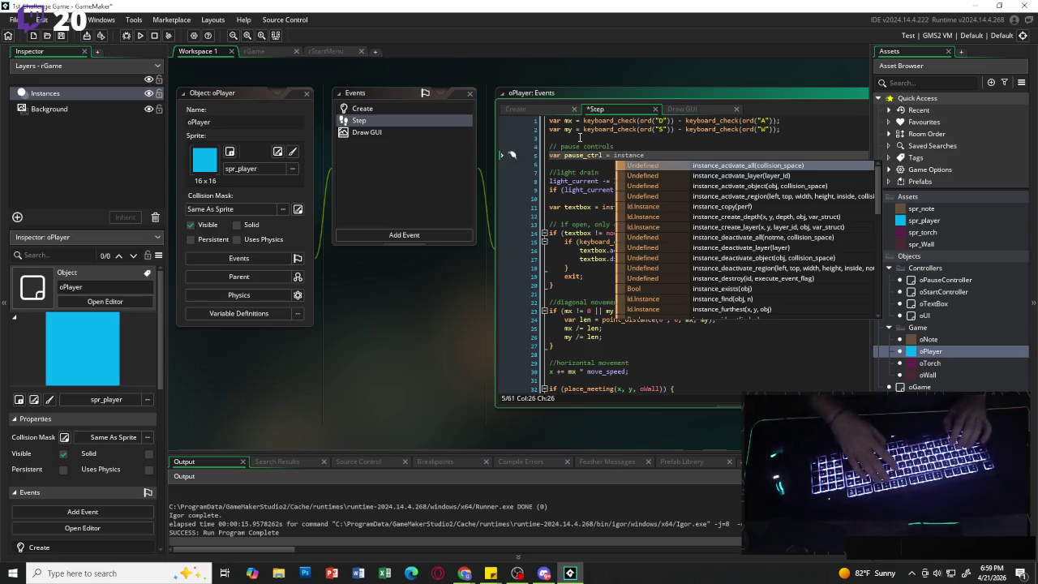
{"action": "type", "text": "_find"}
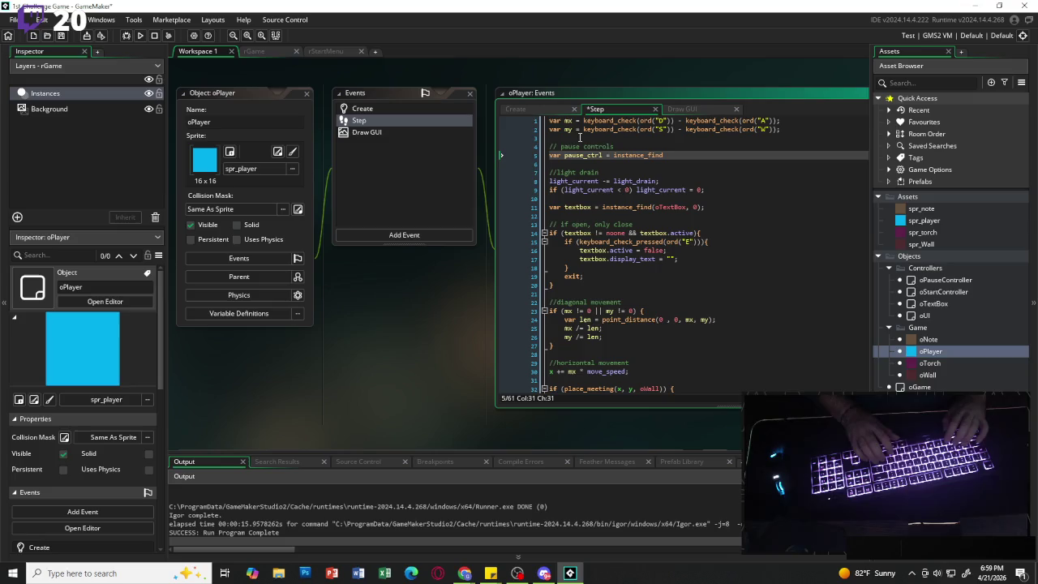
{"action": "type", "text": "("}
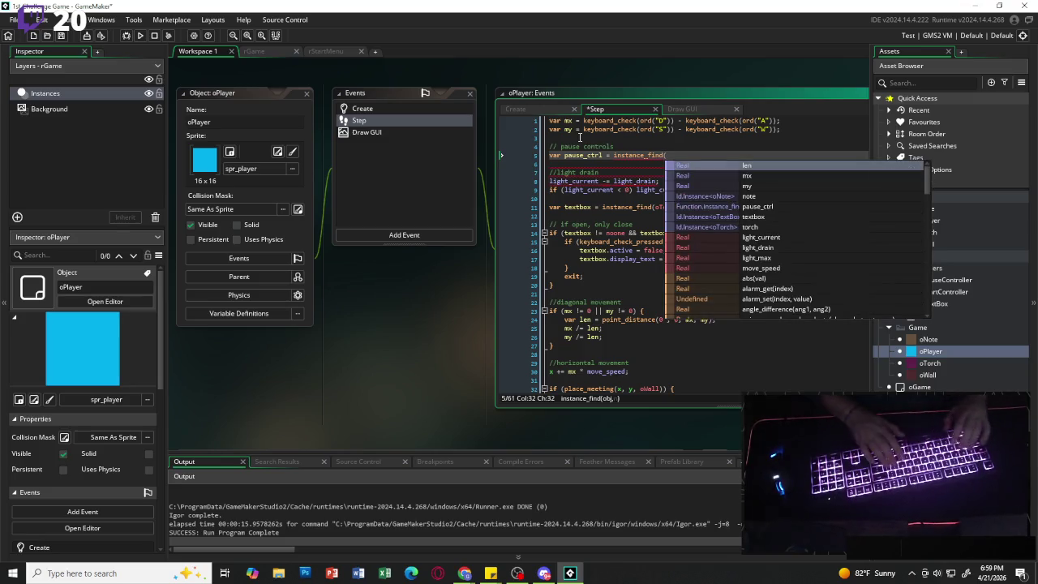
{"action": "type", "text": "o"}
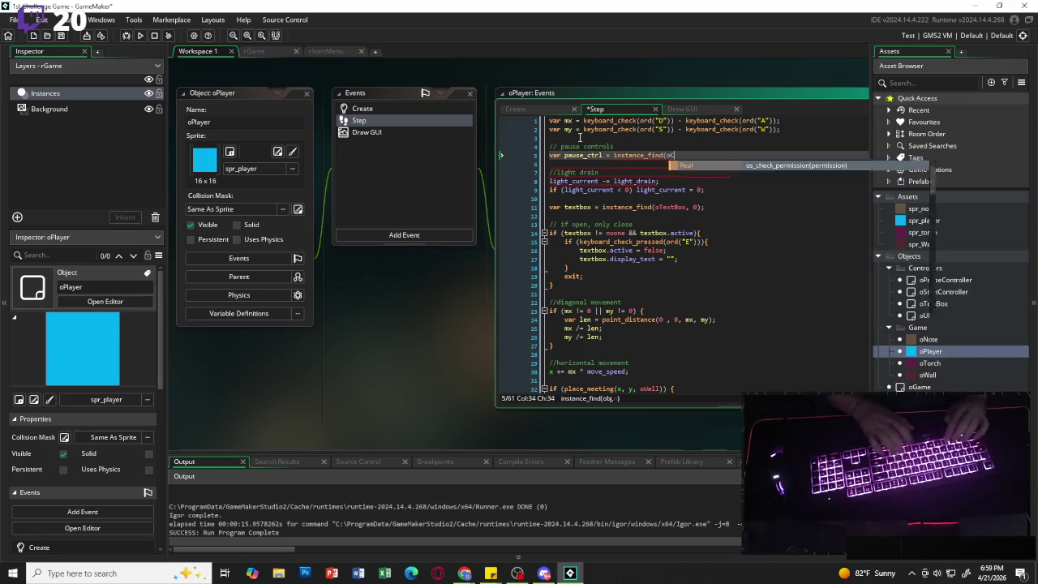
{"action": "type", "text": "P"}
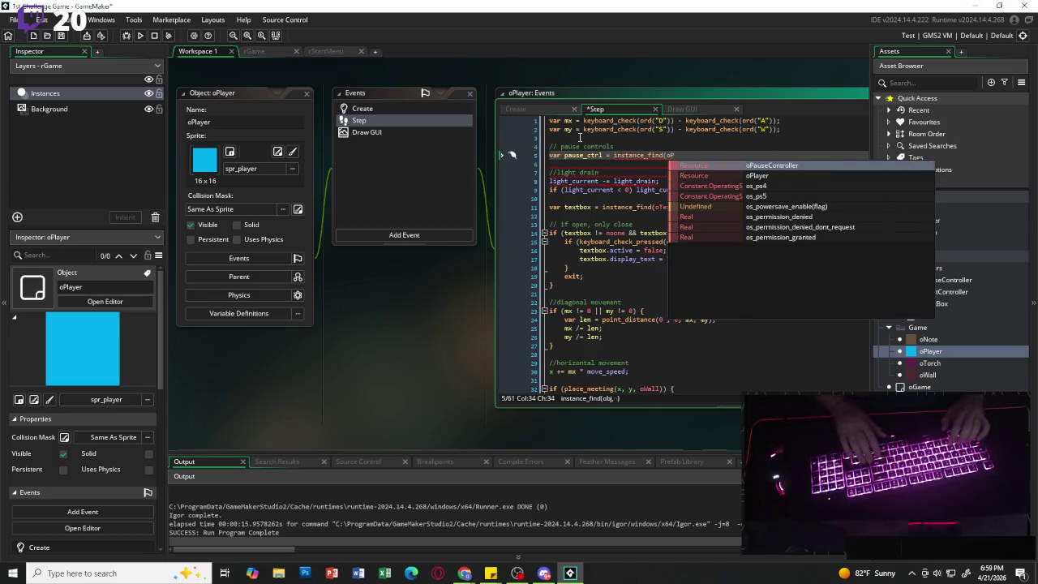
{"action": "key", "text": "Return"}
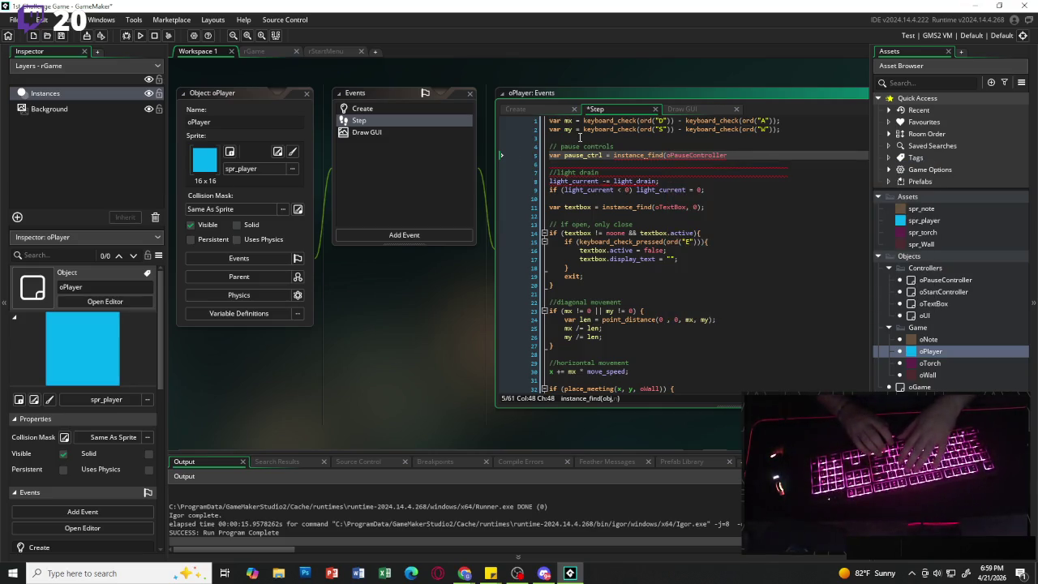
{"action": "type", "text": ", 0);"}
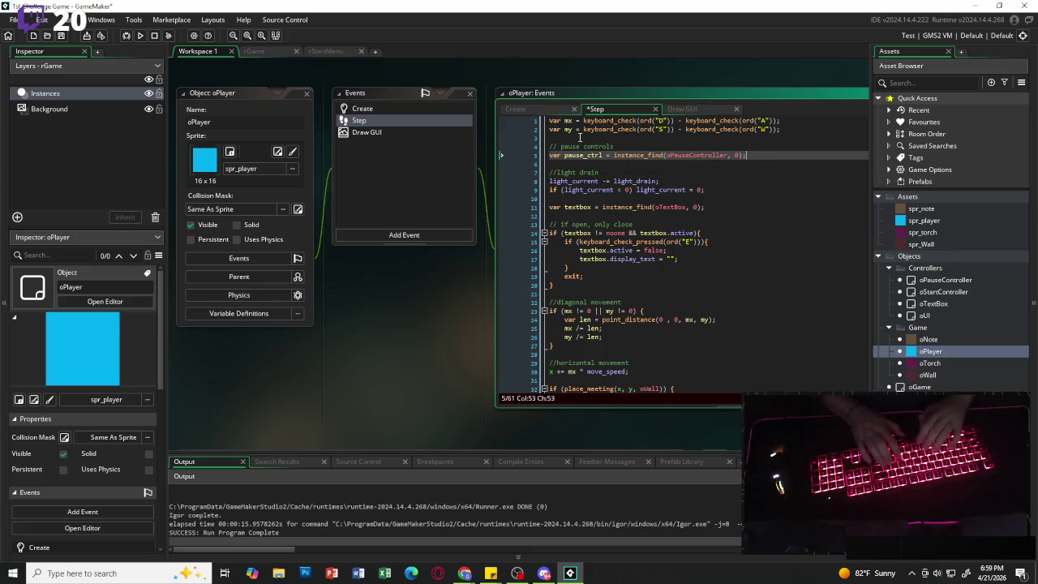
{"action": "key", "text": "Return"}
- Add 'if (pause_ctrl != noone && pause_ctrl.paused) exit;' on the next line
{"action": "type", "text": "if "}
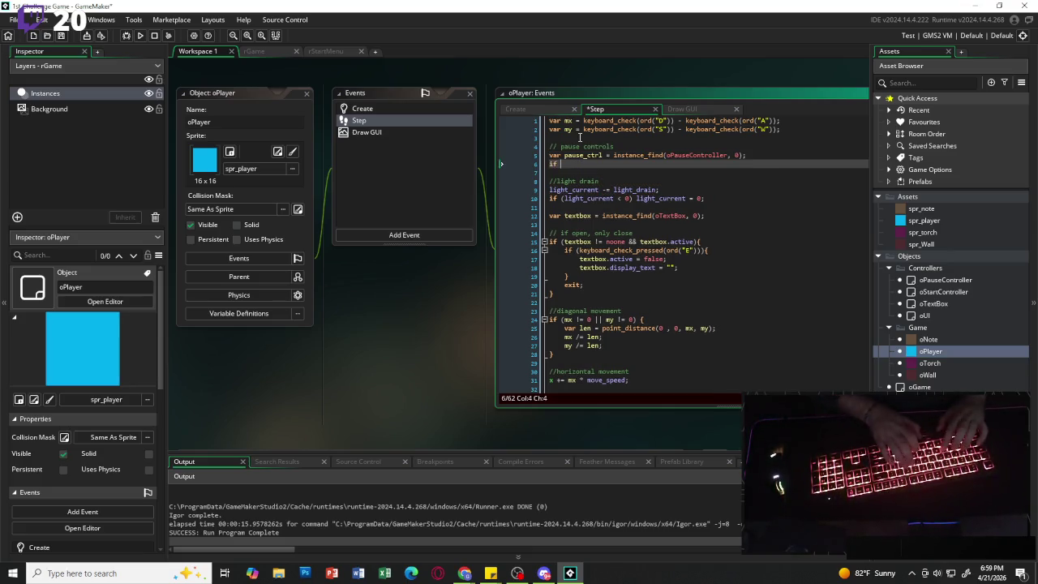
{"action": "type", "text": "(paus"}
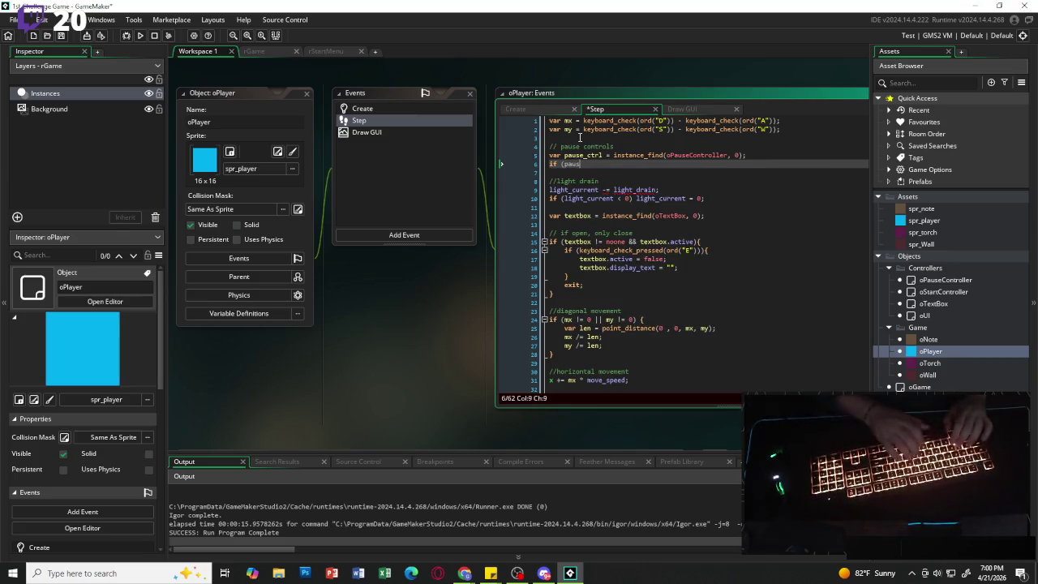
{"action": "type", "text": "e_ctrl"}
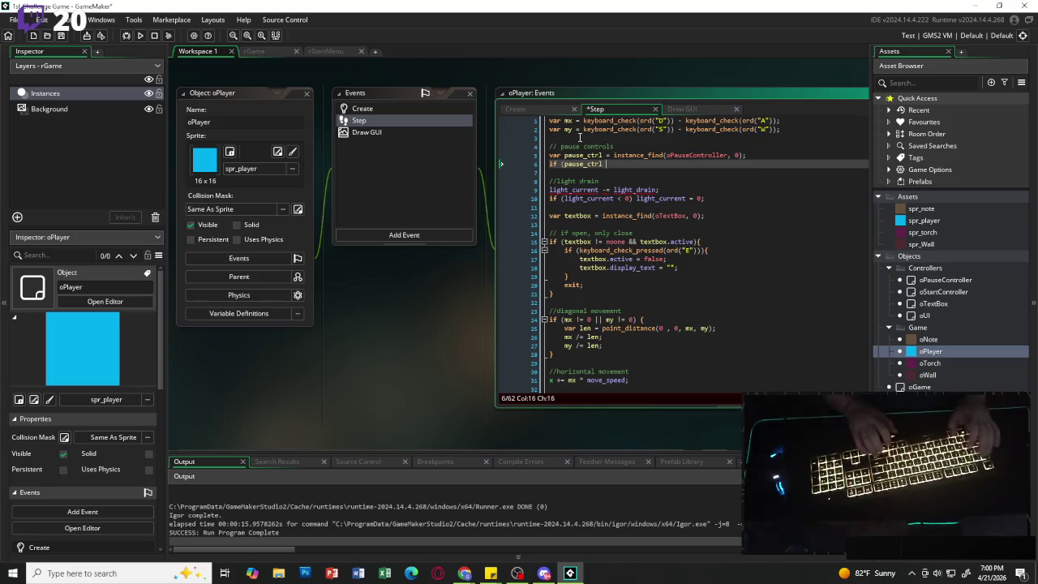
{"action": "type", "text": " != noone "}
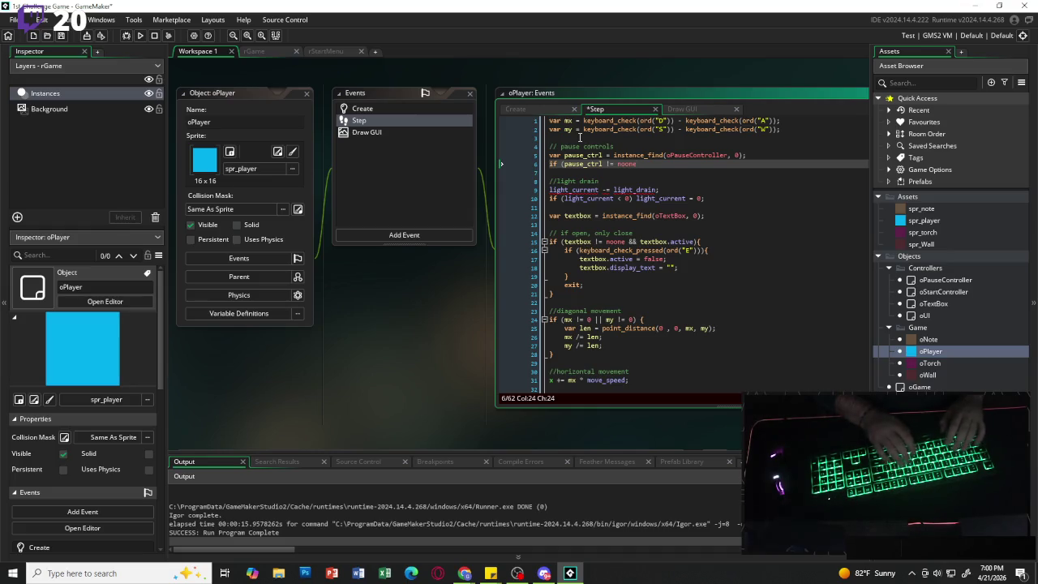
{"action": "type", "text": "&& "}
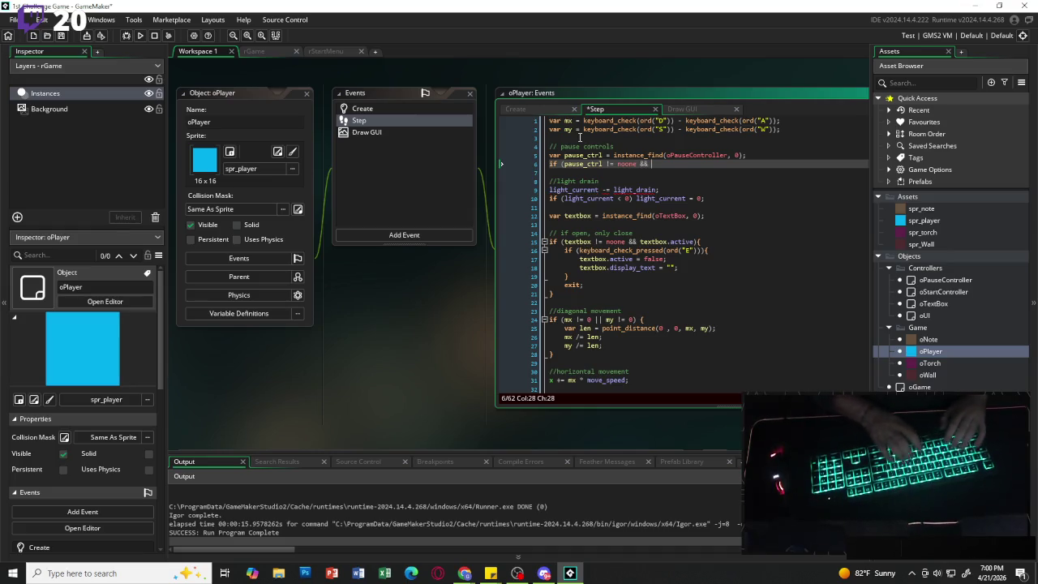
{"action": "type", "text": "pause_"}
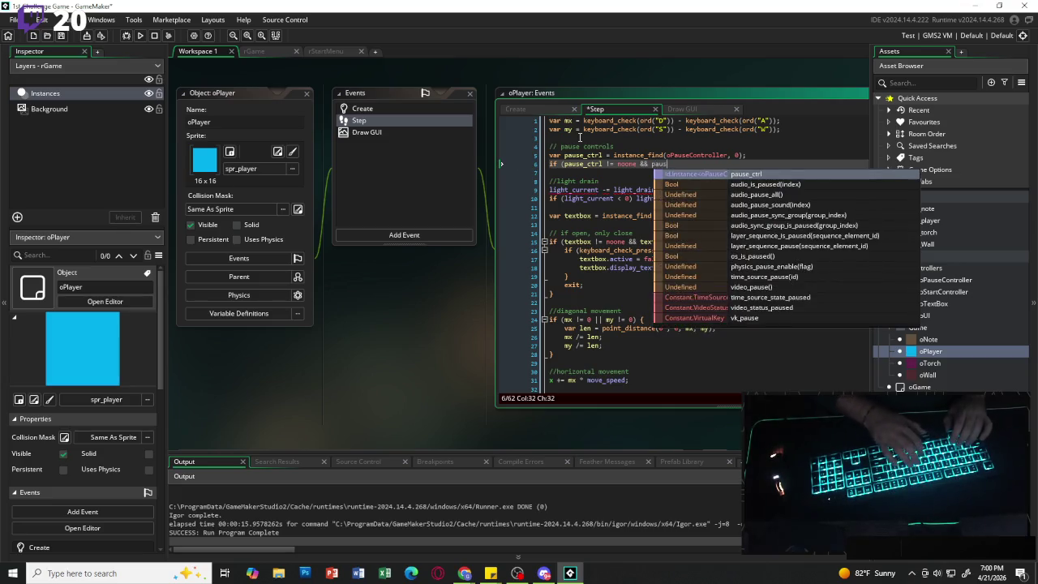
{"action": "key", "text": "Return"}
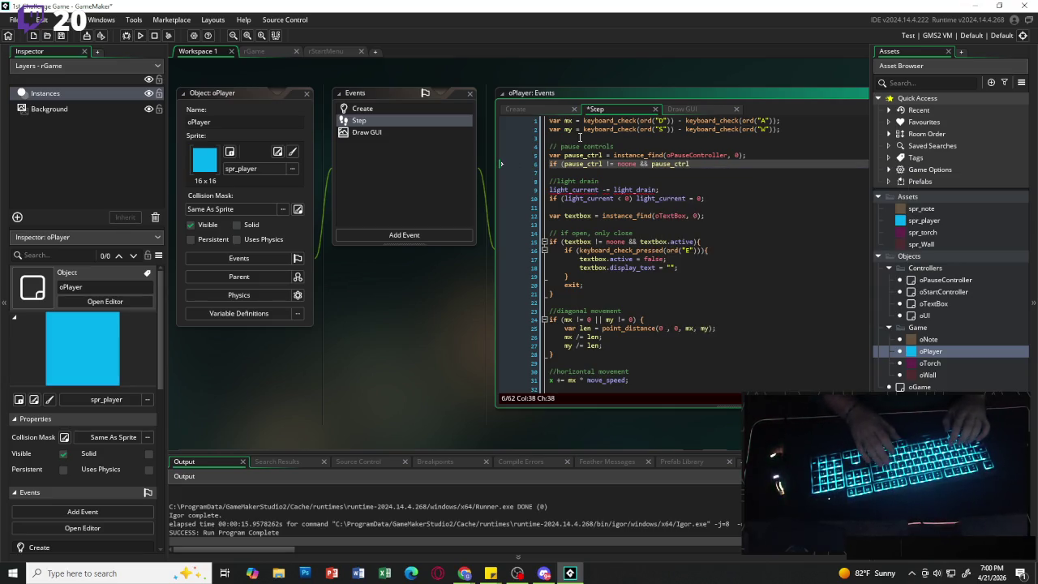
{"action": "type", "text": ".paused"}
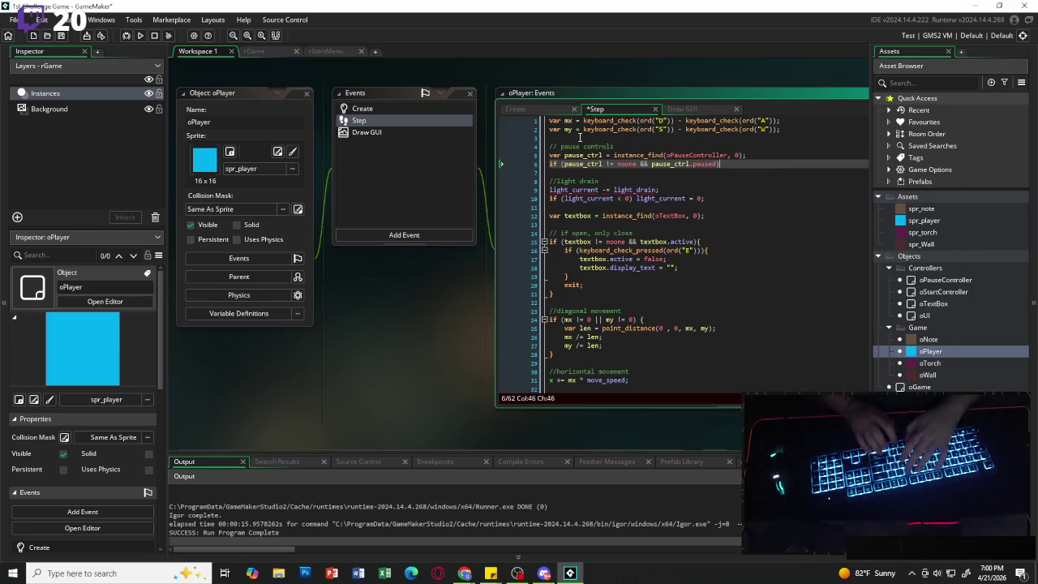
{"action": "type", "text": ") exit;"}
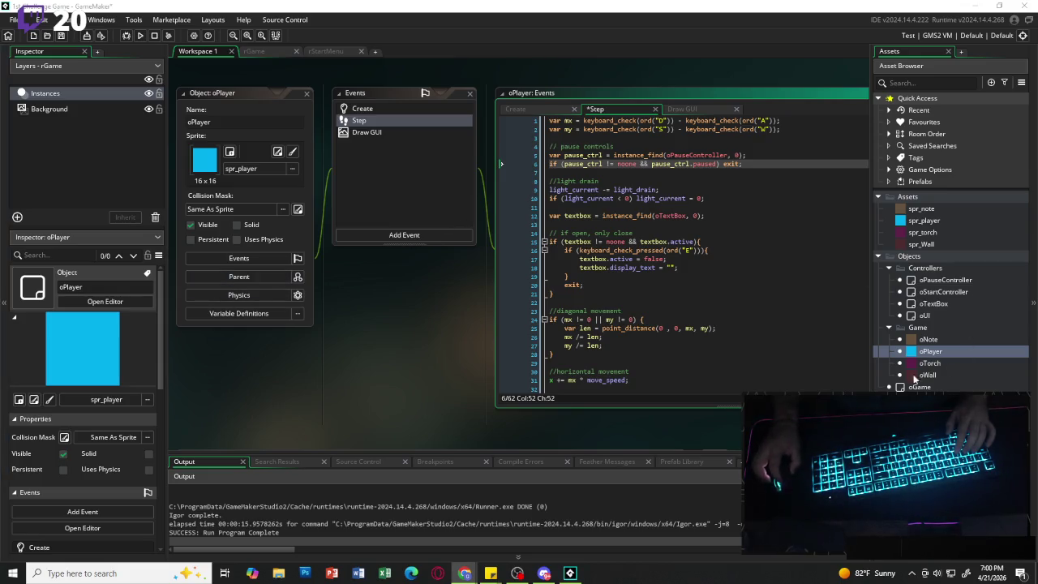
- Add 'if (paused) pause_index = 0;' under oPauseController's Step toggle line and run the game
{"action": "double_click", "coordinate": [934, 280]}
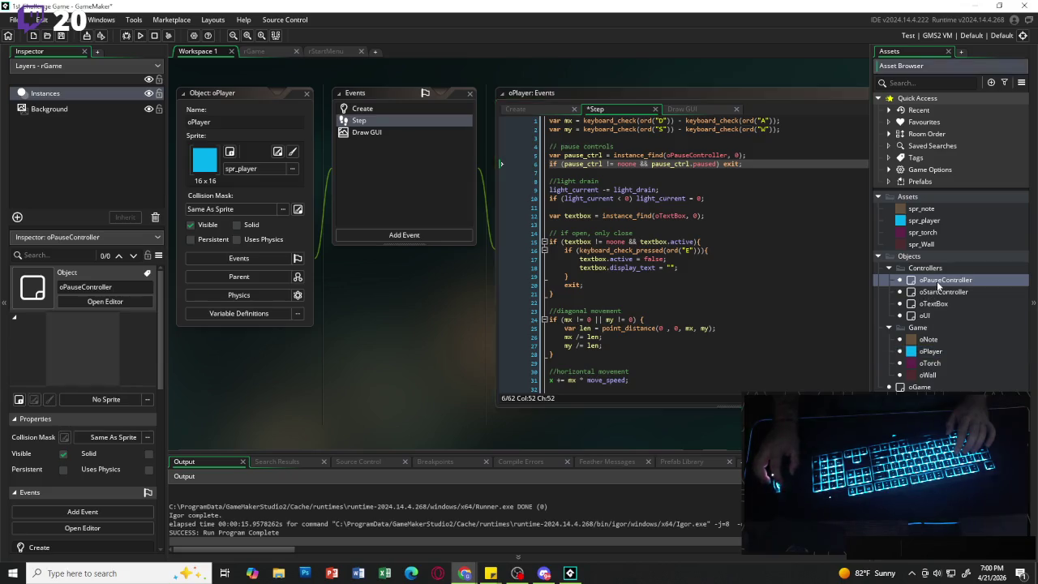
{"action": "left_click", "coordinate": [592, 109]}
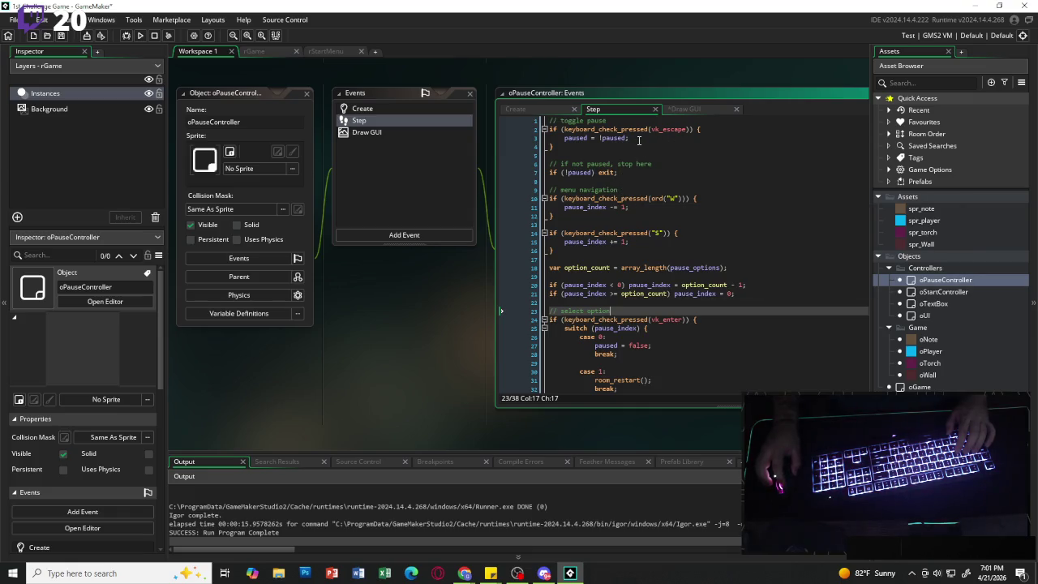
{"action": "left_click", "coordinate": [639, 139]}
{"action": "key", "text": "Return"}
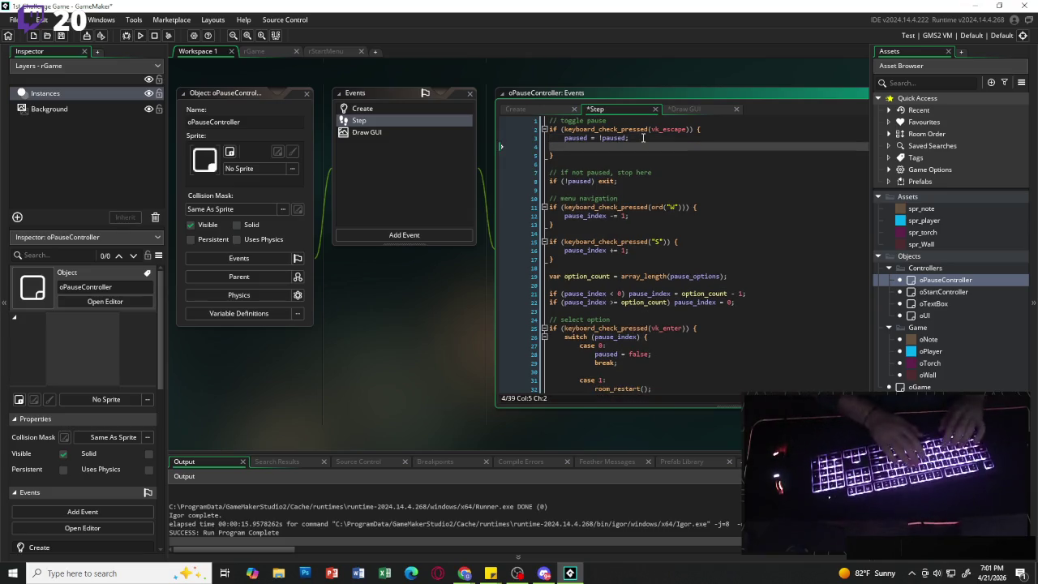
{"action": "type", "text": "if ("}
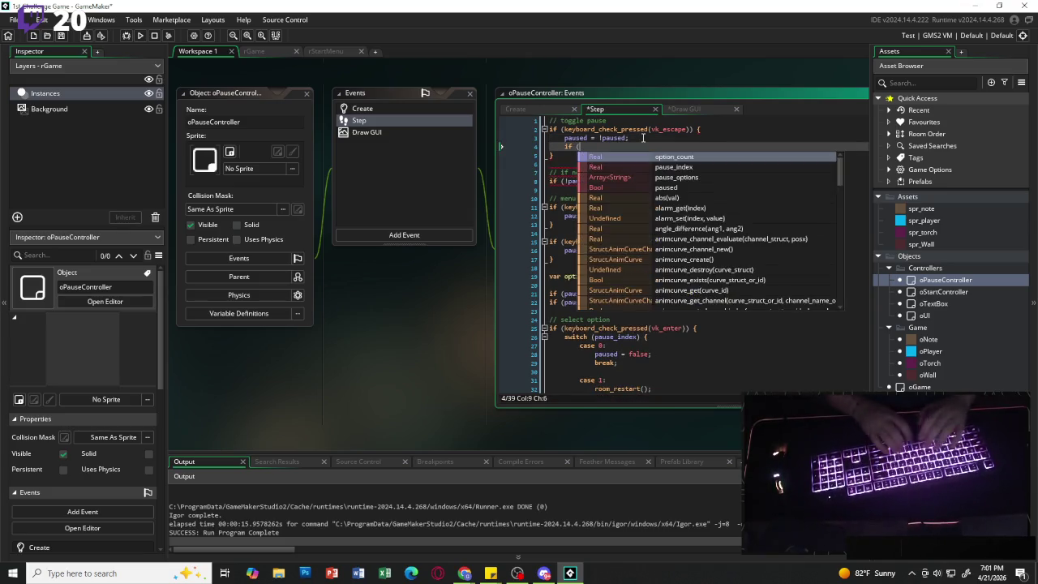
{"action": "type", "text": "paused)"}
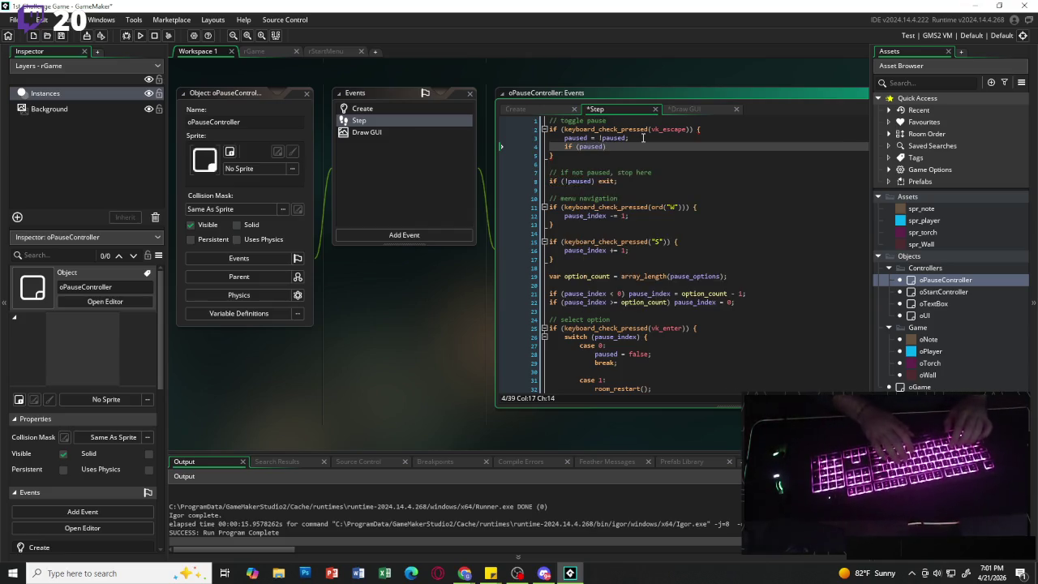
{"action": "type", "text": " pause_index"}
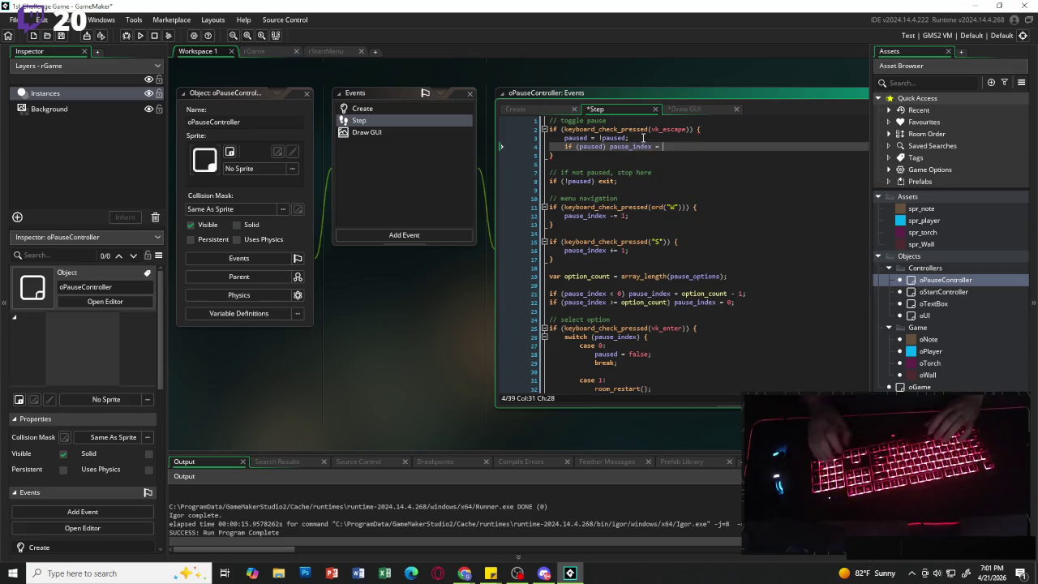
{"action": "type", "text": " = 0"}
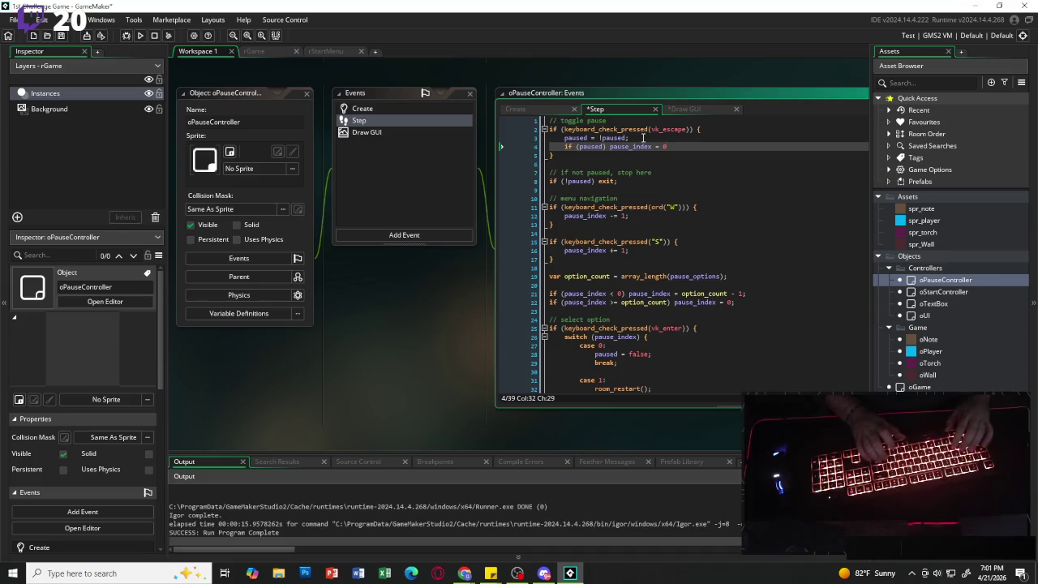
{"action": "type", "text": ";"}
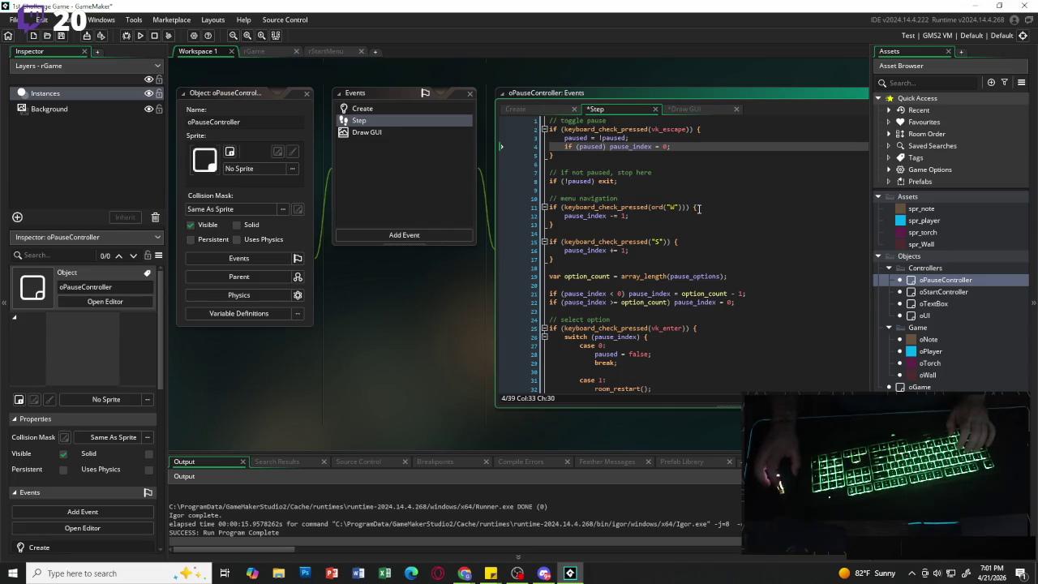
{"action": "left_click", "coordinate": [141, 37]}
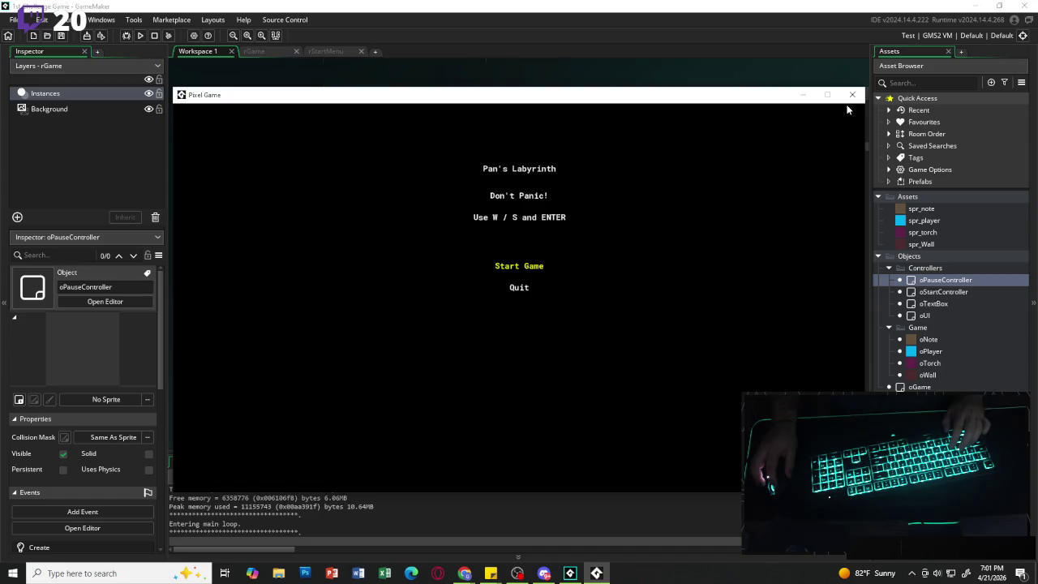
- Close the game and place an oPauseController instance in the rGame room
{"action": "left_click", "coordinate": [851, 95]}
{"action": "left_click", "coordinate": [256, 50]}
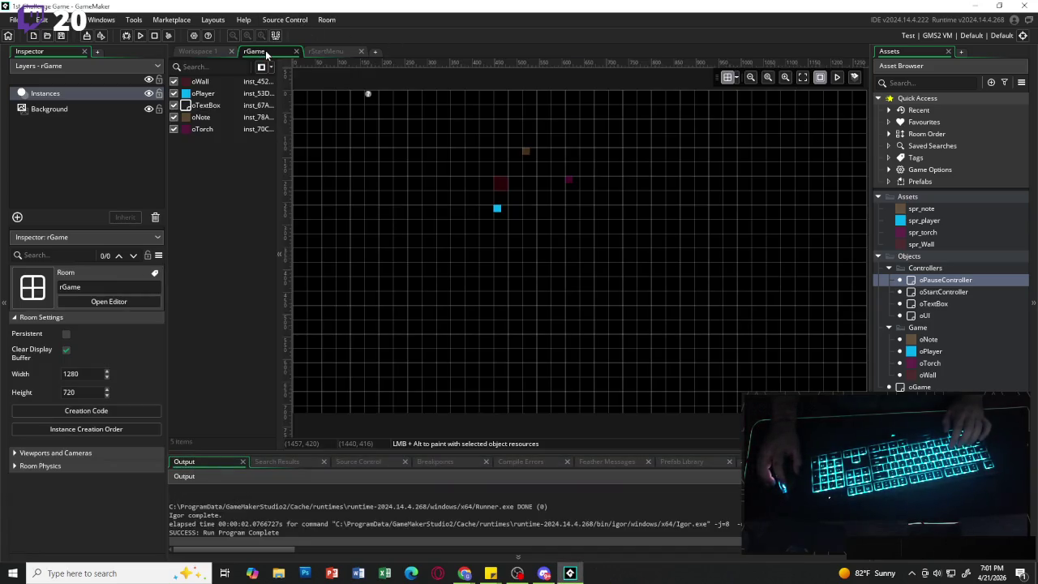
{"action": "mouse_move", "coordinate": [947, 283]}
{"action": "left_mouse_down"}
{"action": "mouse_move", "coordinate": [394, 128]}
{"action": "mouse_move", "coordinate": [382, 95]}
{"action": "left_mouse_up"}
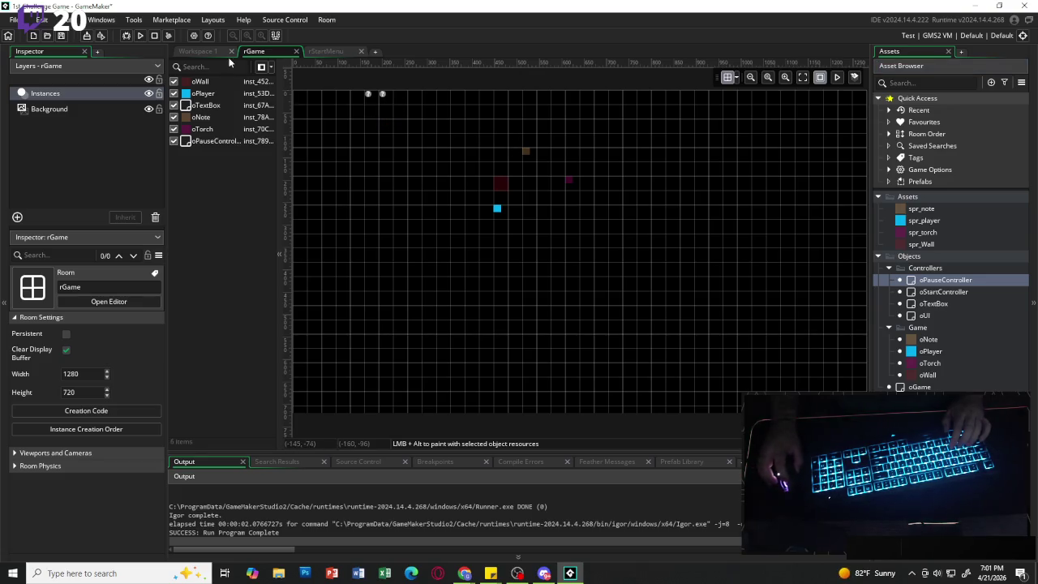
- Run the game, start it, move the player, pause with Escape, and abort the crash
{"action": "left_click", "coordinate": [139, 36]}
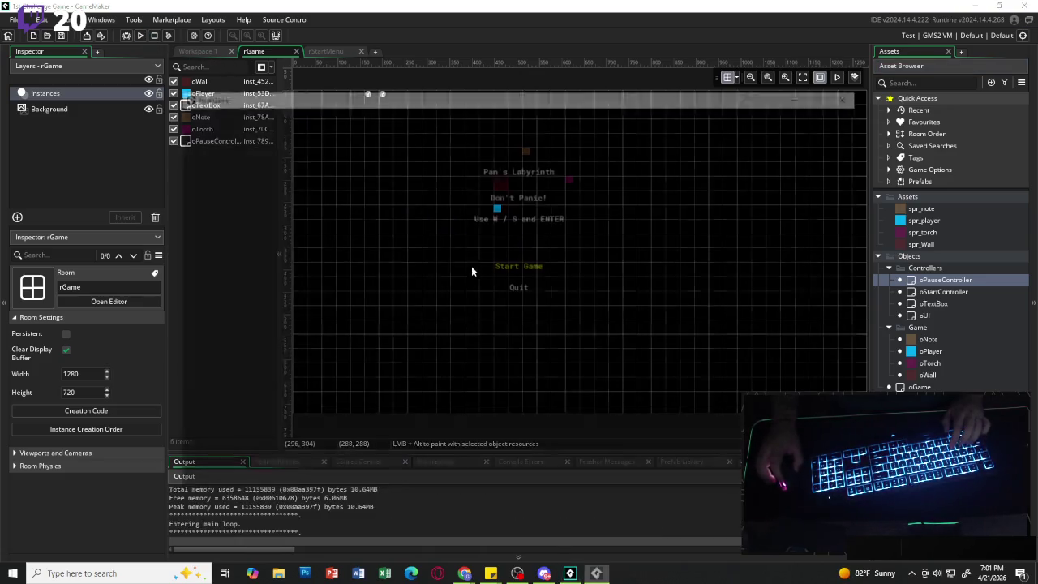
{"action": "key", "text": "w"}
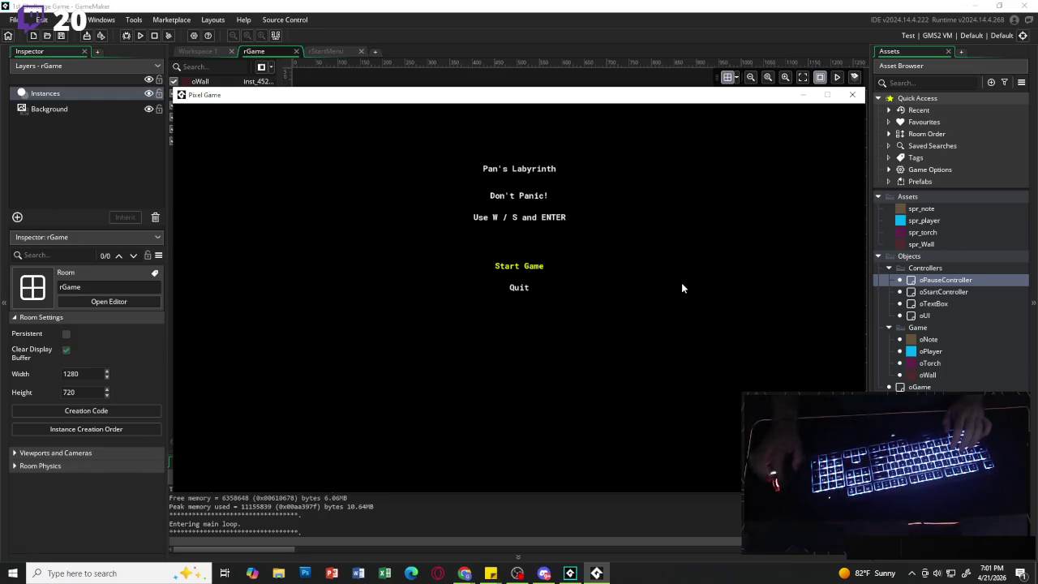
{"action": "key", "text": "Return"}
{"action": "key", "text": "d"}
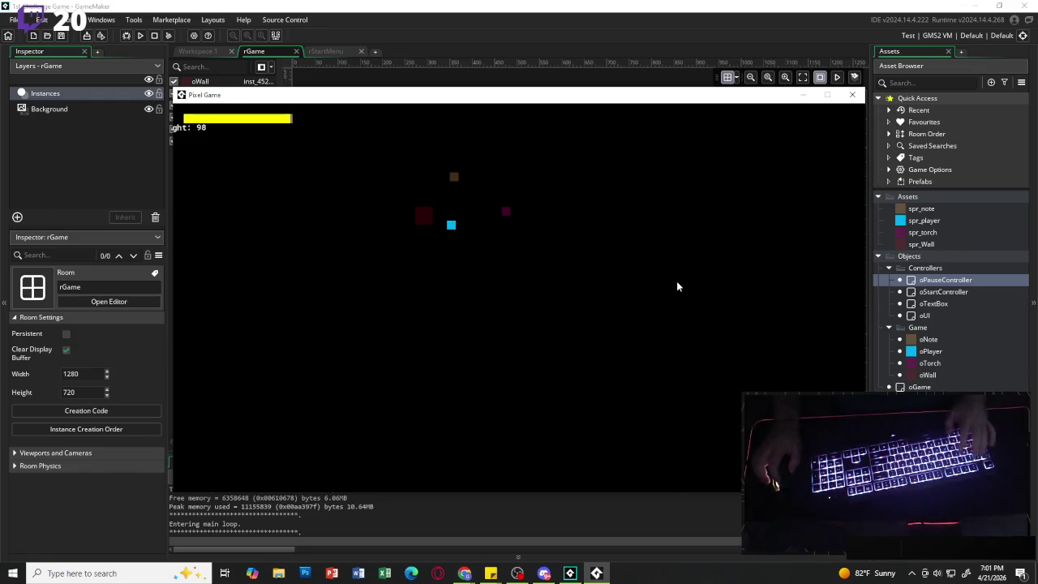
{"action": "key", "text": "Escape"}
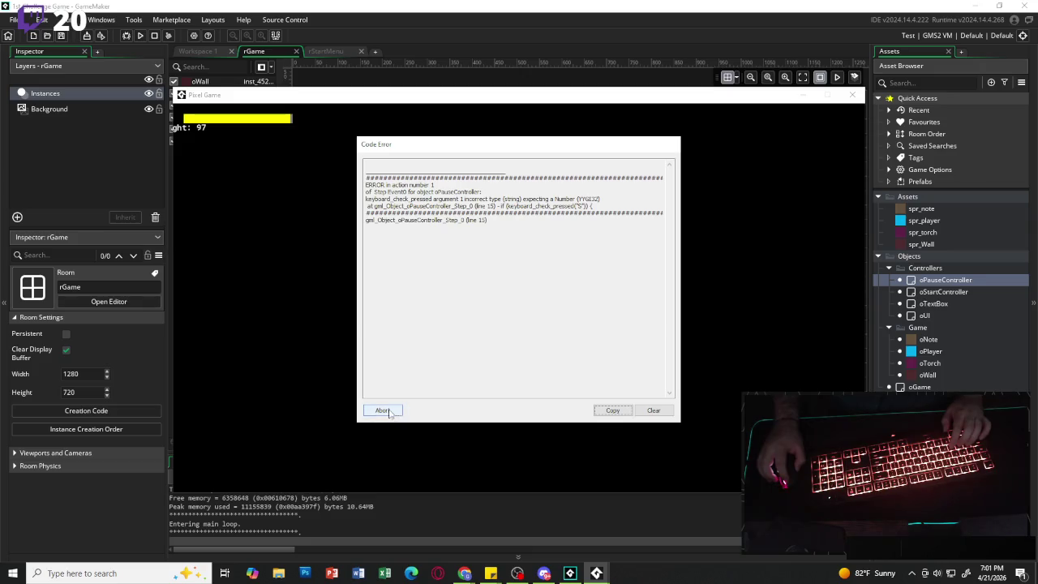
{"action": "left_click", "coordinate": [383, 410]}
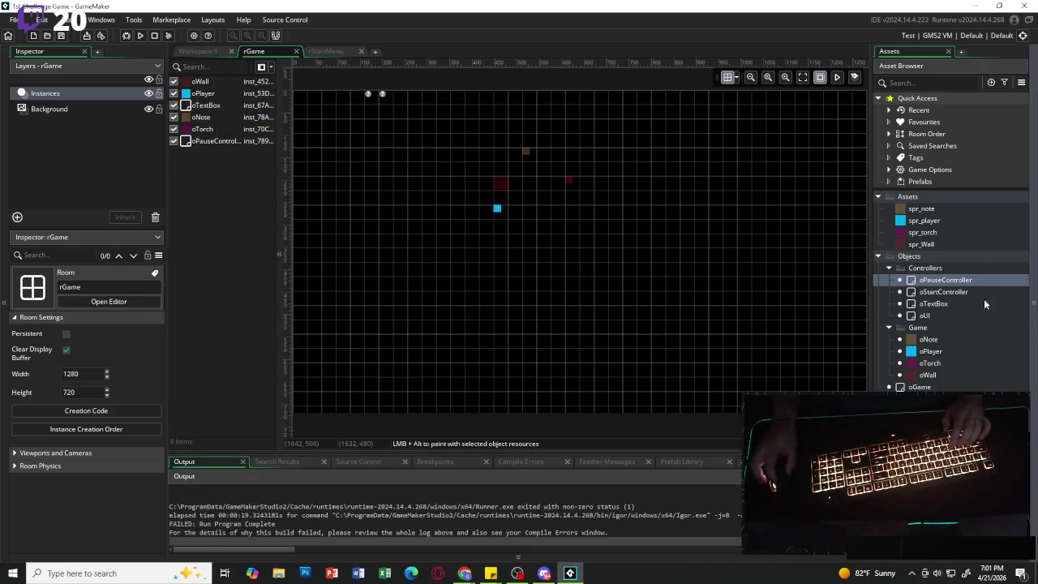
- Wrap "S" in ord() on line 15 of oPauseController's Step event
{"action": "double_click", "coordinate": [949, 281]}
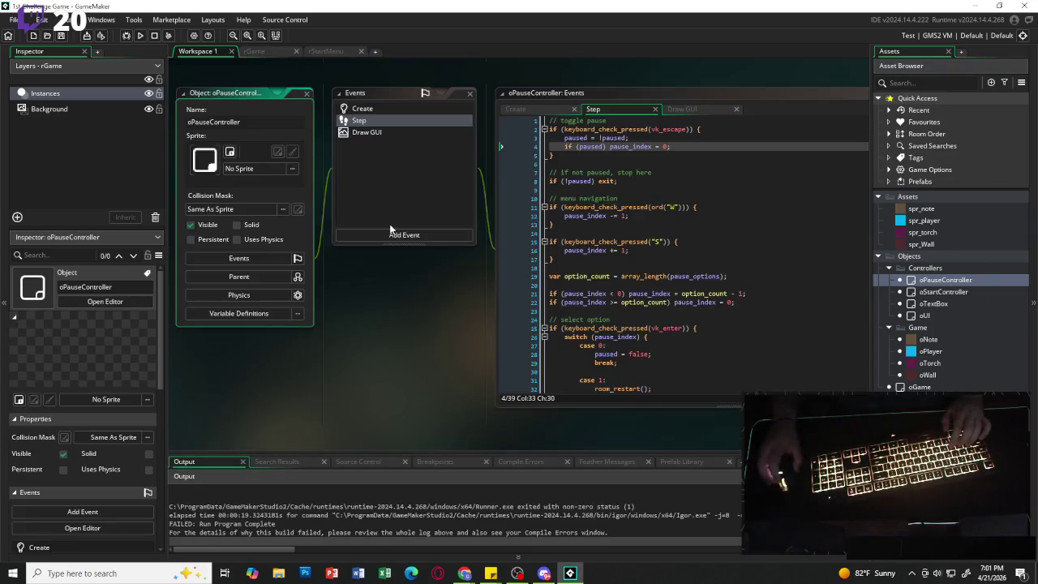
{"action": "left_click", "coordinate": [684, 109]}
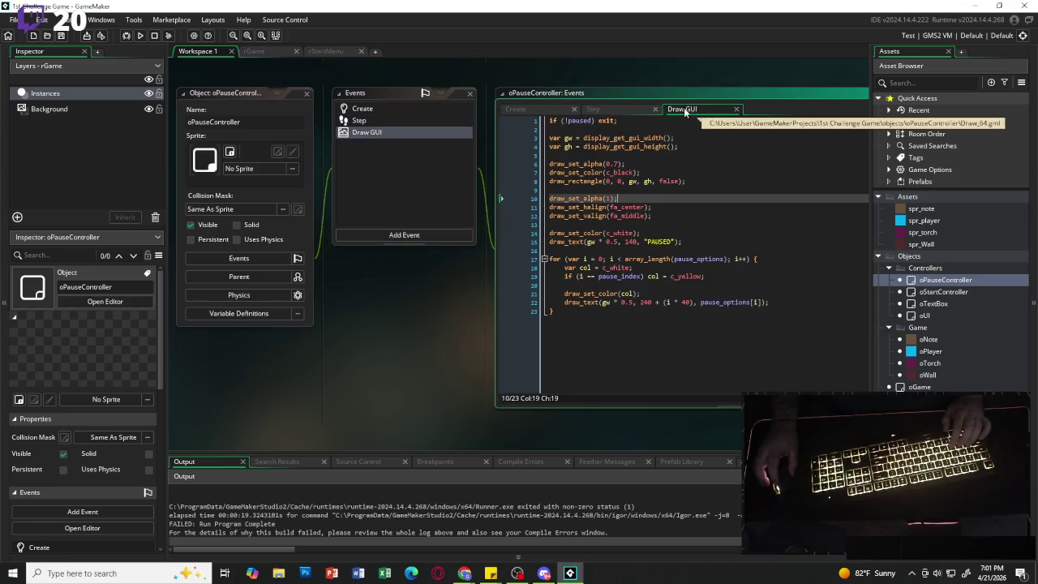
{"action": "left_click", "coordinate": [613, 107]}
{"action": "scroll", "coordinate": [700, 254], "scroll_direction": "down", "scroll_amount": 3}
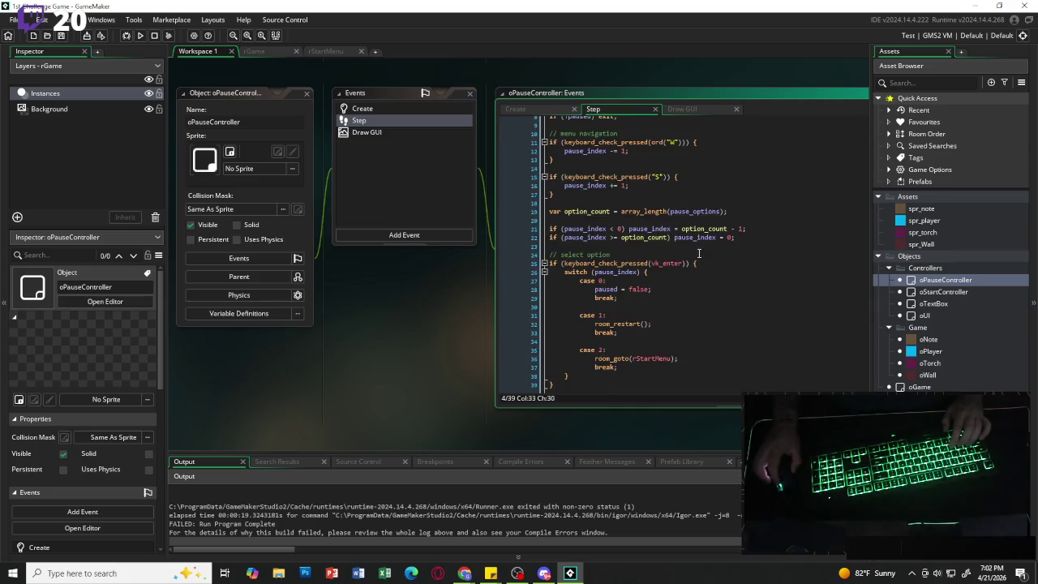
{"action": "left_click", "coordinate": [654, 176]}
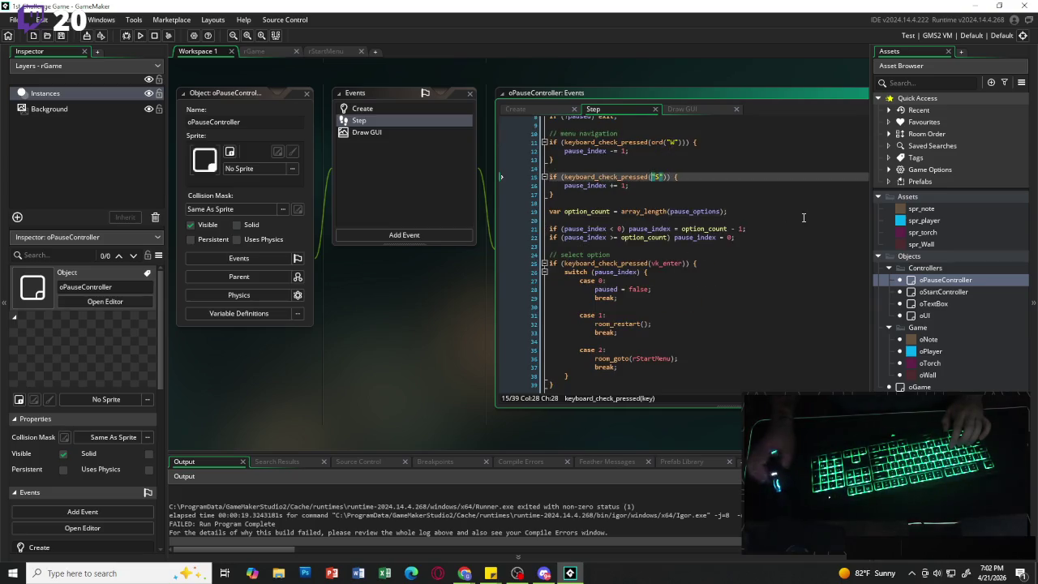
{"action": "type", "text": "ord("}
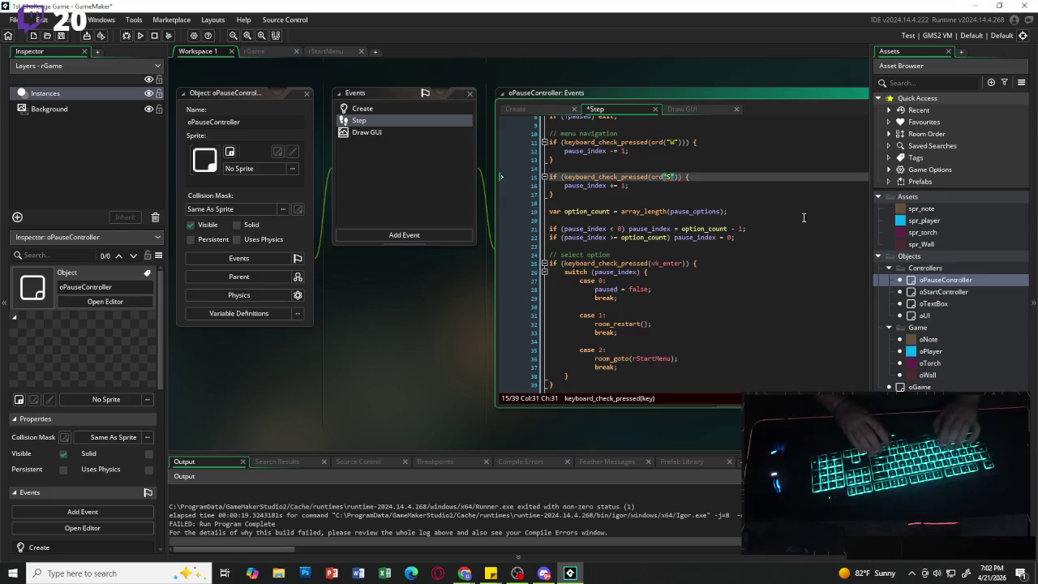
{"action": "key", "text": "Right"}
{"action": "key", "text": "Right"}
{"action": "key", "text": "Right"}
{"action": "type", "text": ")"}
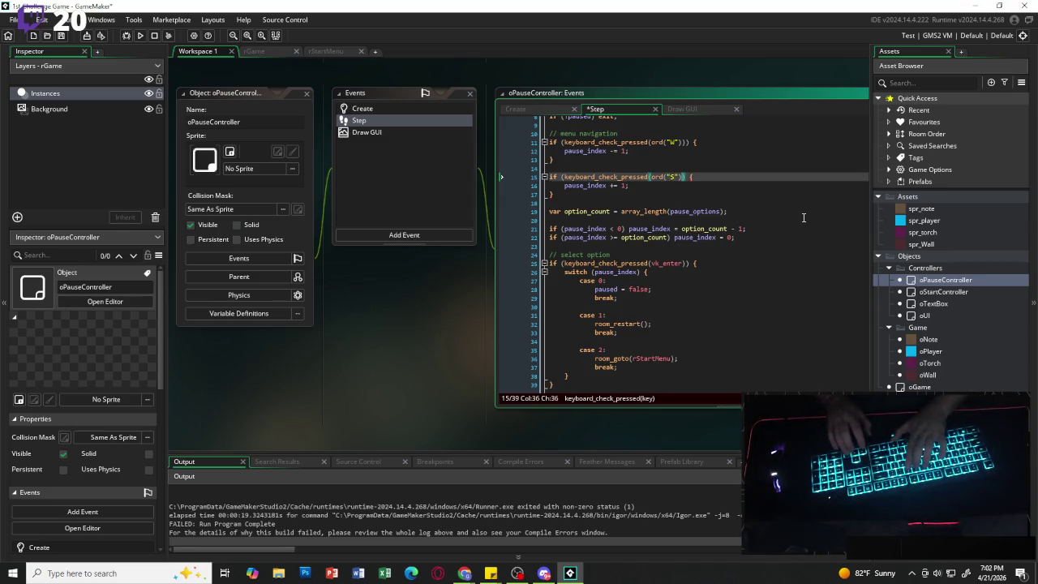
{"action": "left_click", "coordinate": [760, 169]}
- Save and run the game, pause and resume with Escape, then close it and switch to itch.io
{"action": "key", "text": "F5"}
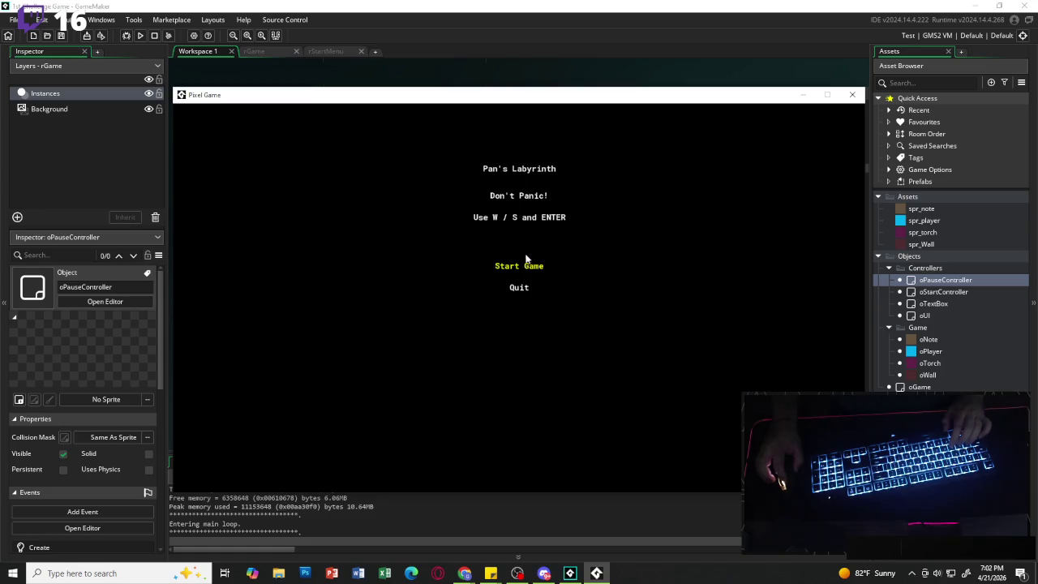
{"action": "key", "text": "Return"}
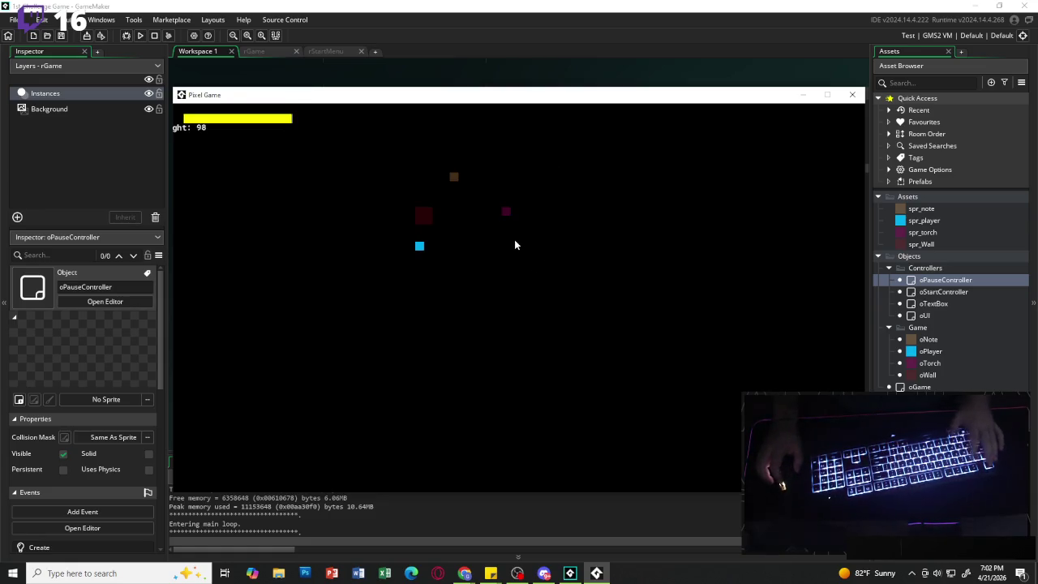
{"action": "key", "text": "Escape"}
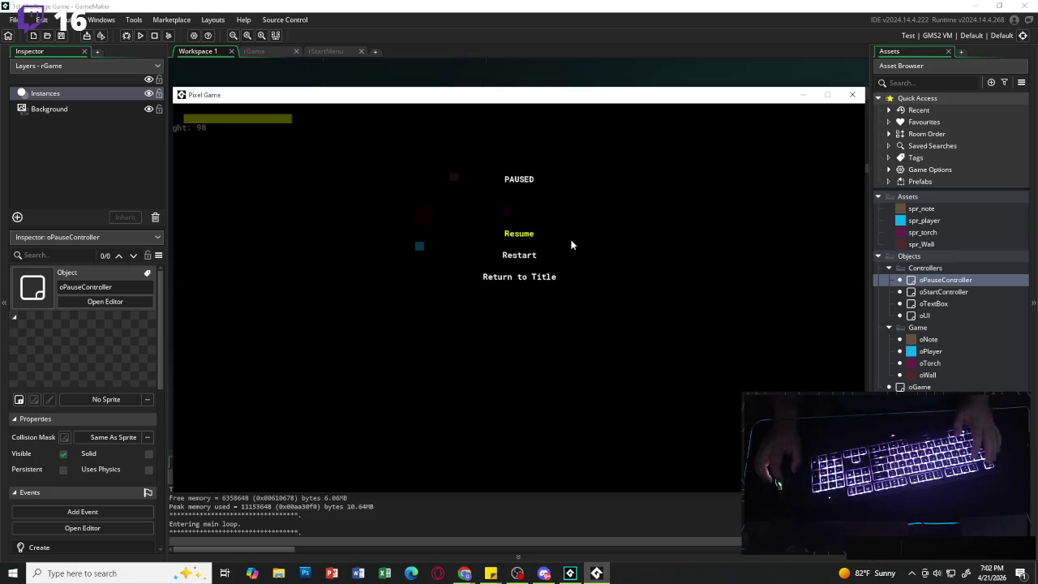
{"action": "key", "text": "Escape"}
{"action": "key", "text": "Escape"}
{"action": "key", "text": "Escape"}
{"action": "key", "text": "Escape"}
{"action": "key", "text": "Escape"}
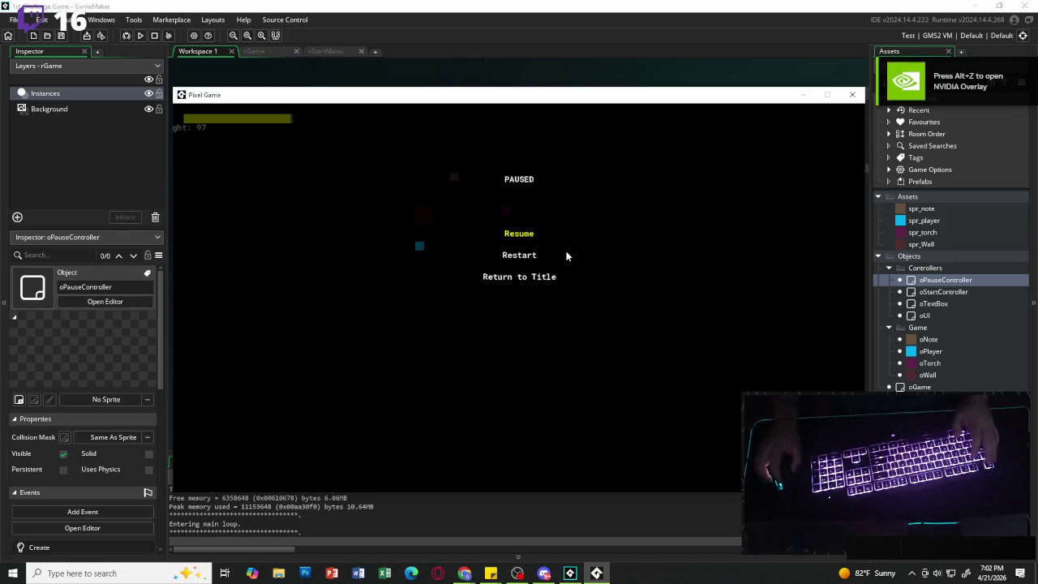
{"action": "key", "text": "Escape"}
{"action": "key", "text": "Escape"}
{"action": "key", "text": "Escape"}
{"action": "key", "text": "Escape"}
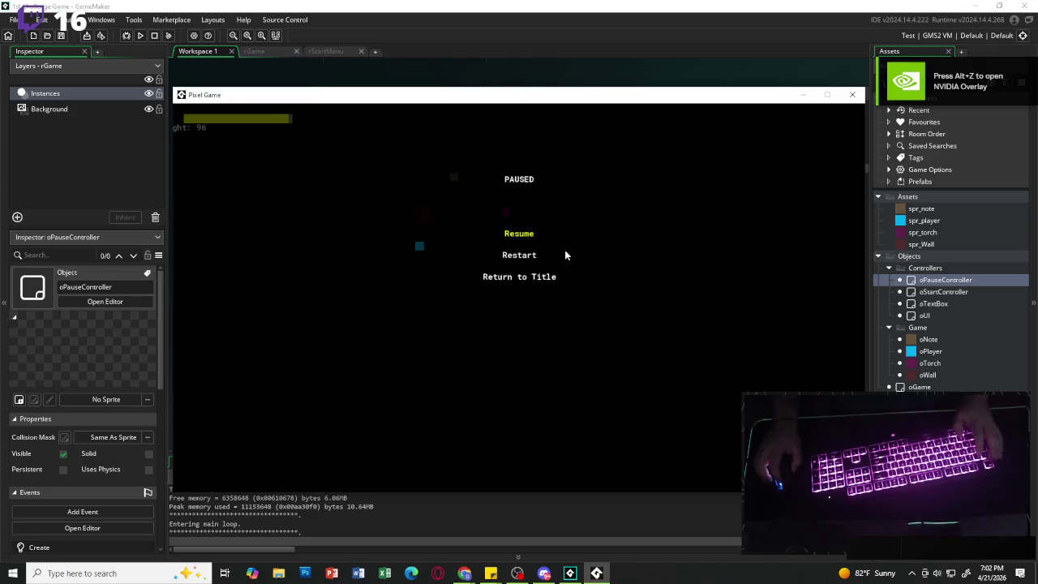
{"action": "left_click", "coordinate": [852, 95]}
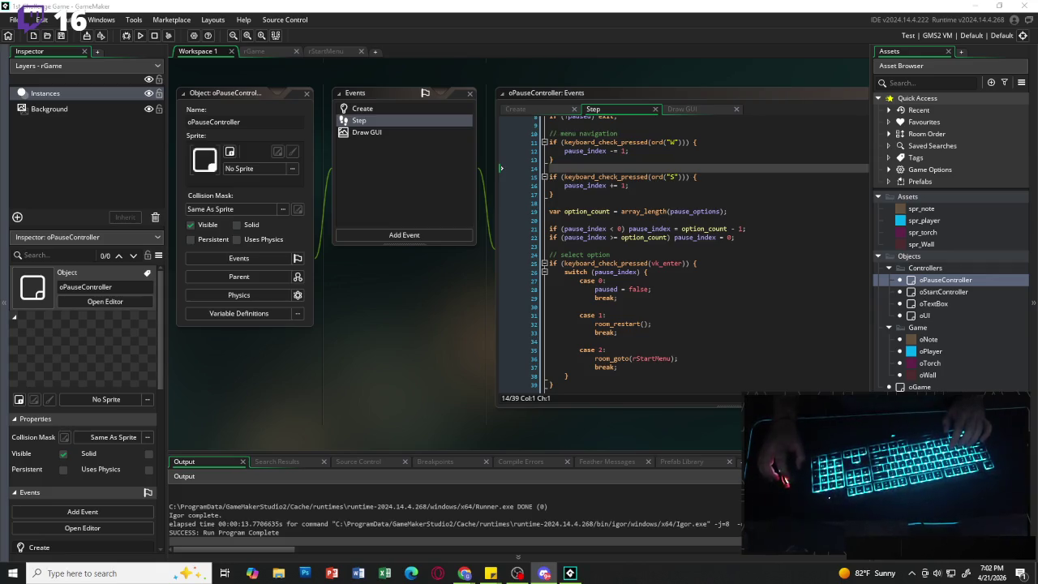
{"action": "key", "text": "alt+Tab"}
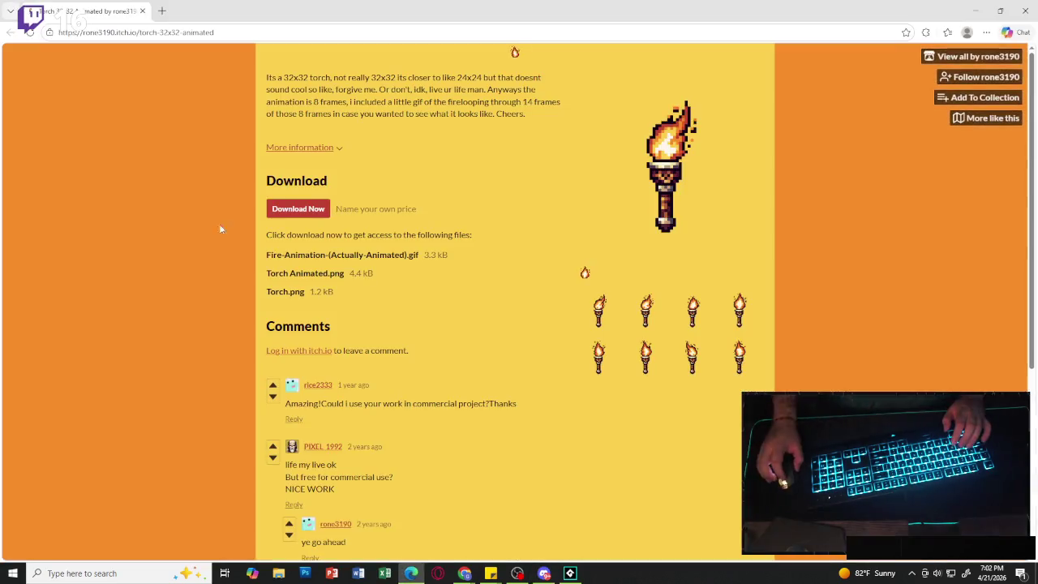
- Download Torch Animated.png from the free Torch 32x32 Animated pack, skipping payment
{"action": "left_click", "coordinate": [307, 212]}
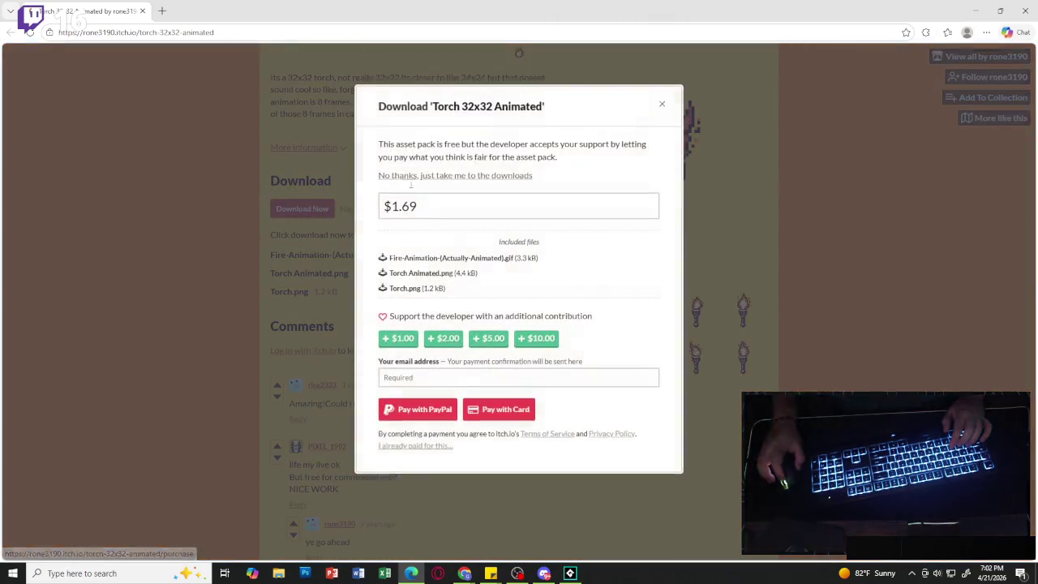
{"action": "left_click", "coordinate": [415, 176]}
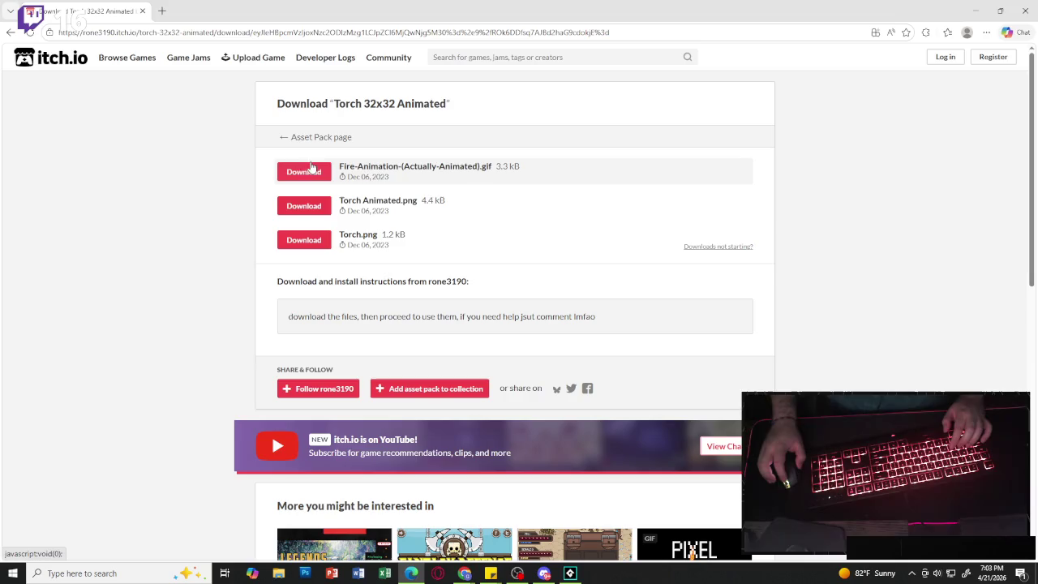
{"action": "left_click", "coordinate": [312, 209]}
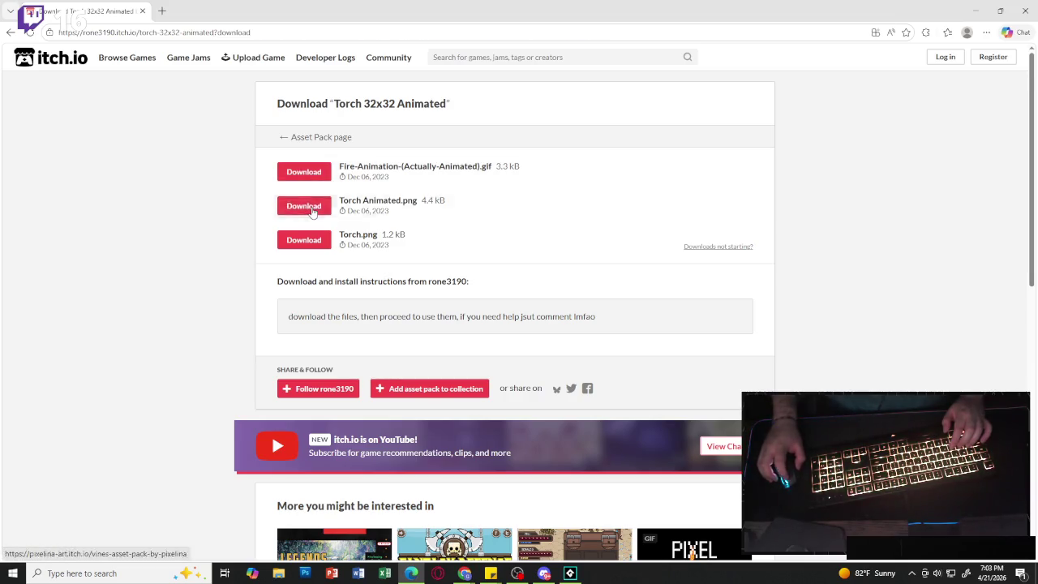
{"action": "left_click", "coordinate": [713, 52]}
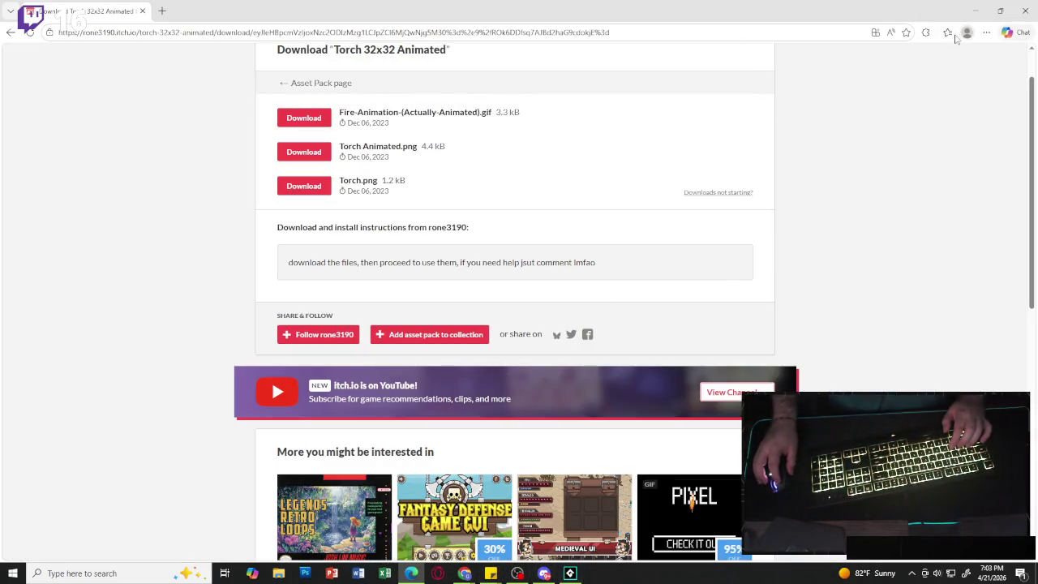
- Preview the downloaded Torch Animated.png, open its folder, and close the browser
{"action": "left_click", "coordinate": [987, 32]}
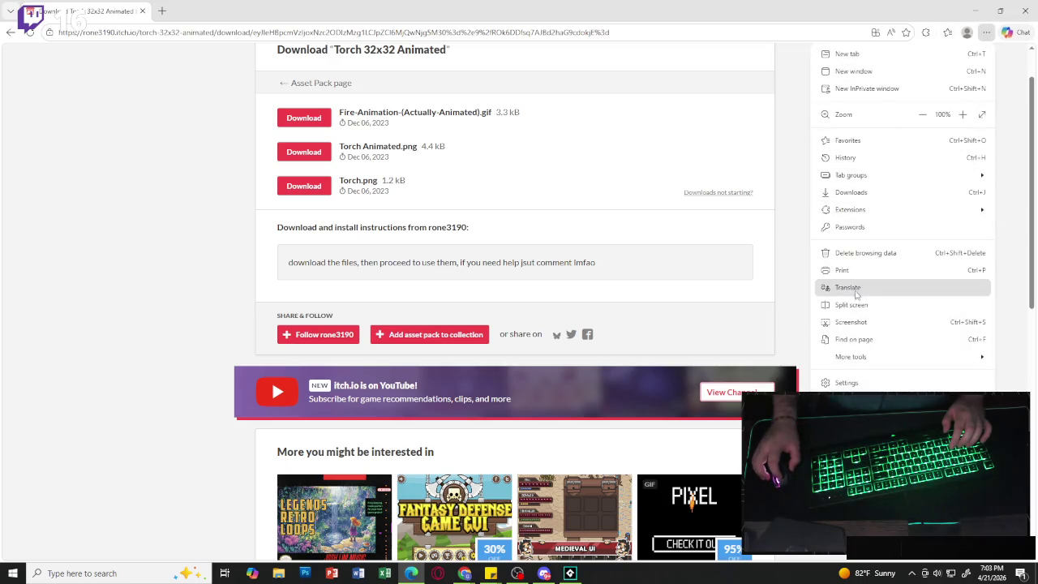
{"action": "left_click", "coordinate": [908, 192]}
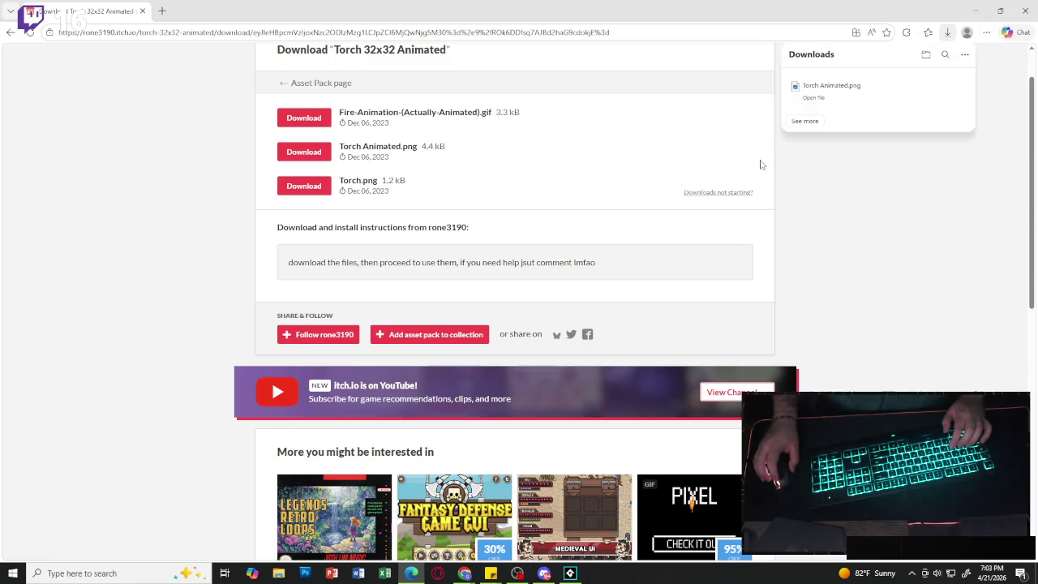
{"action": "left_click", "coordinate": [815, 96]}
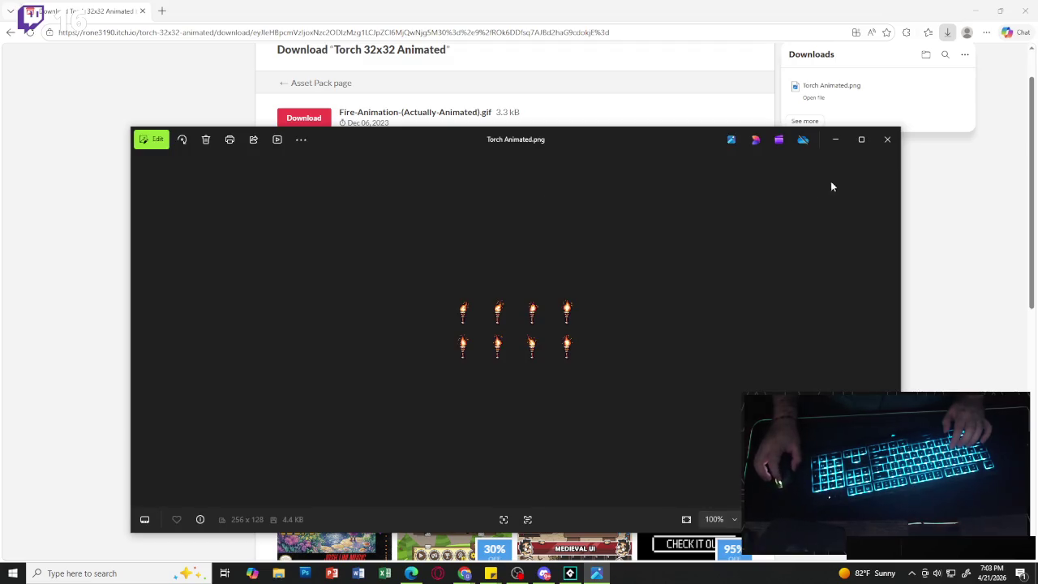
{"action": "left_click", "coordinate": [882, 147]}
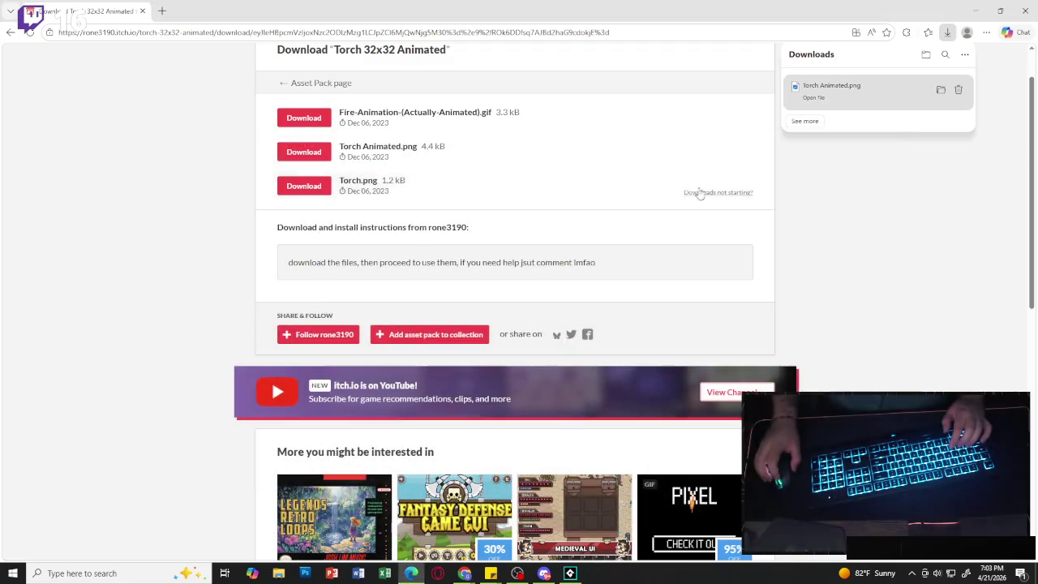
{"action": "left_click", "coordinate": [940, 91]}
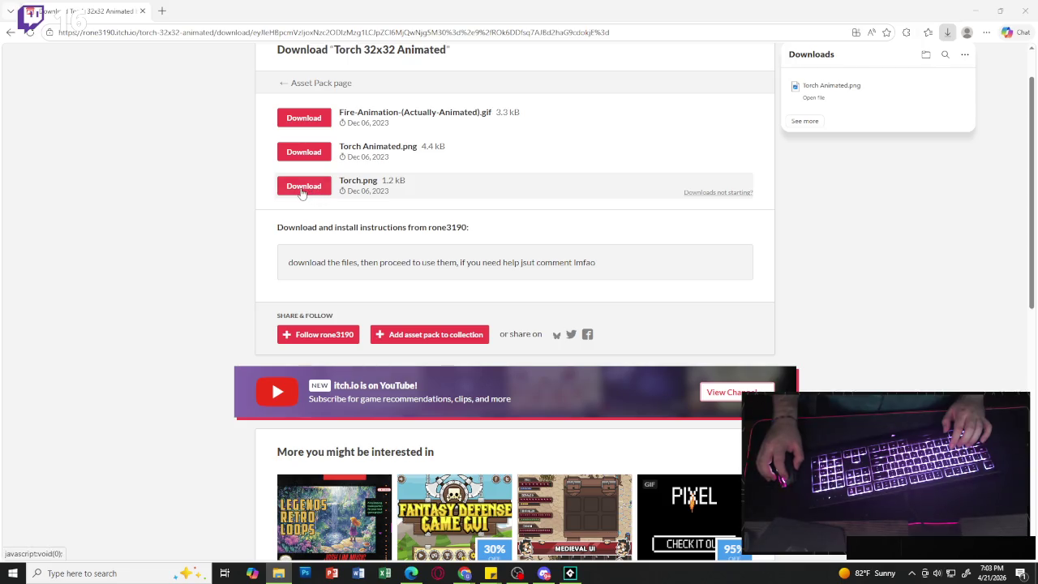
{"action": "left_click", "coordinate": [143, 11]}
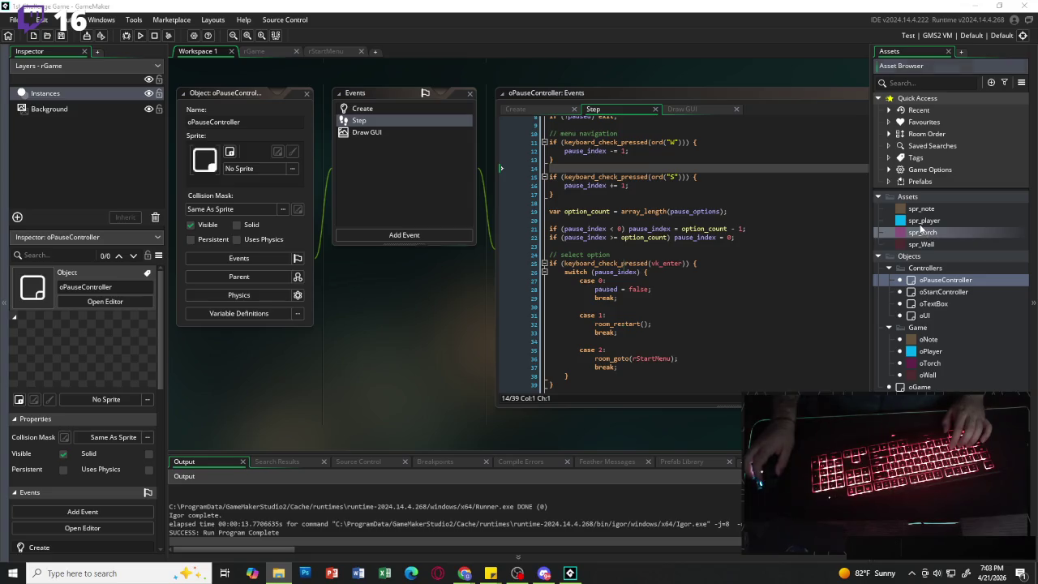
- Import Torch Animated.png as a new sprite and set its speed to 15 fps
{"action": "left_click_drag", "start_coordinate": [921, 231], "coordinate": [923, 233]}
{"action": "left_click", "coordinate": [549, 304]}
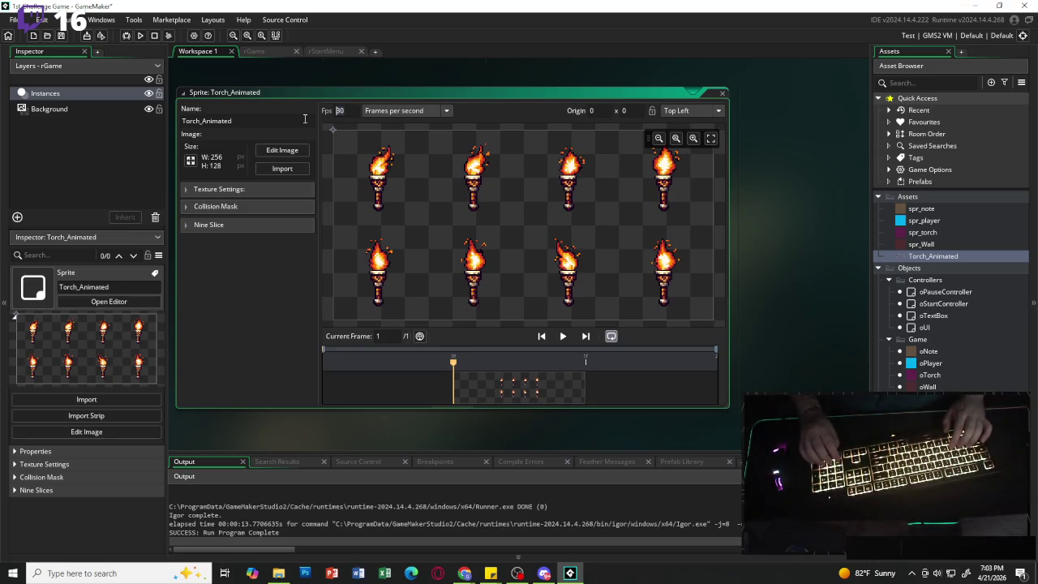
{"action": "type", "text": "15"}
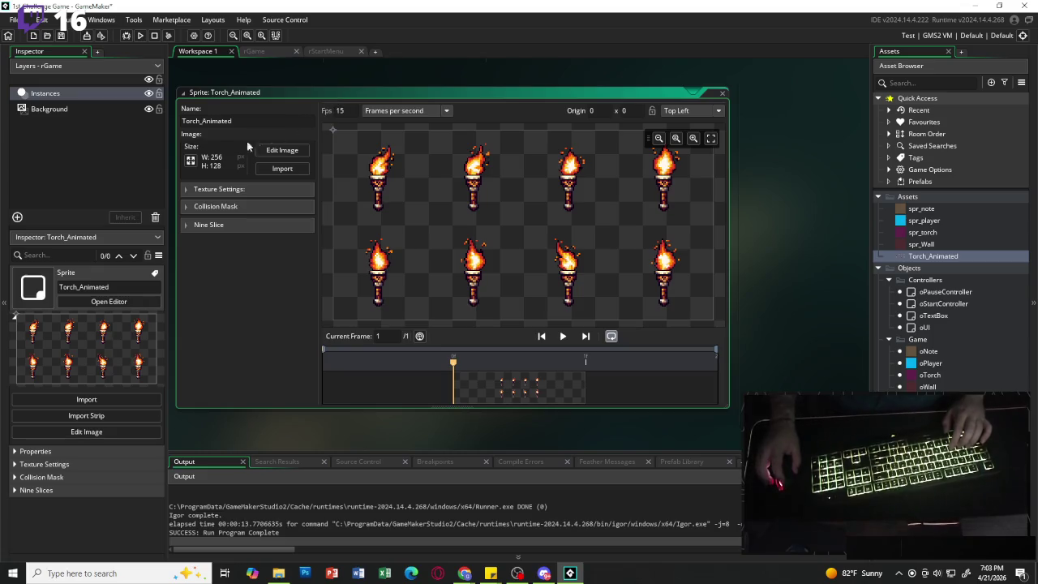
- Open Torch_Animated in the image editor and bring up Image > Convert to Frames
{"action": "left_click", "coordinate": [282, 151]}
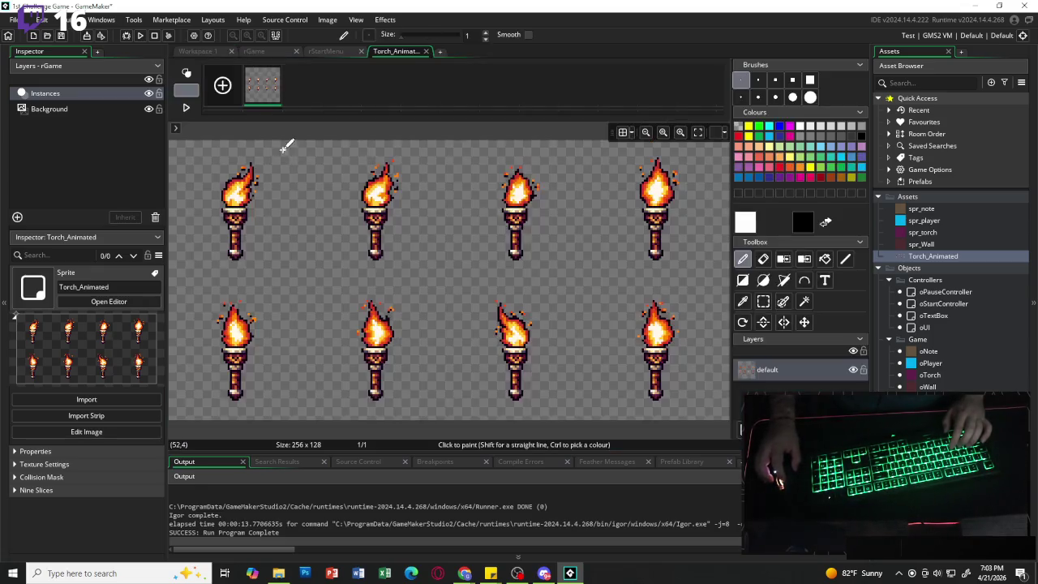
{"action": "left_click", "coordinate": [325, 20]}
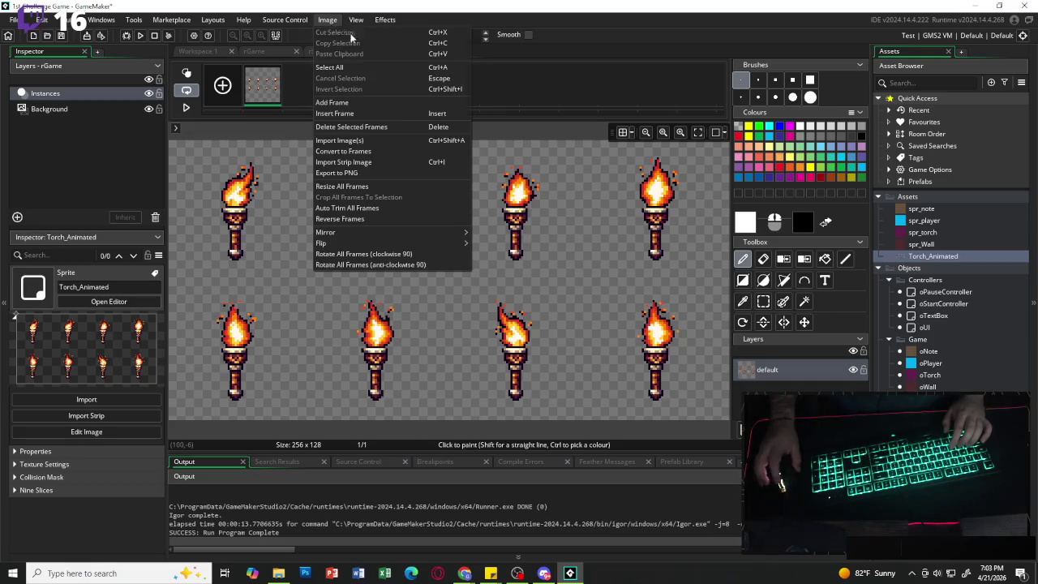
{"action": "left_click", "coordinate": [349, 152]}
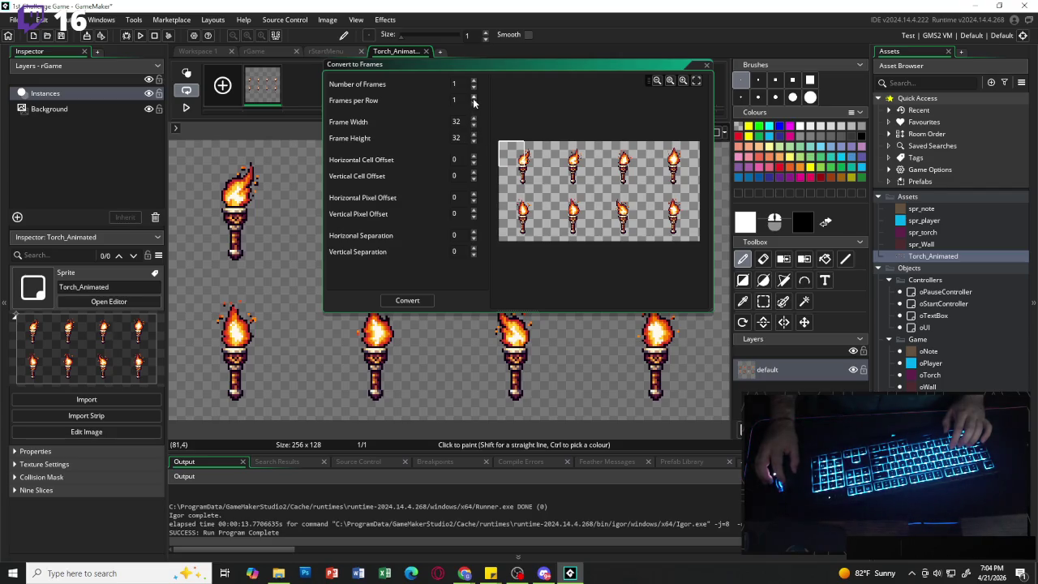
- Set 8 frames, 4 per row, 64x64 frame size, and click Convert
{"action": "left_click", "coordinate": [474, 98]}
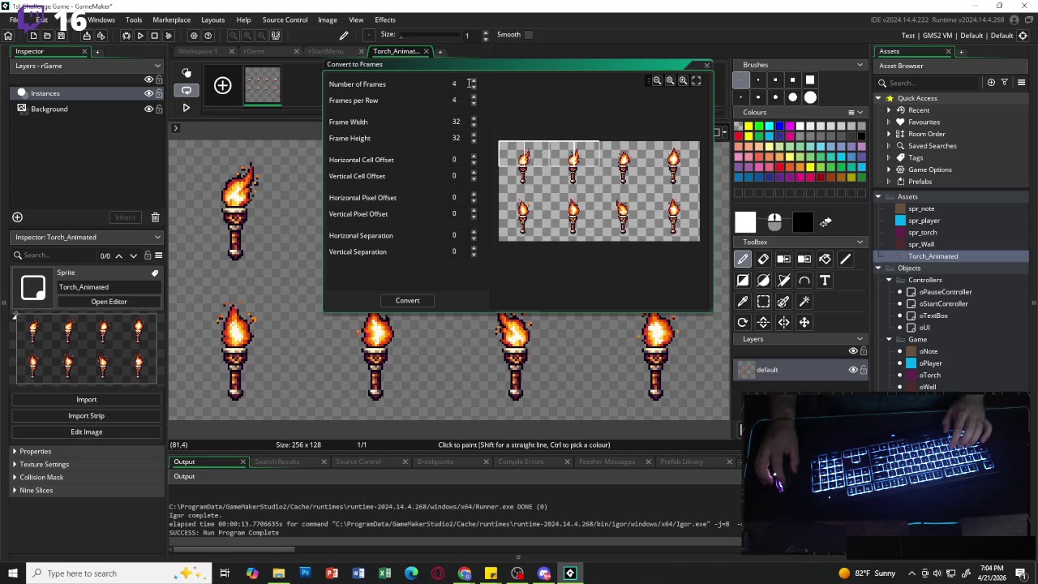
{"action": "left_click", "coordinate": [474, 82]}
{"action": "left_click", "coordinate": [474, 82]}
{"action": "left_click", "coordinate": [474, 82]}
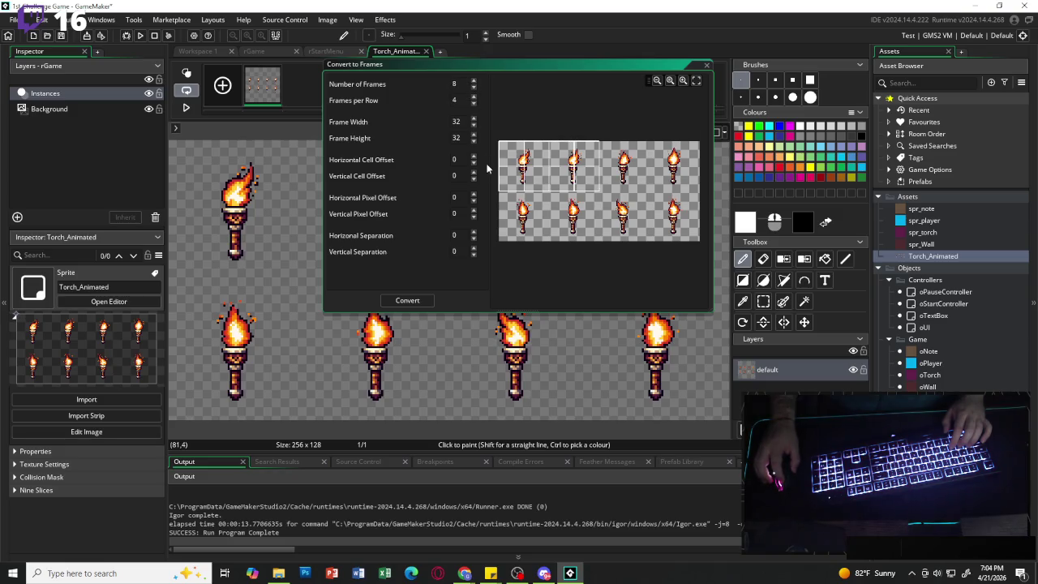
{"action": "left_click", "coordinate": [474, 120]}
{"action": "left_click", "coordinate": [473, 120]}
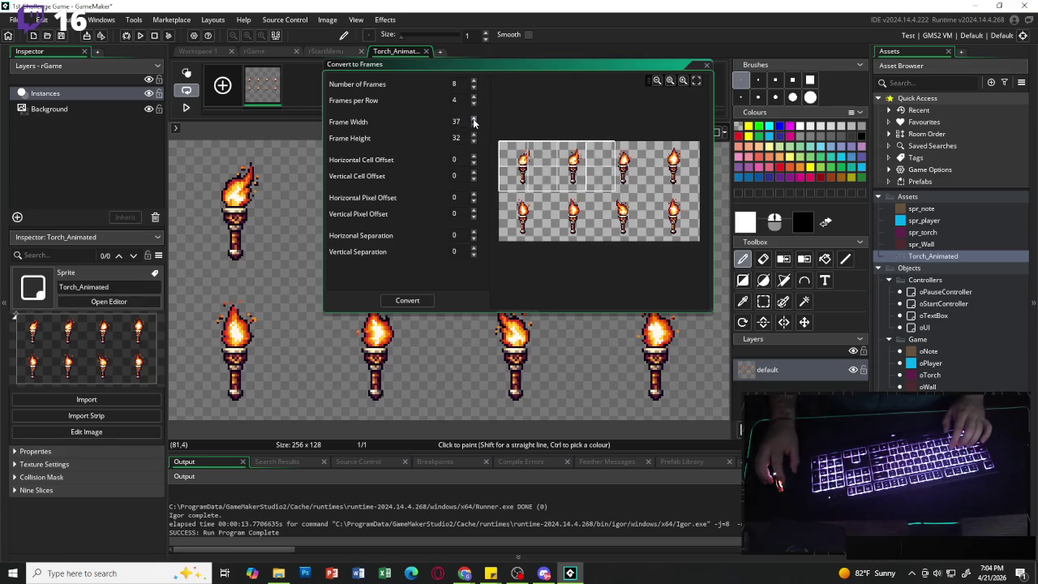
{"action": "left_click", "coordinate": [474, 120]}
{"action": "left_click", "coordinate": [473, 120]}
{"action": "left_click", "coordinate": [474, 120]}
{"action": "left_click", "coordinate": [473, 120]}
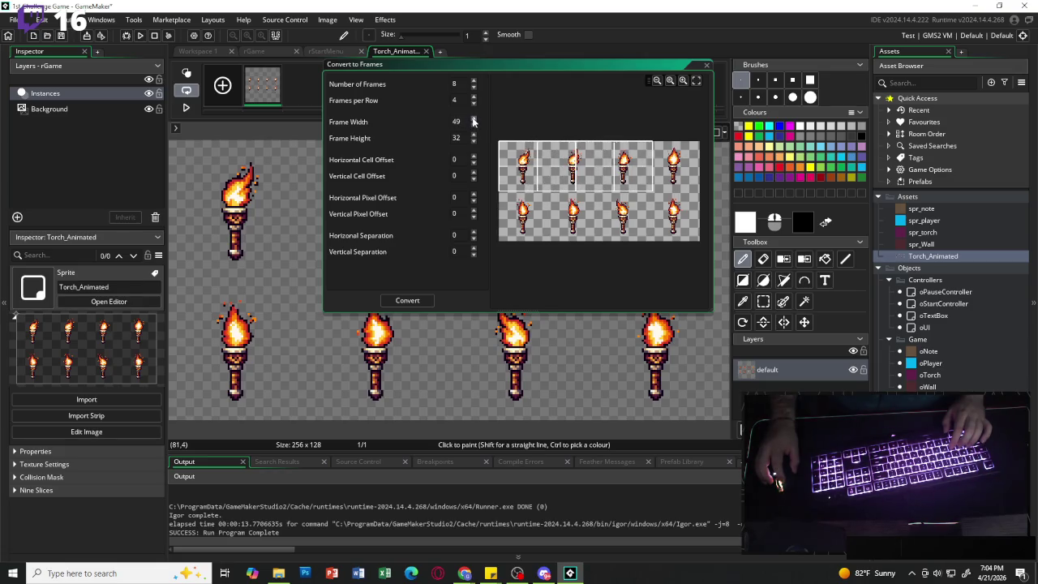
{"action": "left_click", "coordinate": [474, 120]}
{"action": "left_click", "coordinate": [473, 120]}
{"action": "left_click", "coordinate": [474, 120]}
{"action": "left_click", "coordinate": [474, 121]}
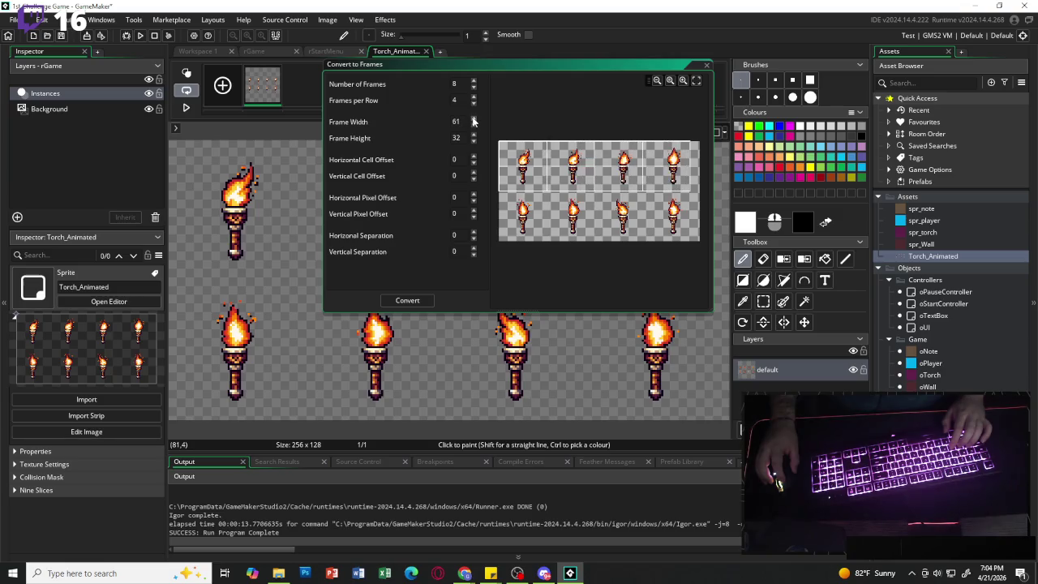
{"action": "left_click", "coordinate": [474, 120]}
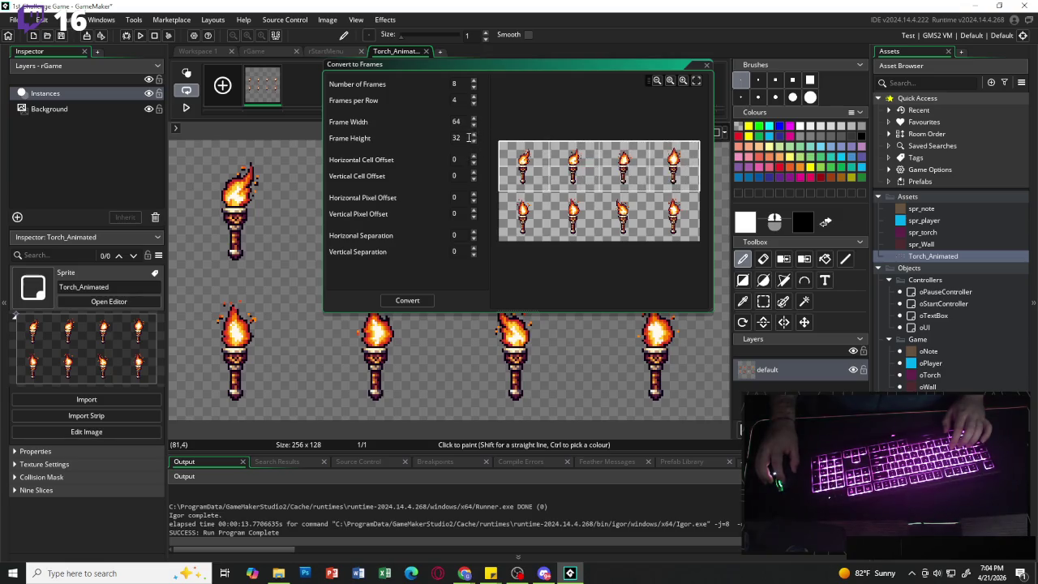
{"action": "type", "text": "64"}
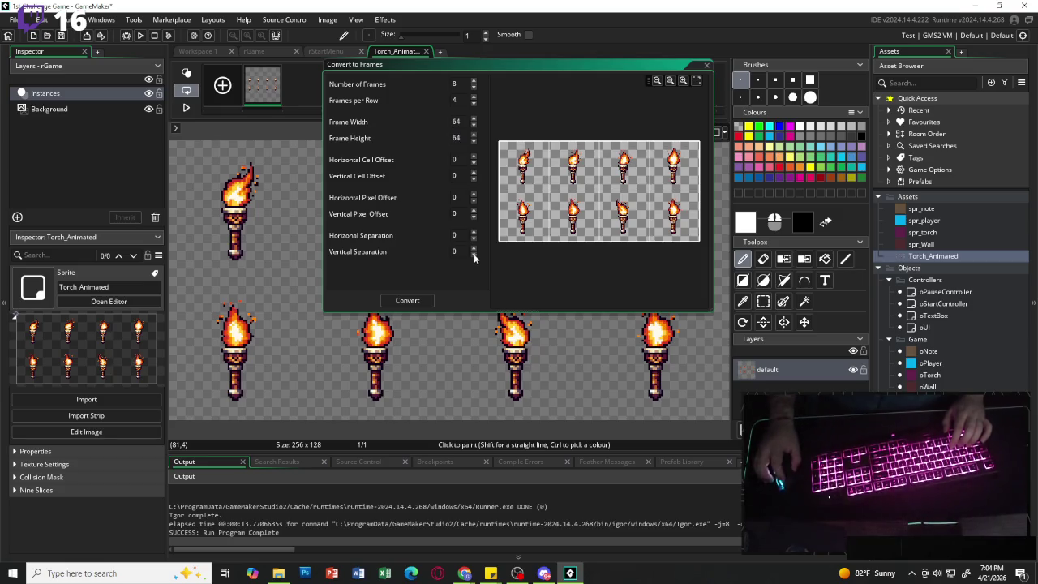
{"action": "left_click", "coordinate": [407, 301]}
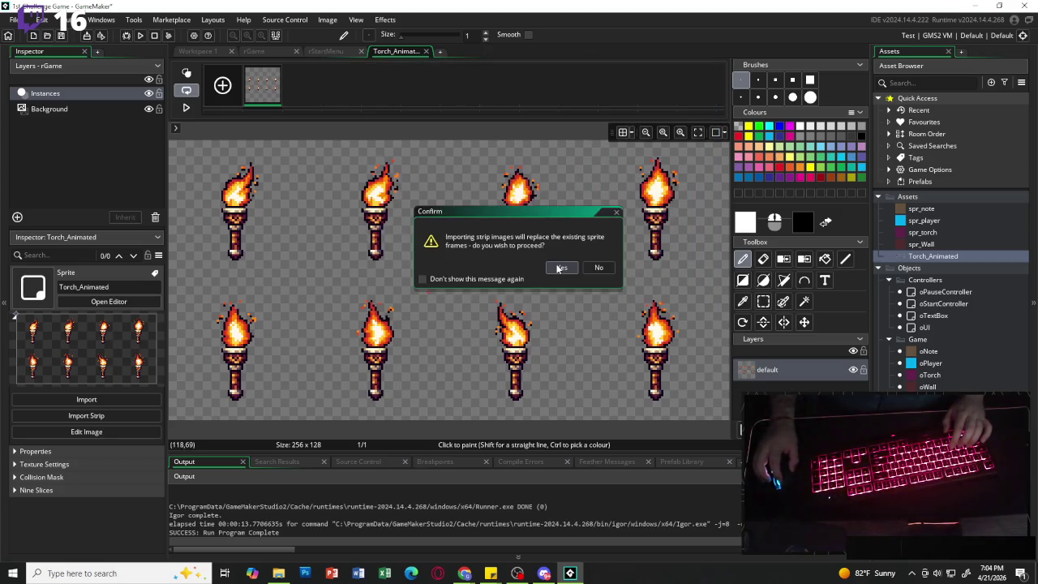
- Confirm replacing the frames with the 8-frame strip and pause the torch preview
{"action": "left_click", "coordinate": [560, 268]}
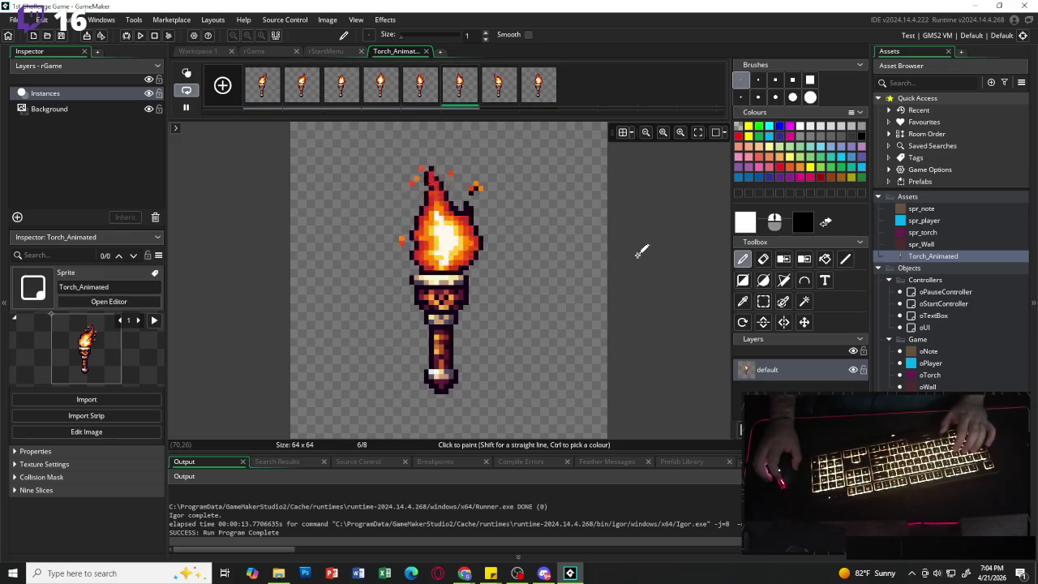
{"action": "key", "text": "space"}
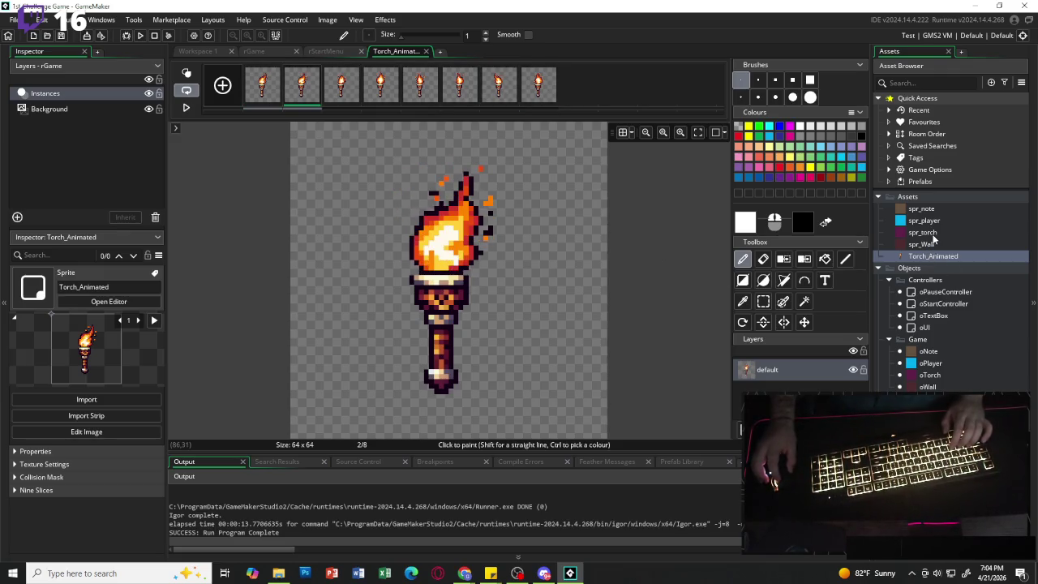
{"action": "left_click", "coordinate": [933, 234]}
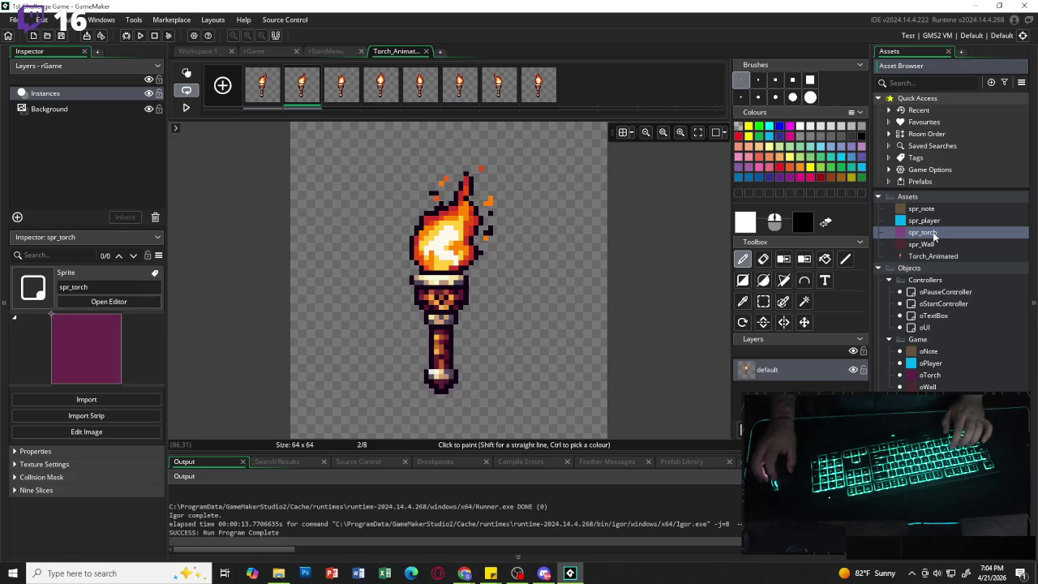
{"action": "left_click", "coordinate": [933, 234]}
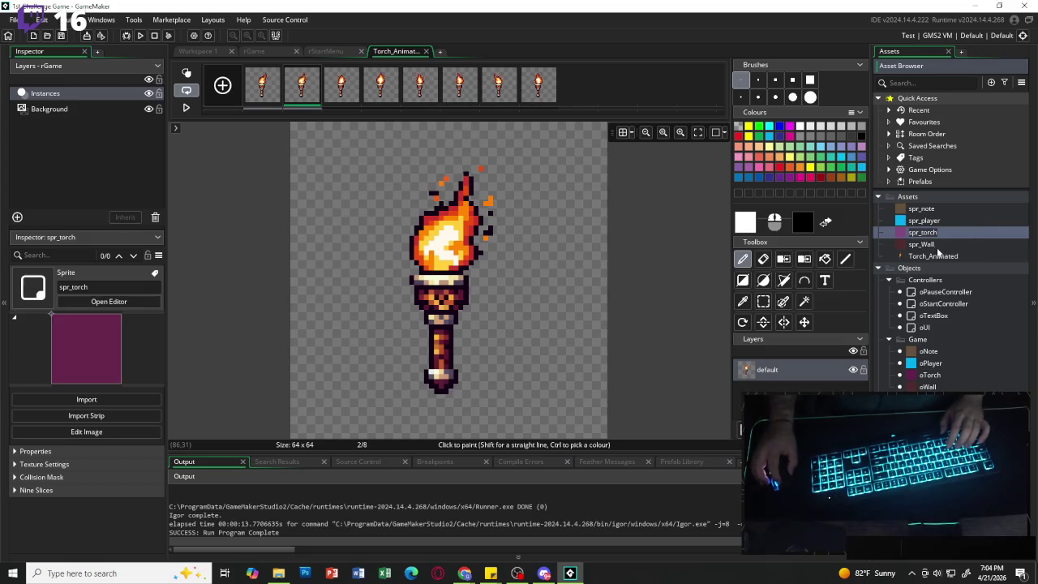
- Rename Torch_Animated to Torch after spr_Torch clashes, then open the oTorch object
{"action": "left_click", "coordinate": [941, 257]}
{"action": "left_click", "coordinate": [941, 257]}
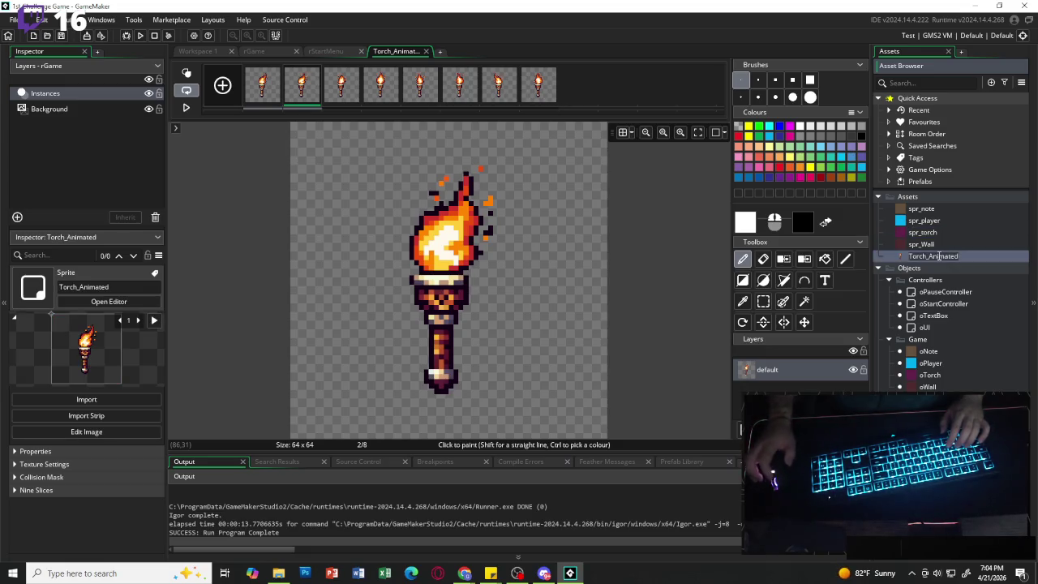
{"action": "type", "text": "spr_To"}
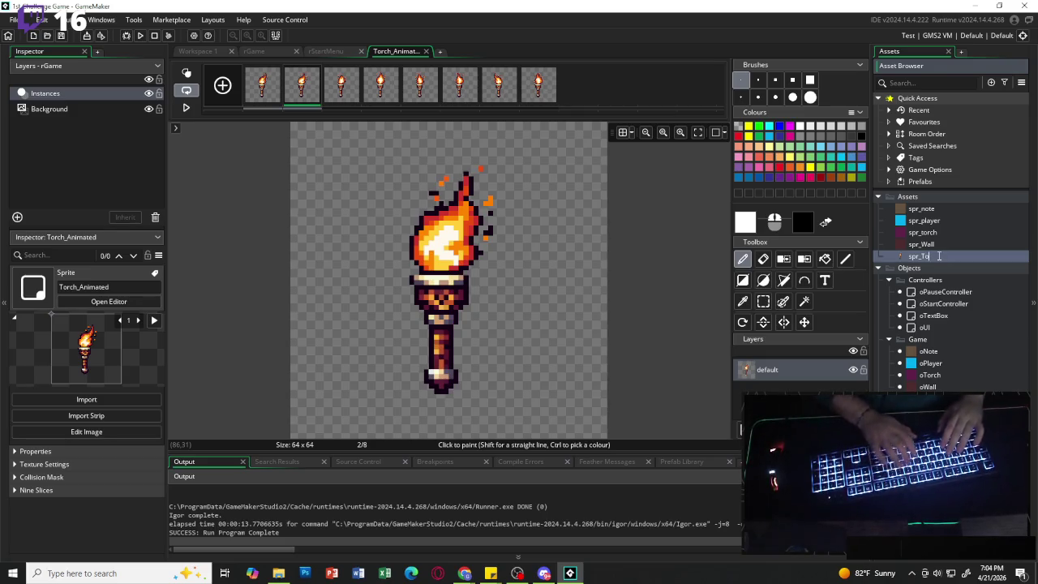
{"action": "type", "text": "rch"}
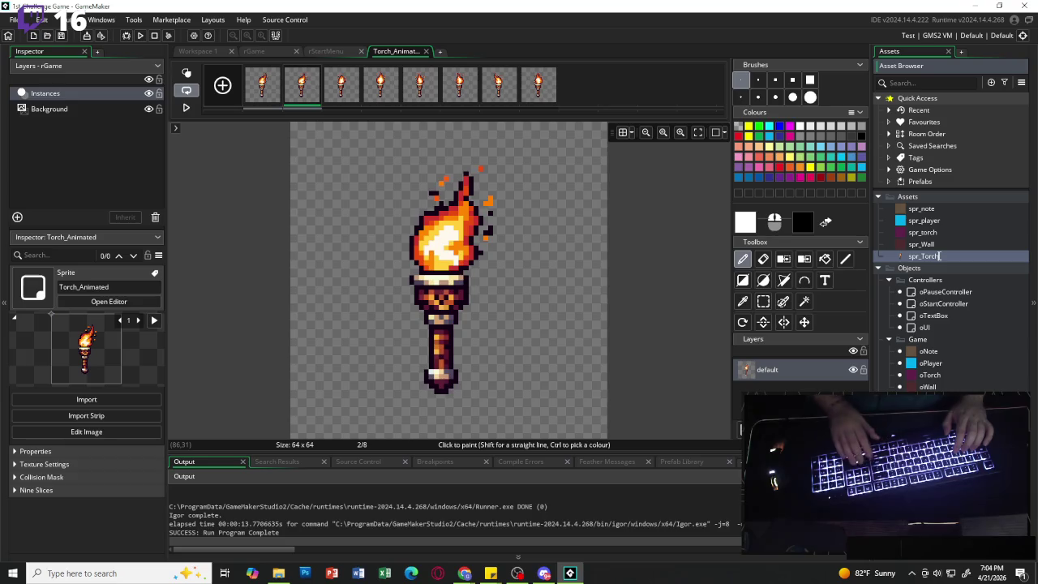
{"action": "key", "text": "Return"}
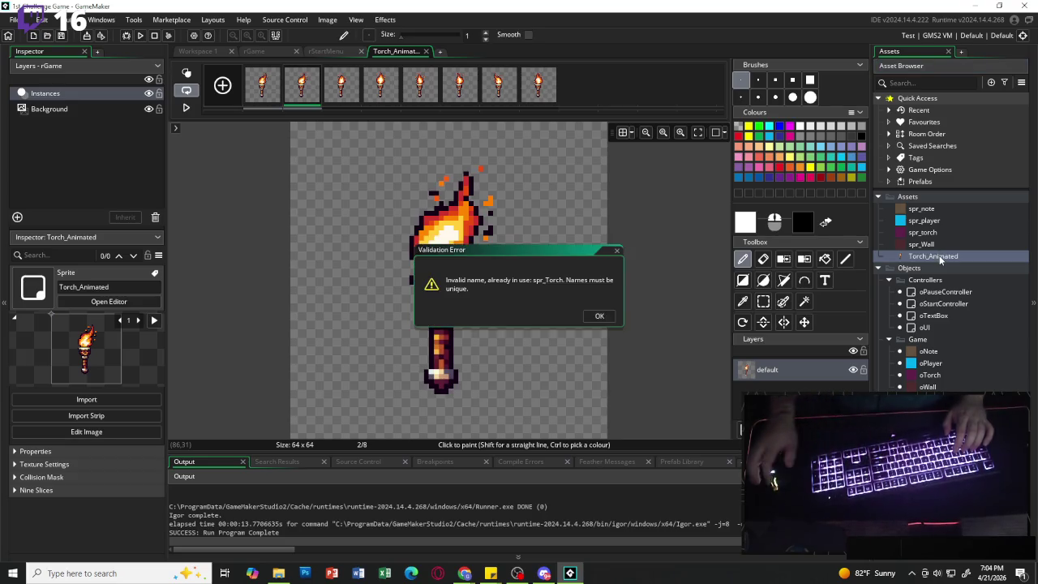
{"action": "left_click", "coordinate": [591, 318]}
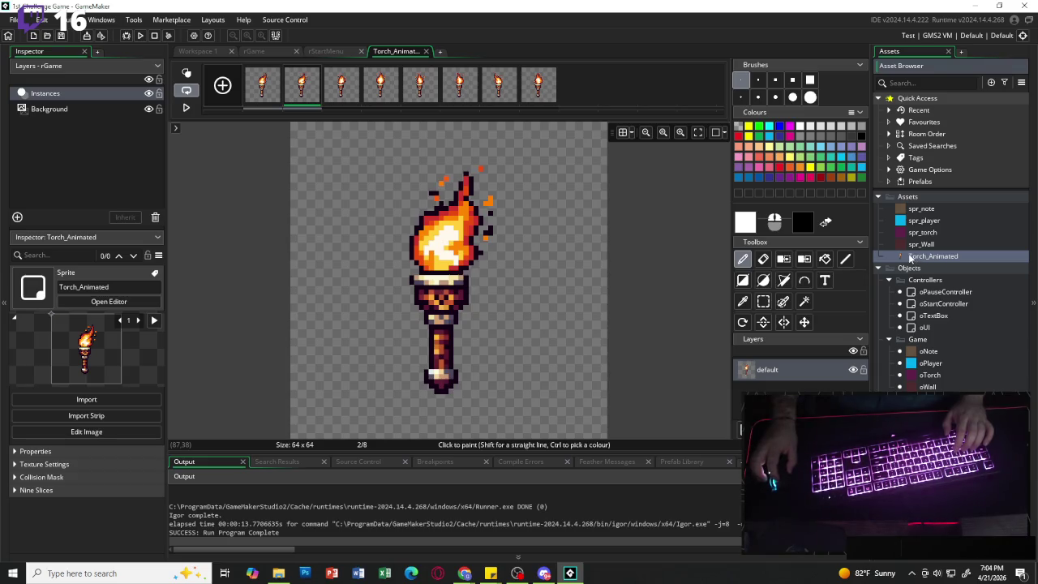
{"action": "left_click", "coordinate": [912, 258]}
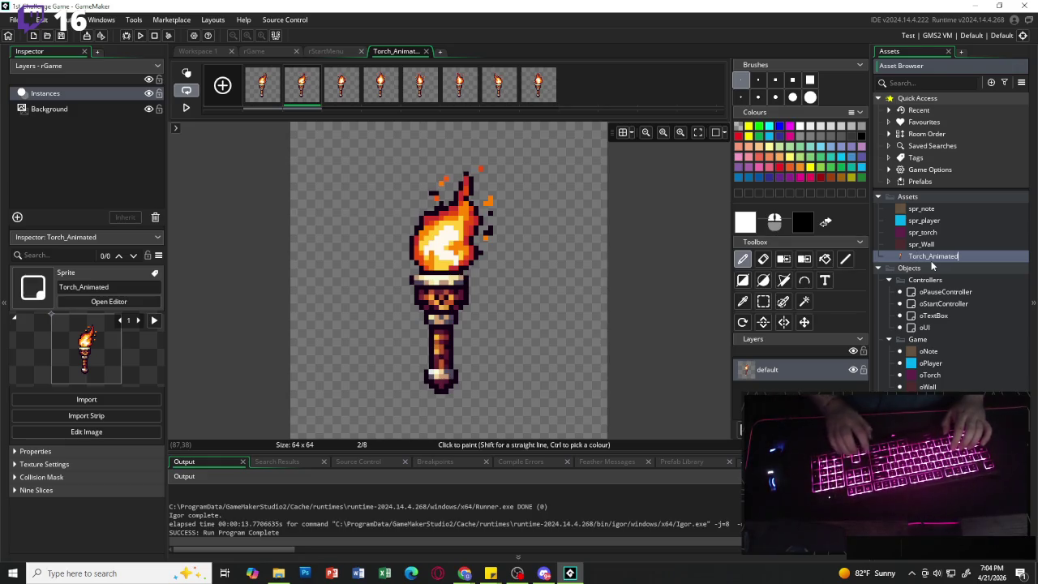
{"action": "key", "text": "BackSpace"}
{"action": "key", "text": "BackSpace"}
{"action": "key", "text": "BackSpace"}
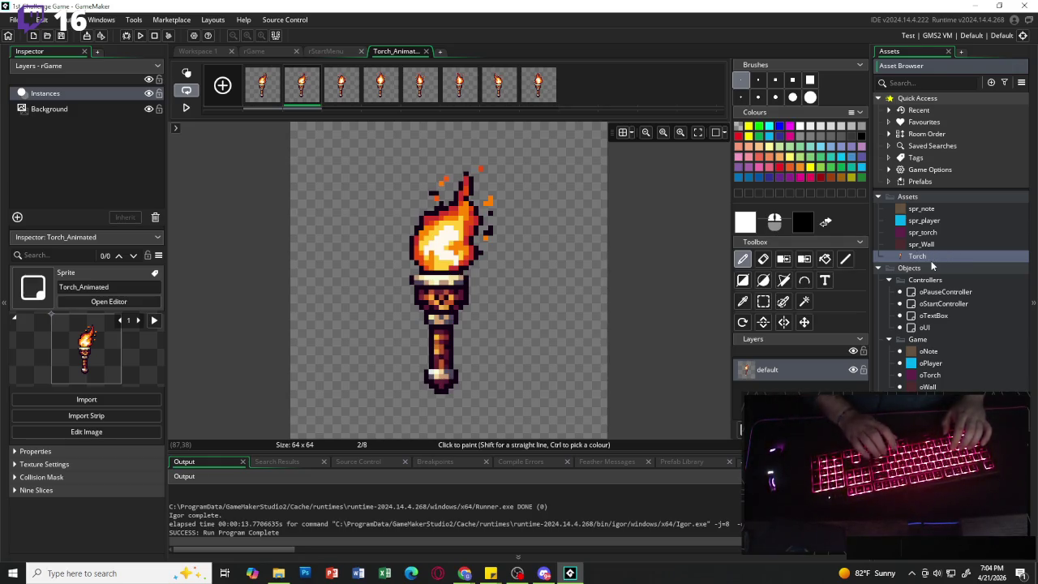
{"action": "key", "text": "Return"}
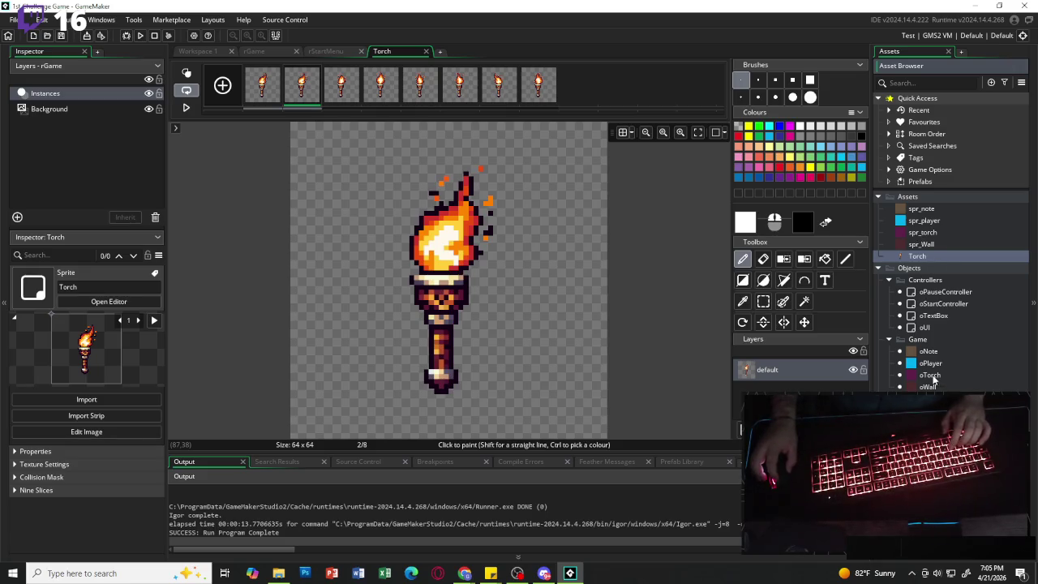
{"action": "double_click", "coordinate": [931, 376]}
- Assign the Torch sprite from the Assets folder to oTorch
{"action": "left_click", "coordinate": [245, 172]}
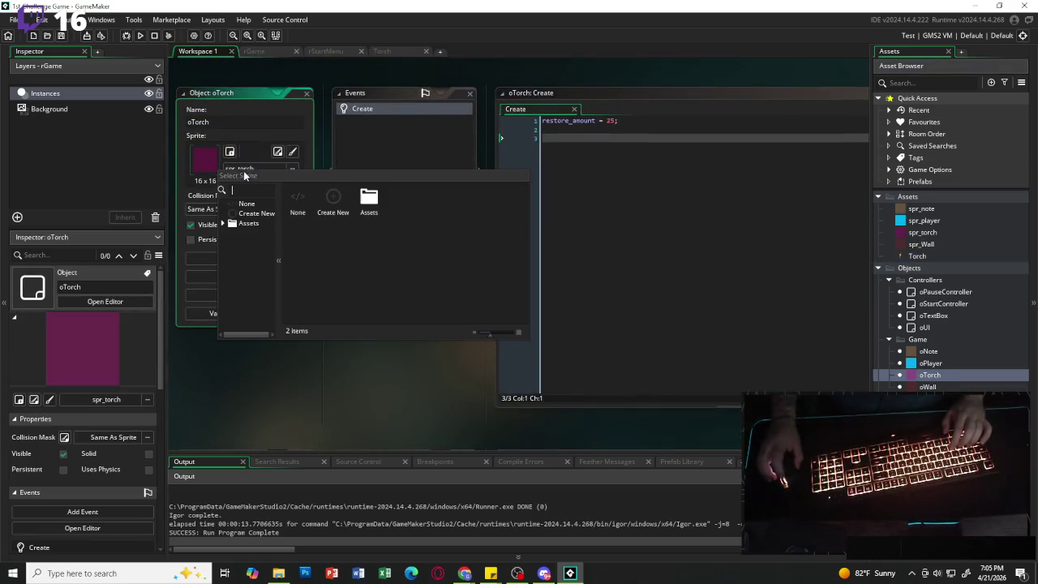
{"action": "double_click", "coordinate": [369, 199]}
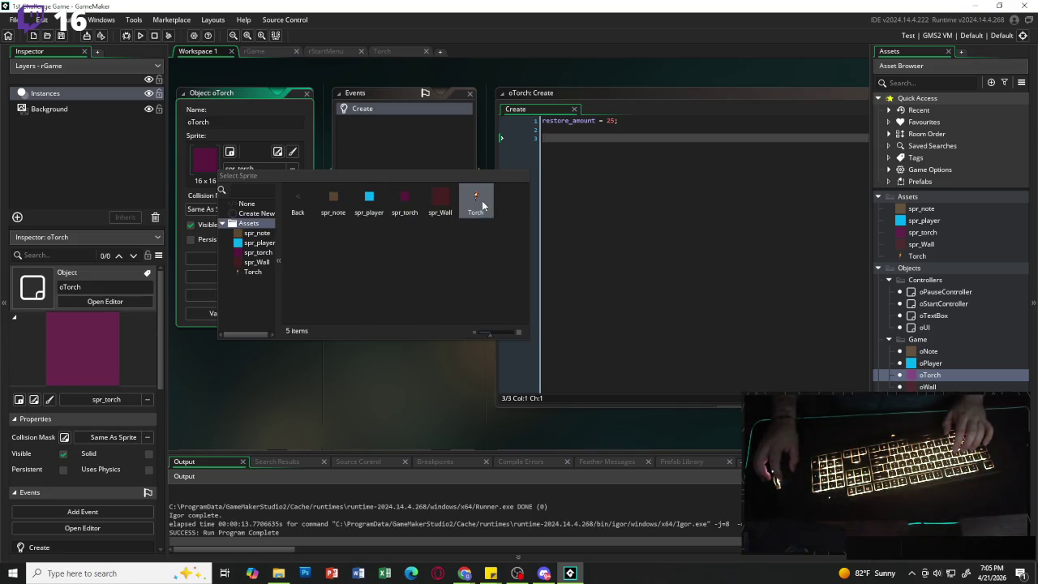
{"action": "double_click", "coordinate": [482, 205]}
- Test-run the game to see the torch, close it, and select the old spr_torch sprite
{"action": "key", "text": "F5"}
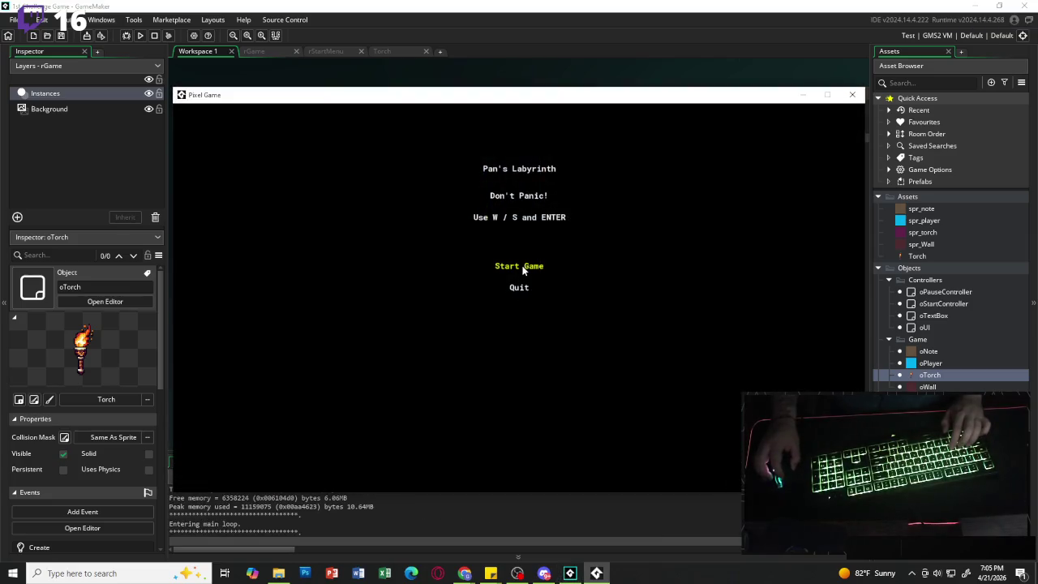
{"action": "key", "text": "Return"}
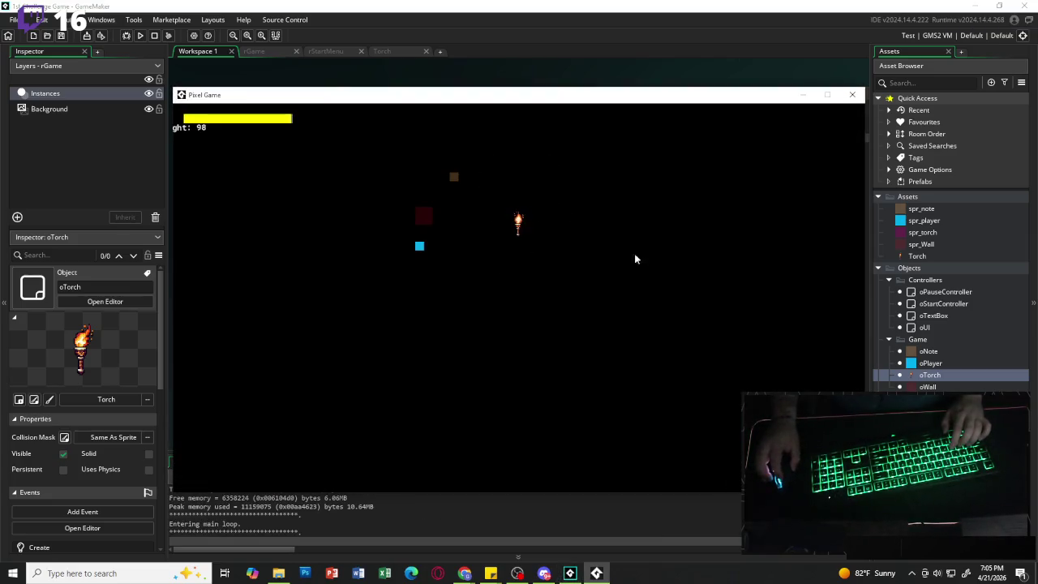
{"action": "left_click", "coordinate": [863, 98]}
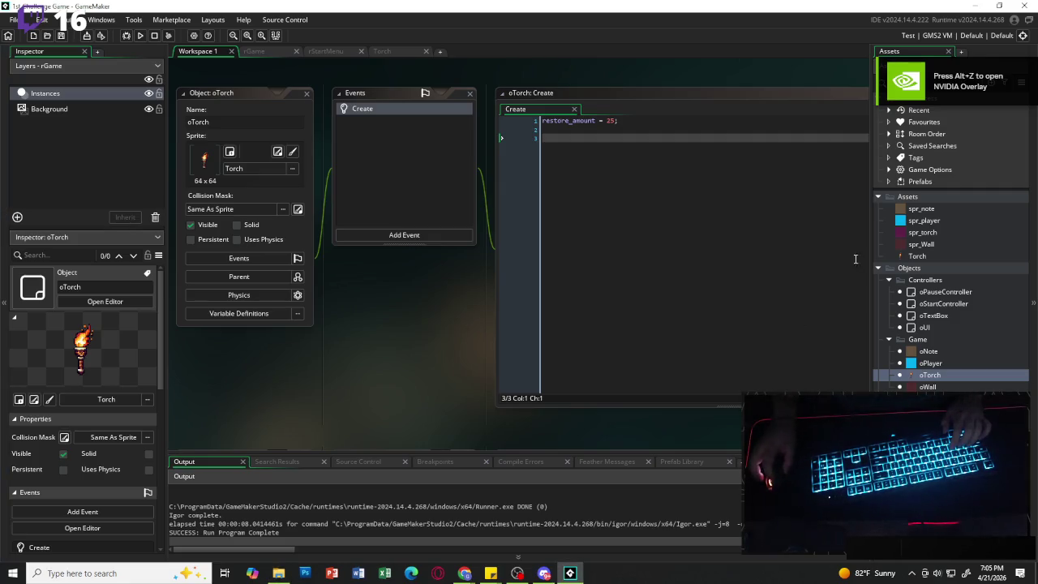
{"action": "left_click", "coordinate": [934, 234]}
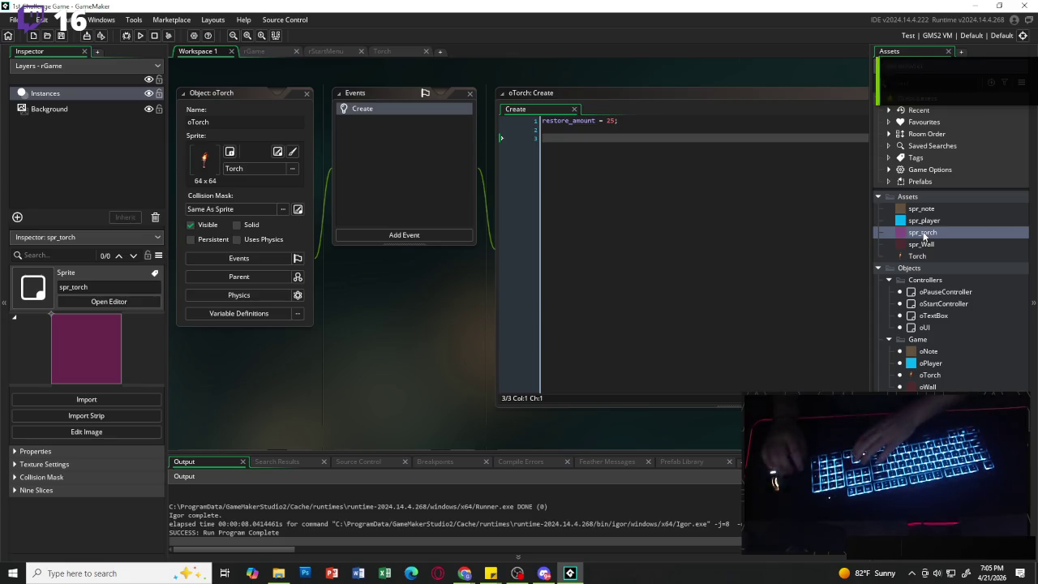
- Delete the old spr_torch sprite from the project
{"action": "key", "text": "Delete"}
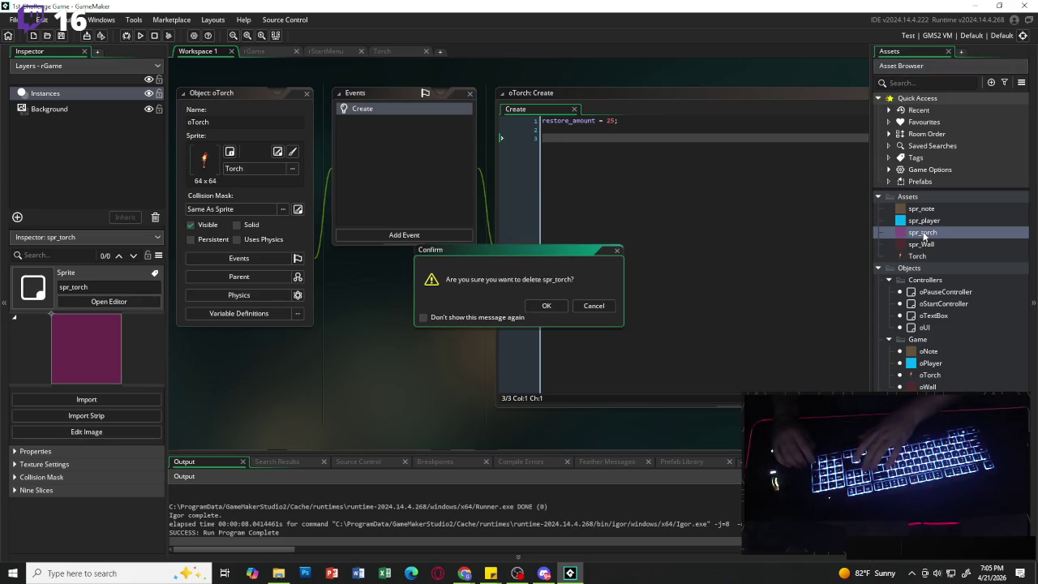
{"action": "key", "text": "Return"}
{"action": "left_click", "coordinate": [916, 245]}
- Rename the animated Torch sprite to spr_Torch
{"action": "double_click", "coordinate": [917, 245]}
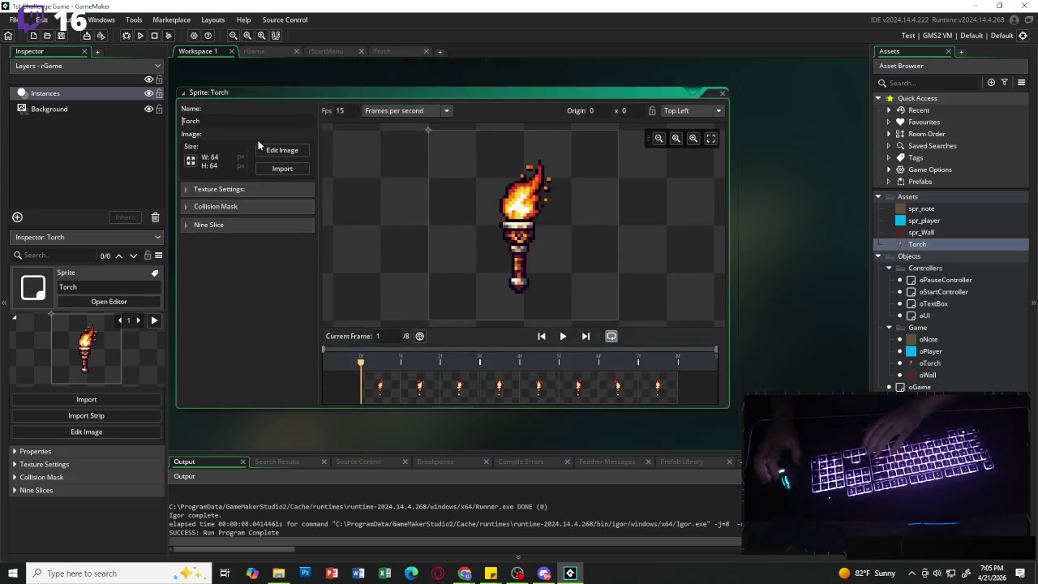
{"action": "type", "text": "spr_"}
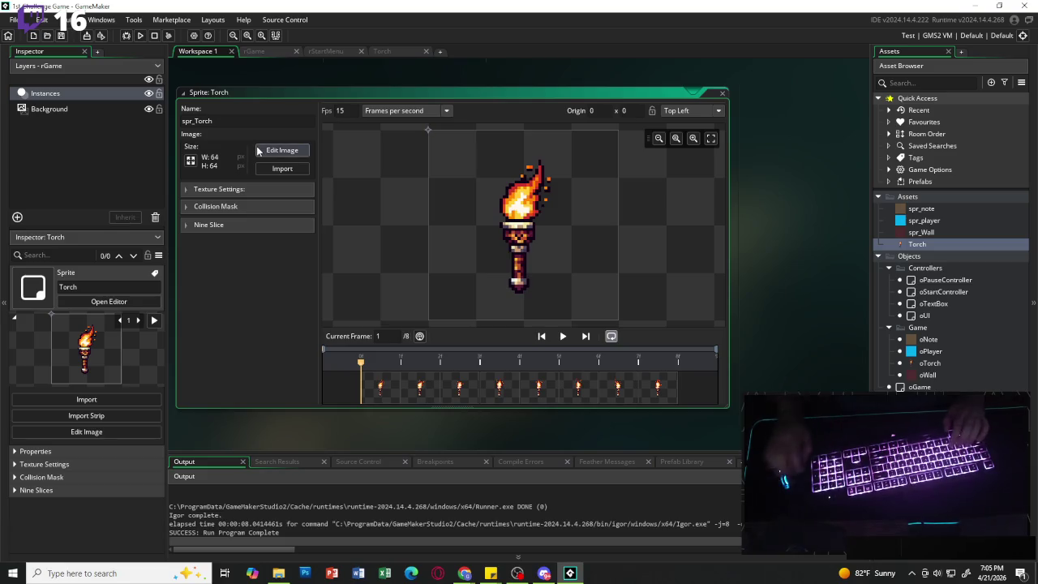
{"action": "key", "text": "Return"}
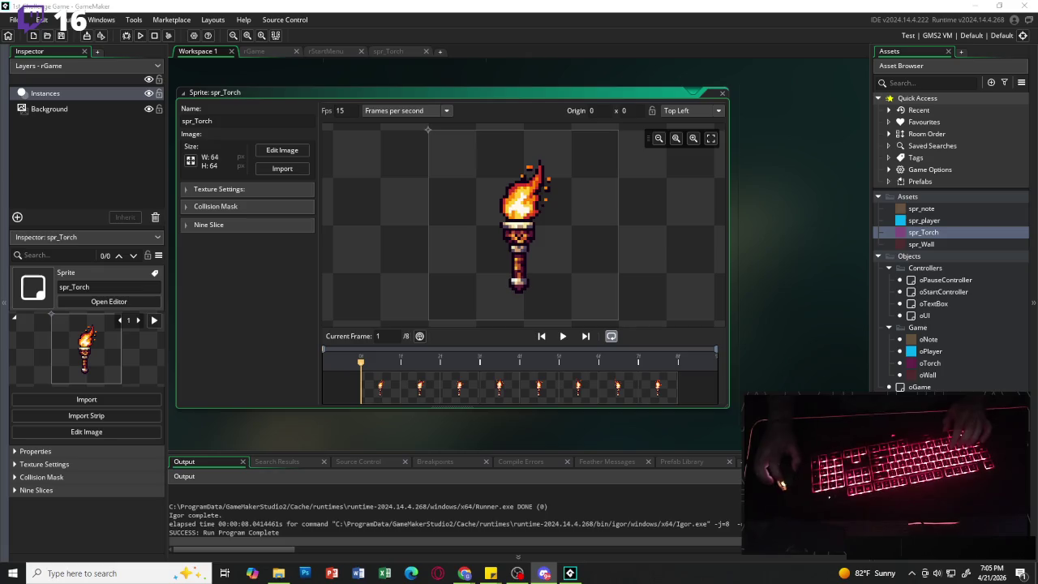
- Download the free Satyr sprite sheet zip from itch.io, skip payment, and open the downloaded files
{"action": "left_click", "coordinate": [544, 573]}
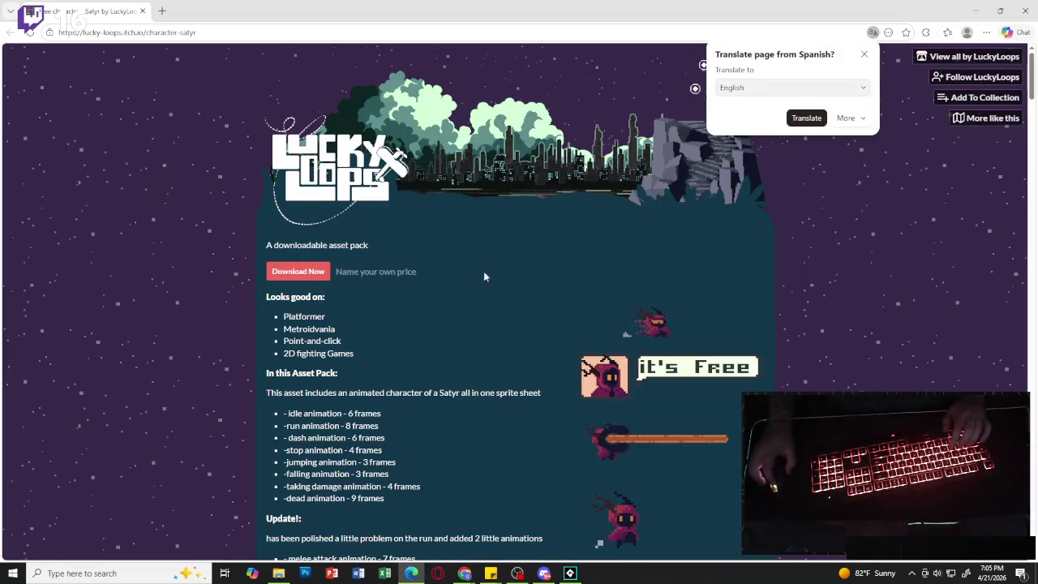
{"action": "scroll", "coordinate": [608, 286], "scroll_direction": "down", "scroll_amount": 2}
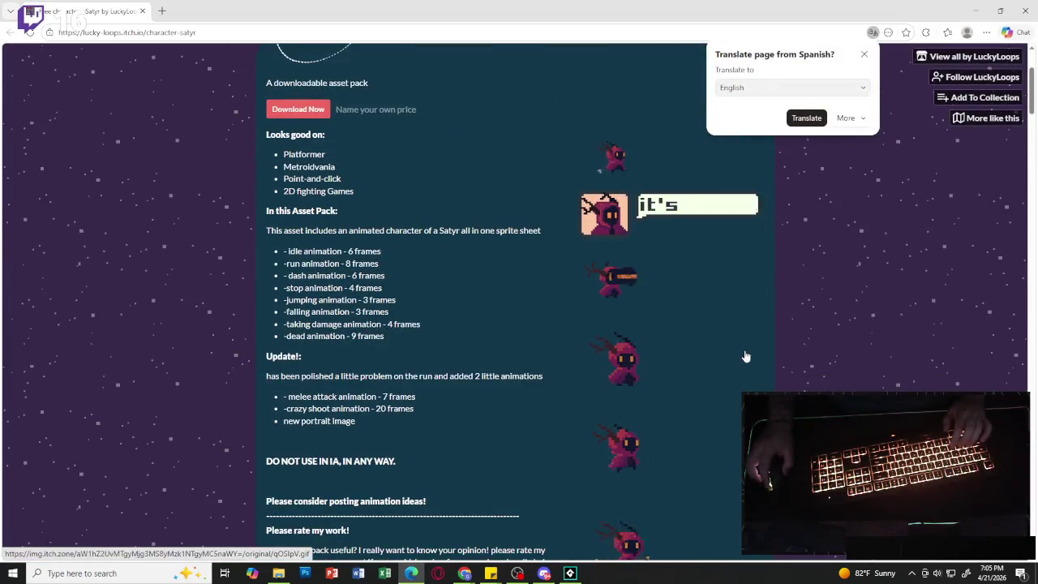
{"action": "scroll", "coordinate": [743, 360], "scroll_direction": "down", "scroll_amount": 3}
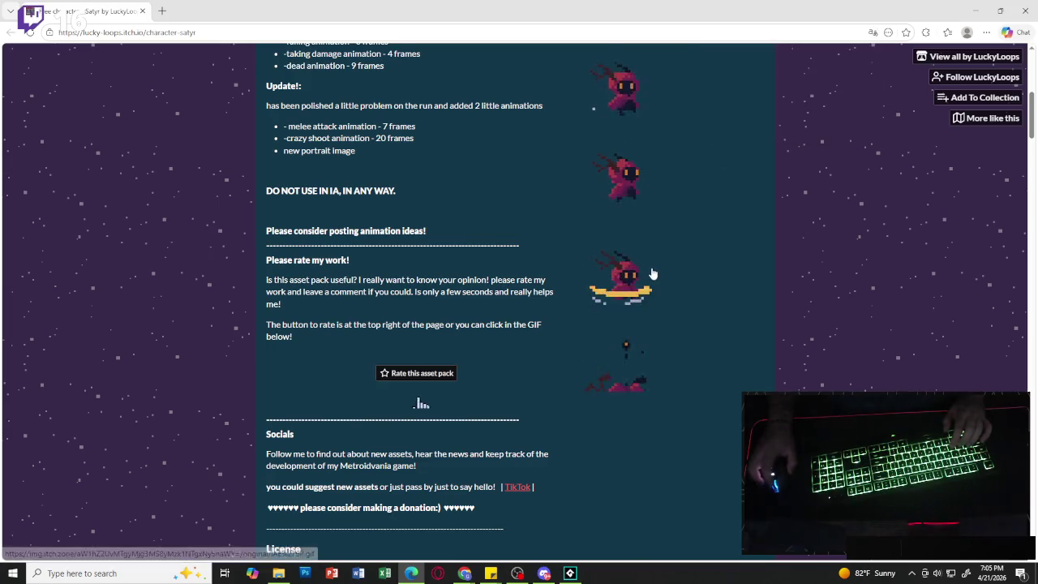
{"action": "scroll", "coordinate": [550, 243], "scroll_direction": "up", "scroll_amount": 3}
{"action": "scroll", "coordinate": [549, 243], "scroll_direction": "up", "scroll_amount": 2}
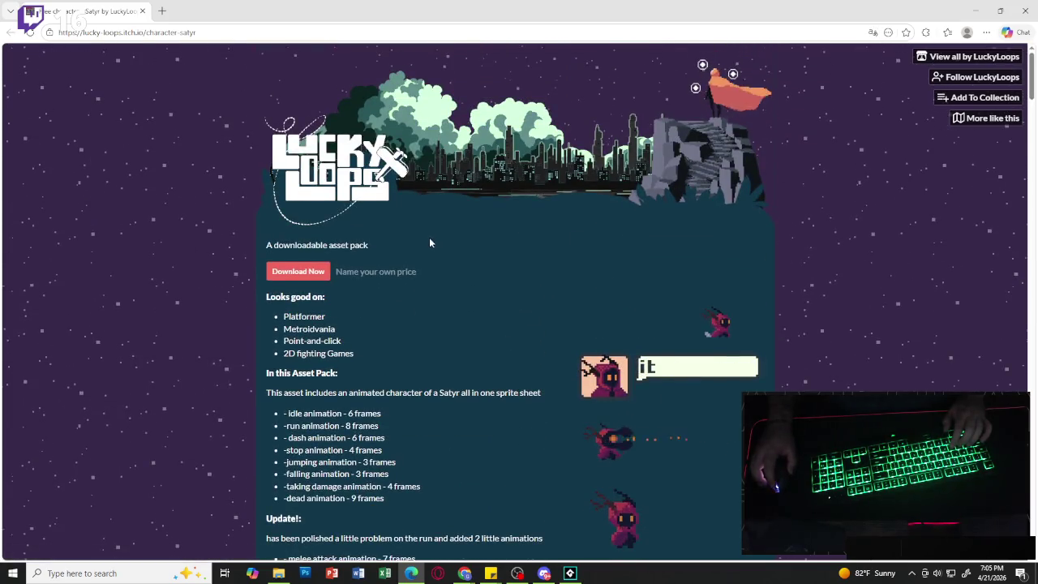
{"action": "left_click", "coordinate": [309, 272]}
{"action": "left_click", "coordinate": [454, 173]}
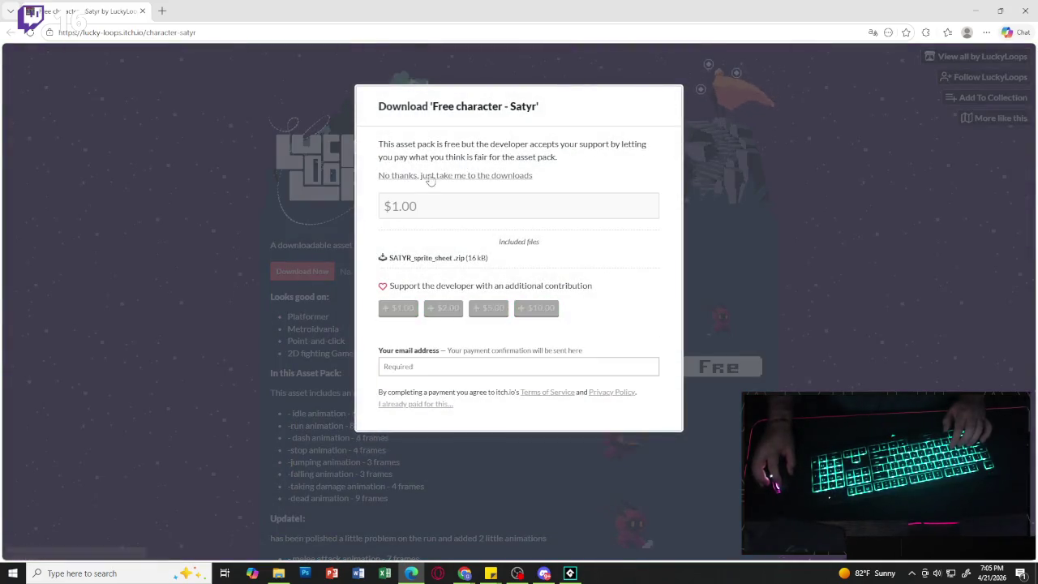
{"action": "left_click", "coordinate": [304, 172]}
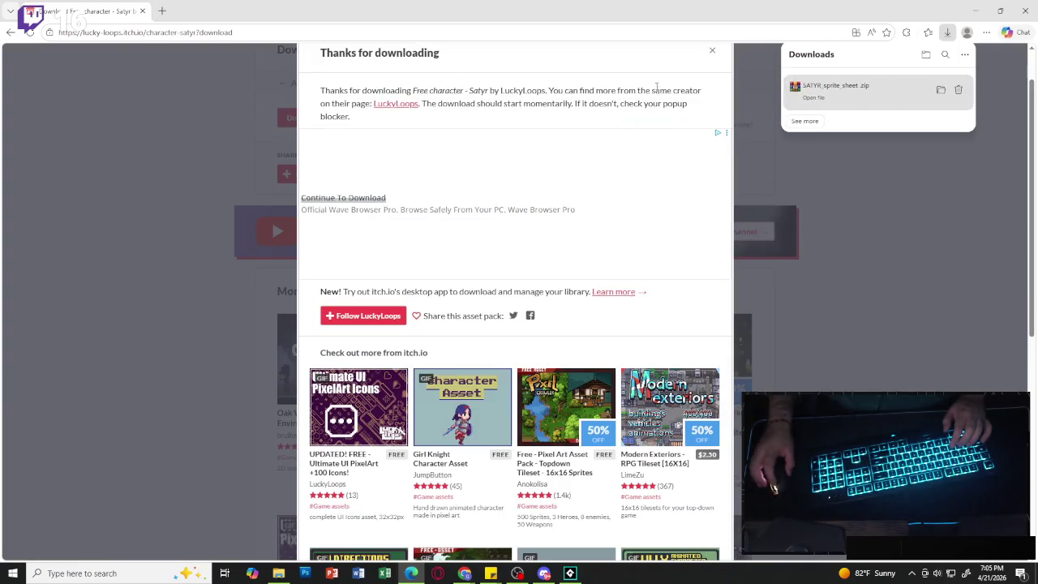
{"action": "left_click", "coordinate": [977, 11]}
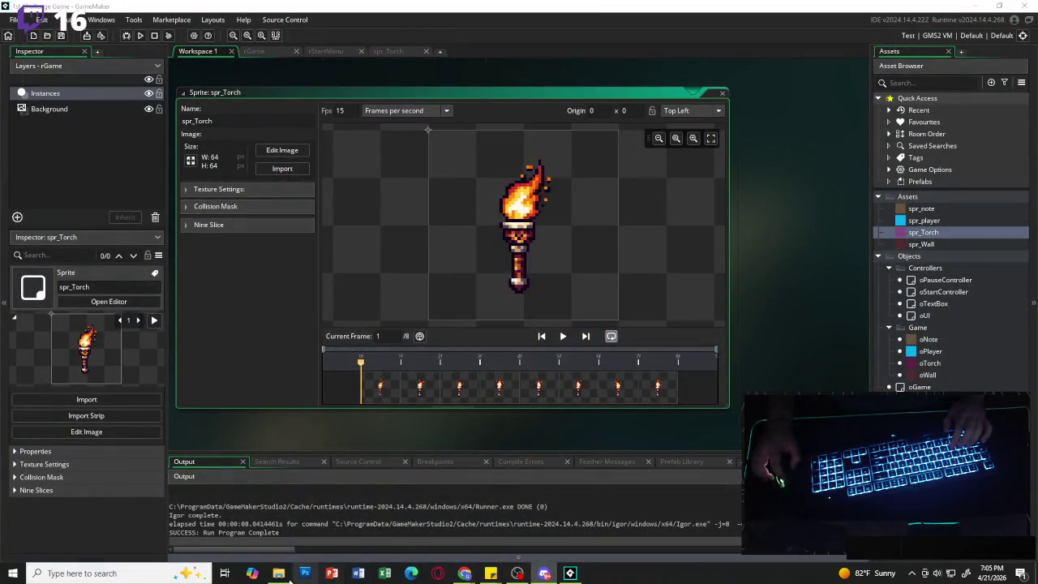
{"action": "left_click", "coordinate": [85, 415]}
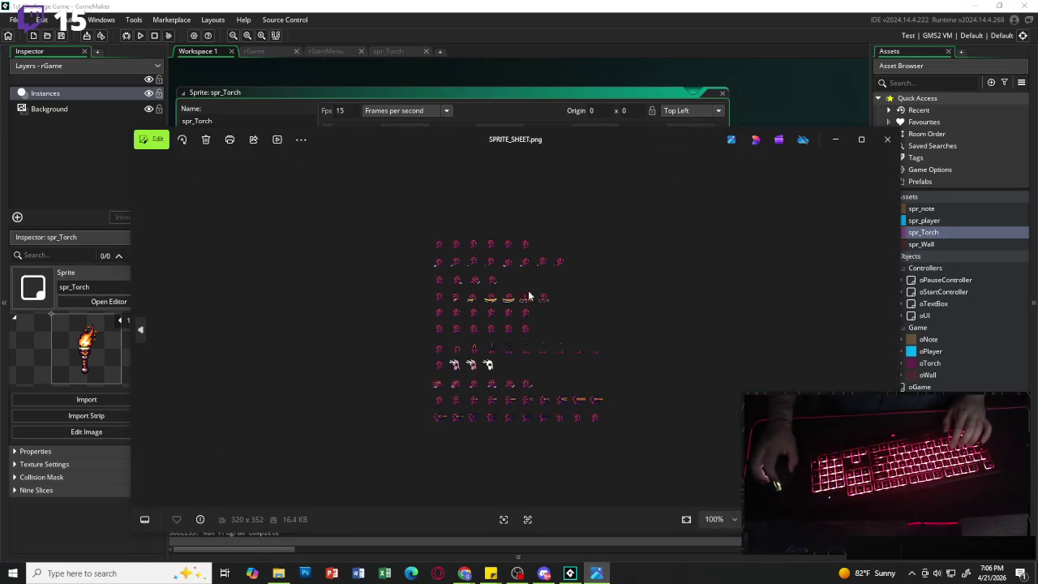
- Zoom in and out on SPRITE_SHEET.png to inspect the Satyr frames, then close the viewer
{"action": "scroll", "coordinate": [509, 295], "scroll_direction": "up", "scroll_amount": 5}
{"action": "scroll", "coordinate": [509, 296], "scroll_direction": "down", "scroll_amount": 2}
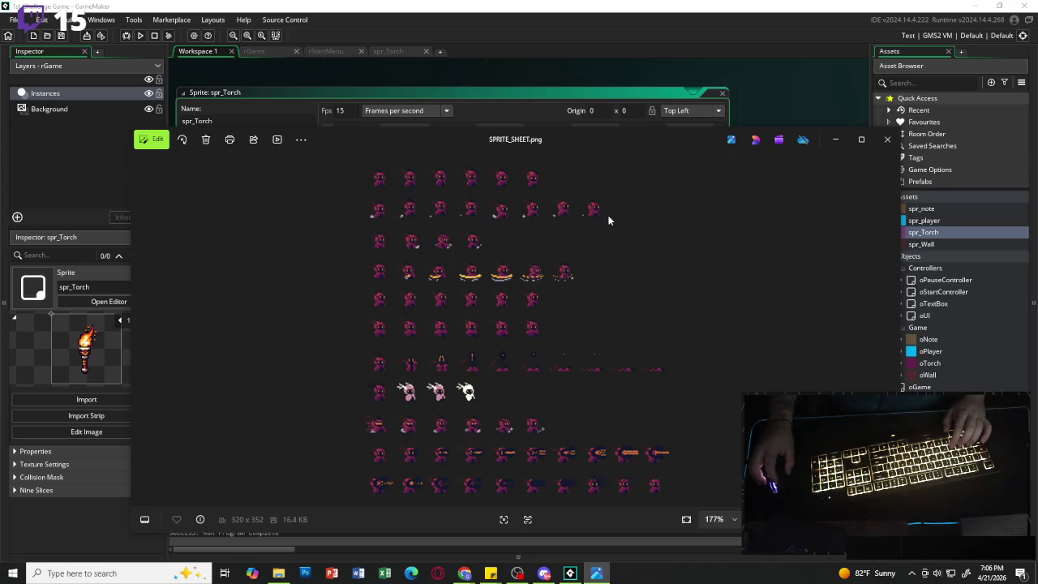
{"action": "scroll", "coordinate": [442, 252], "scroll_direction": "up", "scroll_amount": 3}
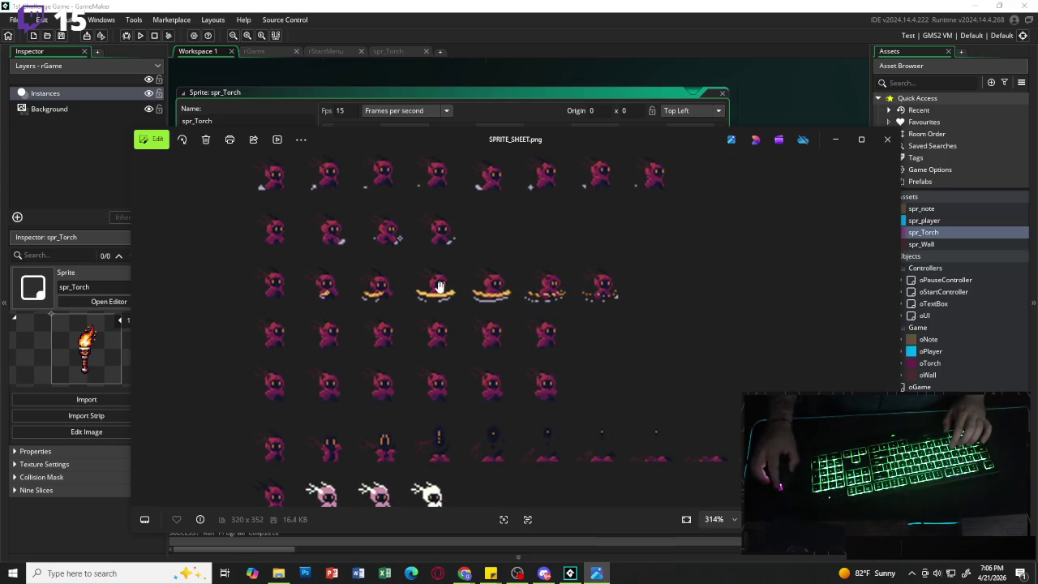
{"action": "scroll", "coordinate": [473, 283], "scroll_direction": "down", "scroll_amount": 3}
{"action": "scroll", "coordinate": [476, 314], "scroll_direction": "down", "scroll_amount": 1}
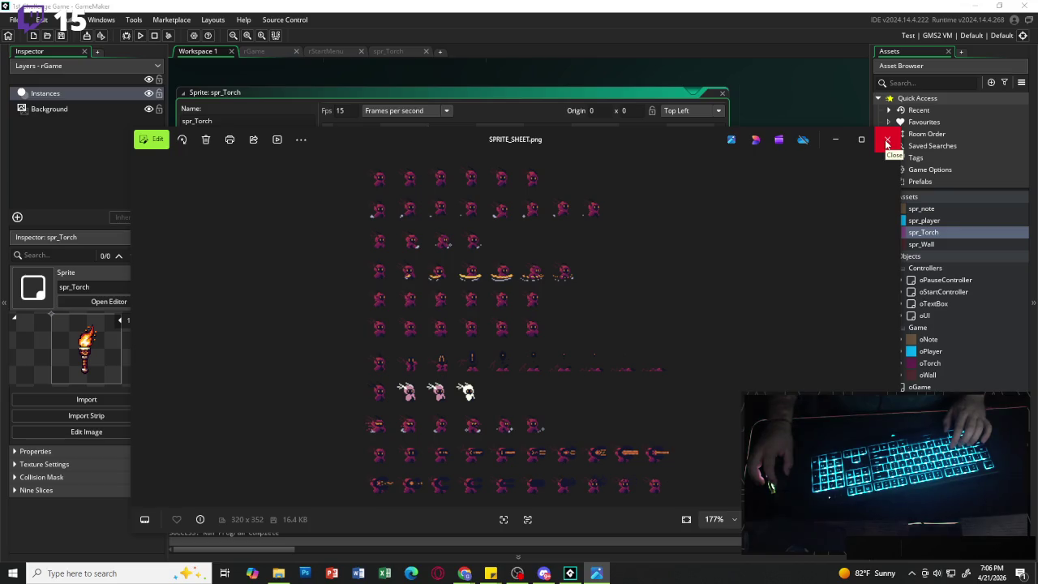
{"action": "left_click", "coordinate": [887, 143]}
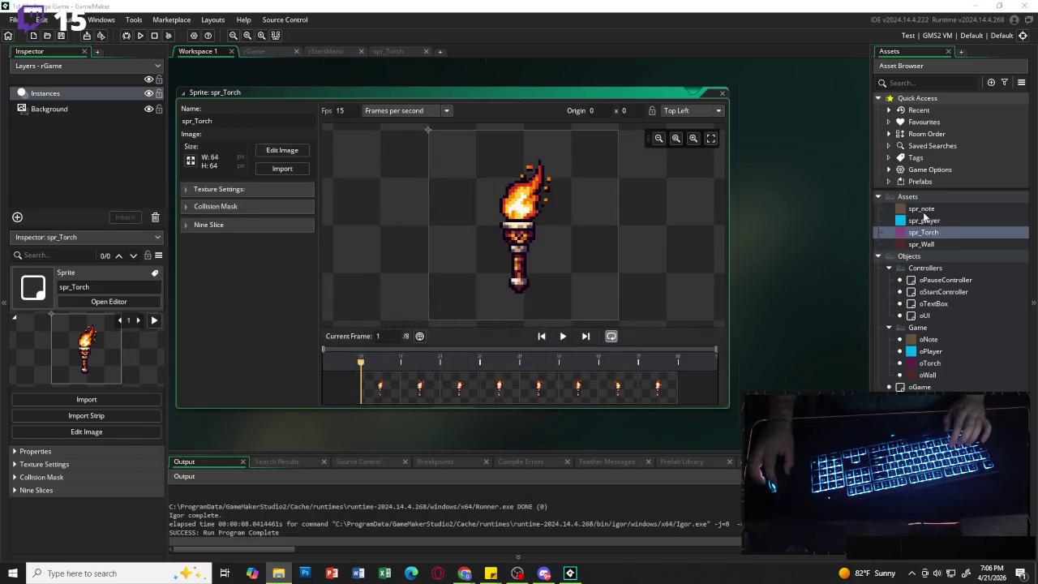
- Import SPRITE_SHEET.png as a sprite and name it spr_player_walk
{"action": "left_click", "coordinate": [920, 234]}
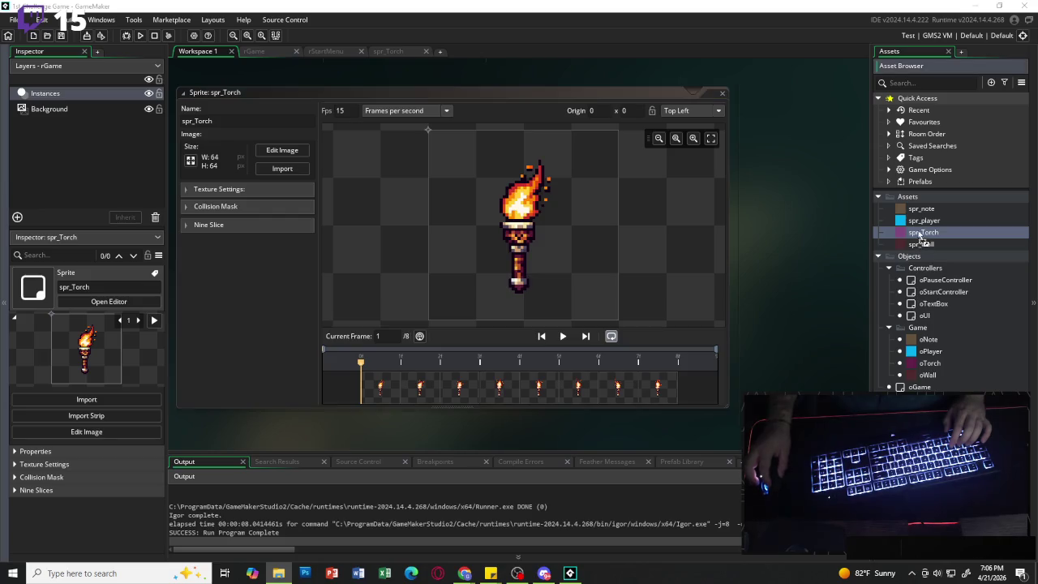
{"action": "mouse_move", "coordinate": [921, 235]}
{"action": "left_mouse_down"}
{"action": "mouse_move", "coordinate": [916, 208]}
{"action": "mouse_move", "coordinate": [902, 214]}
{"action": "mouse_move", "coordinate": [923, 233]}
{"action": "left_mouse_up"}
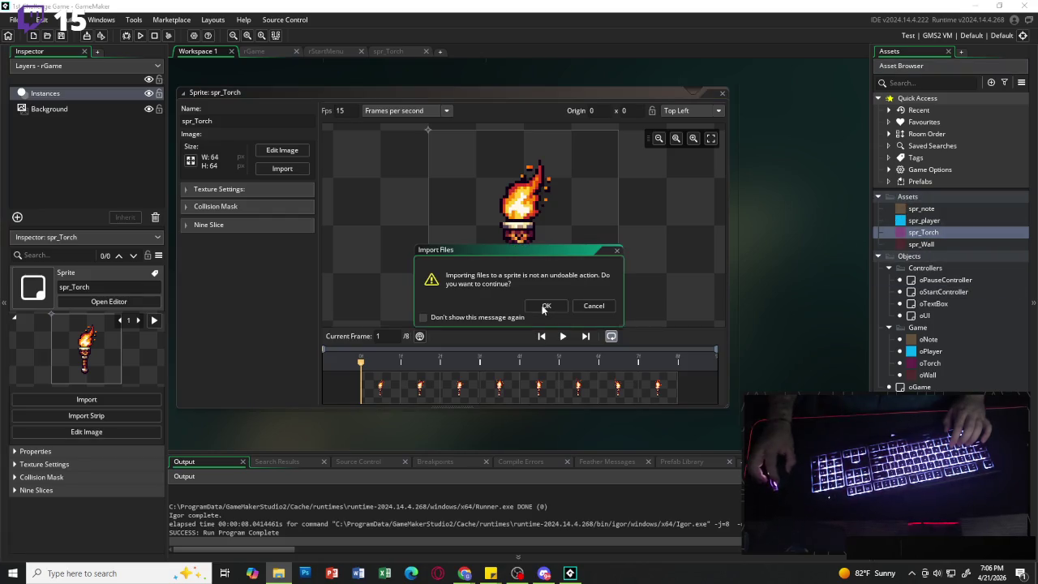
{"action": "left_click", "coordinate": [545, 307]}
{"action": "left_click", "coordinate": [931, 258]}
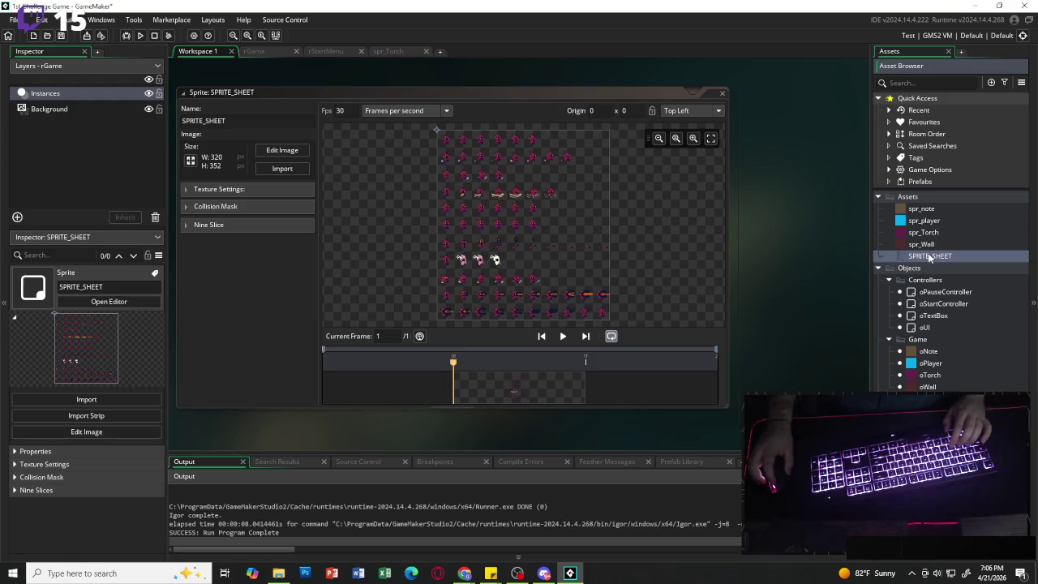
{"action": "key", "text": "F2"}
{"action": "type", "text": "s"}
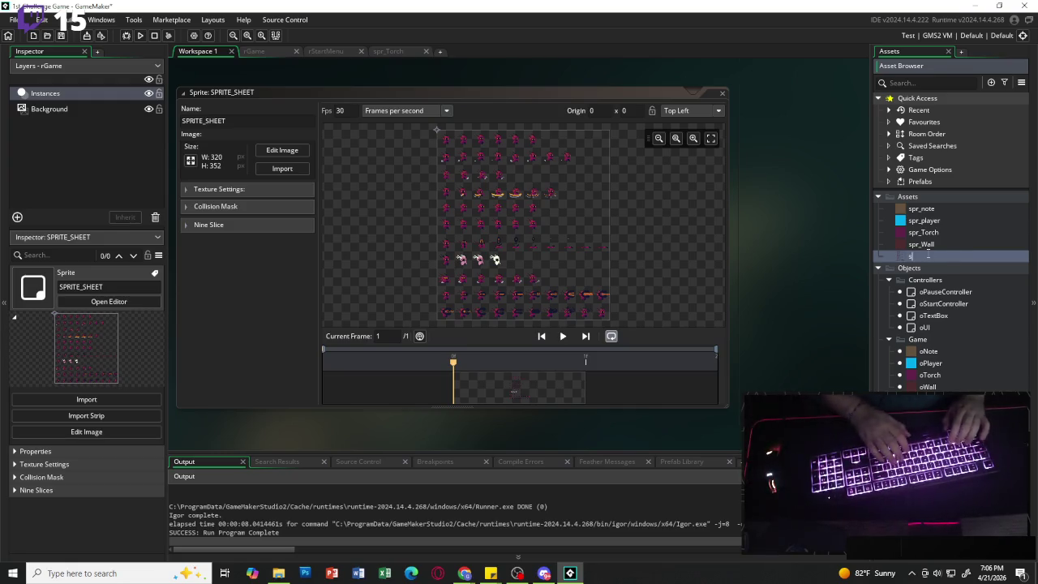
{"action": "type", "text": "pr_player"}
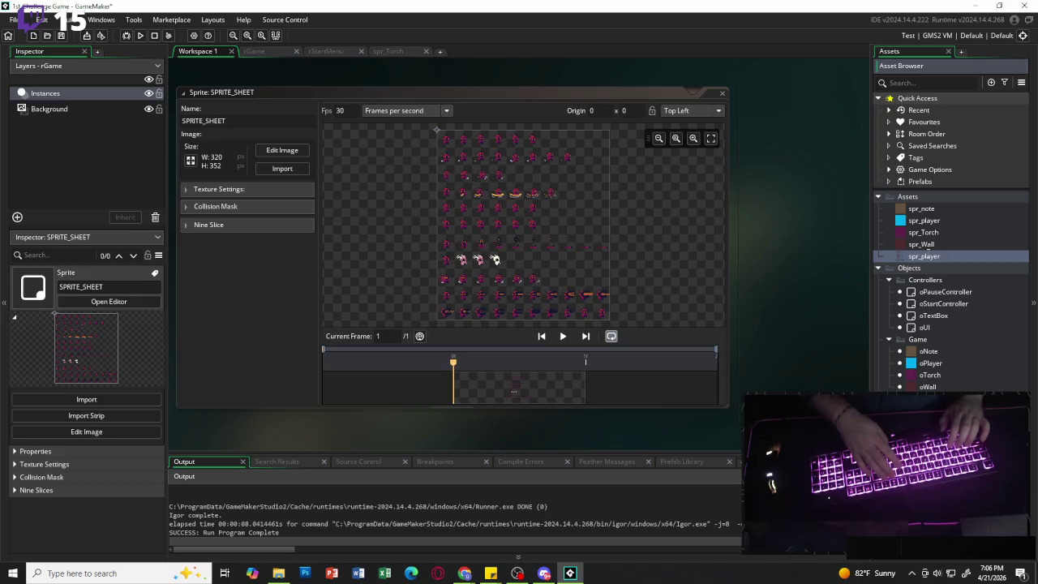
{"action": "type", "text": "_Wall"}
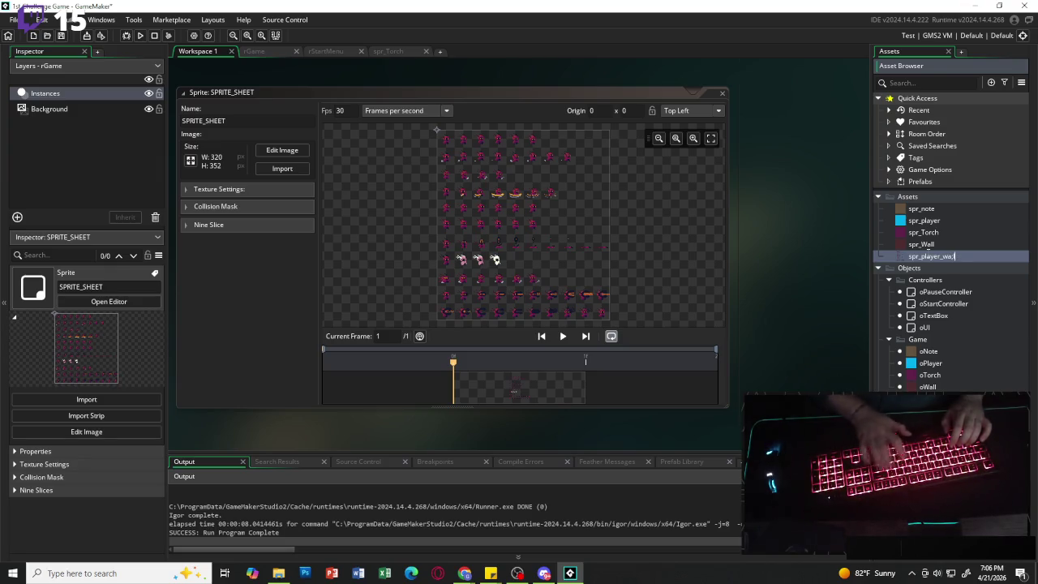
{"action": "type", "text": "lk"}
{"action": "key", "text": "Return"}
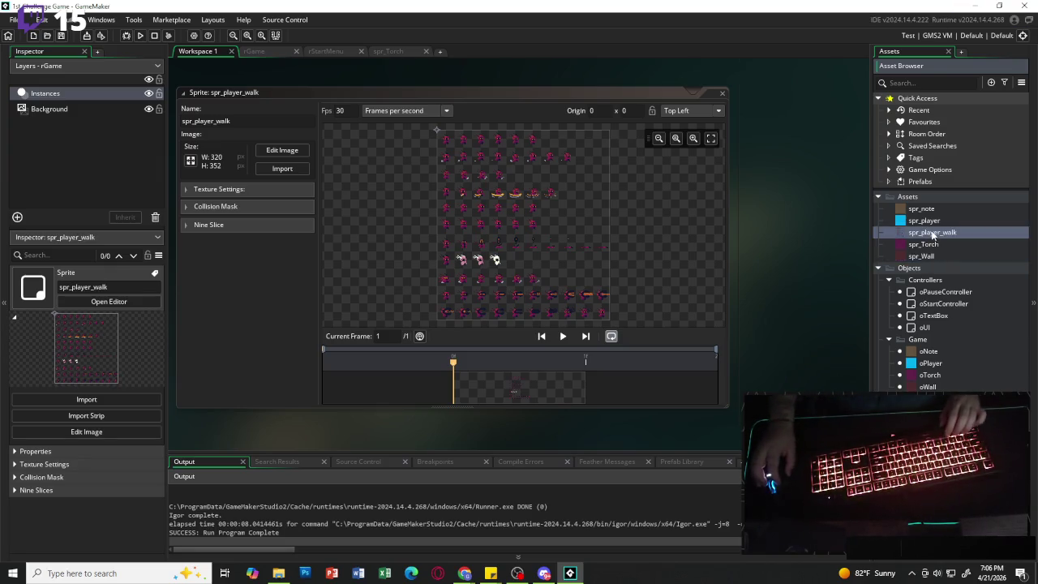
- Duplicate it into spr_player_run and spr_player_death
{"action": "key", "text": "ctrl+d"}
{"action": "type", "text": "spr_player_run_"}
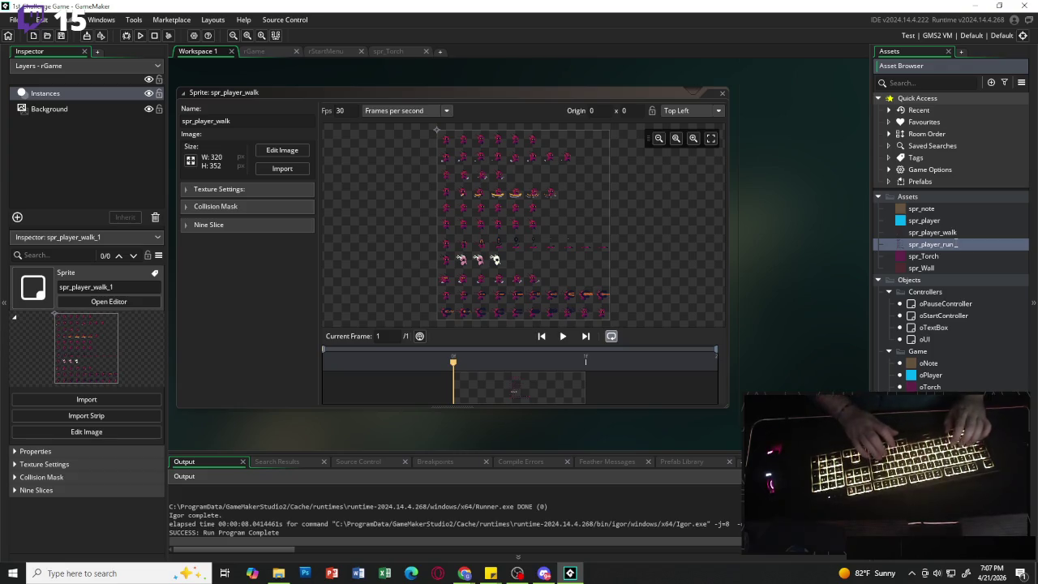
{"action": "key", "text": "Return"}
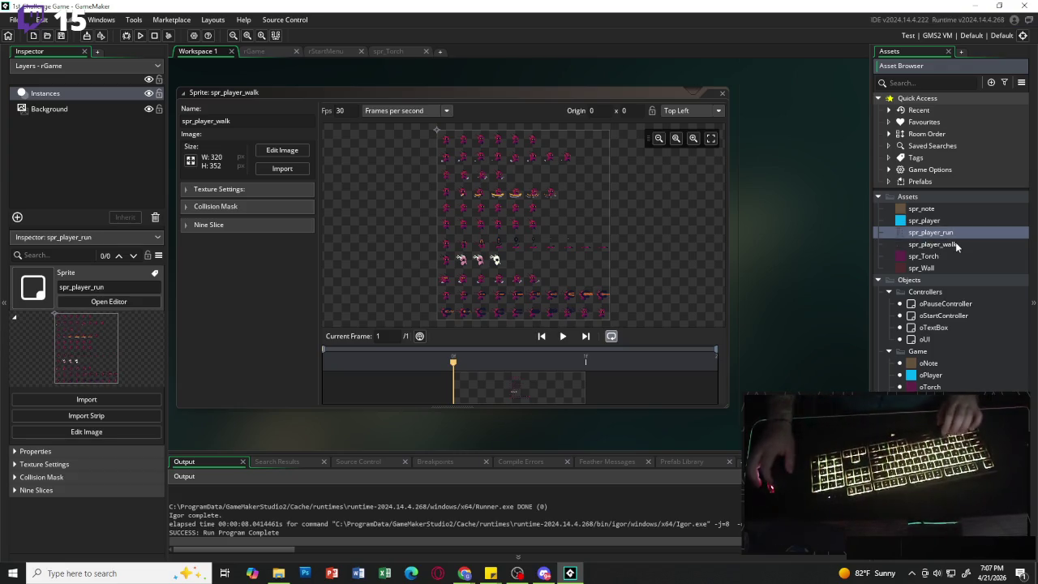
{"action": "key", "text": "ctrl+d"}
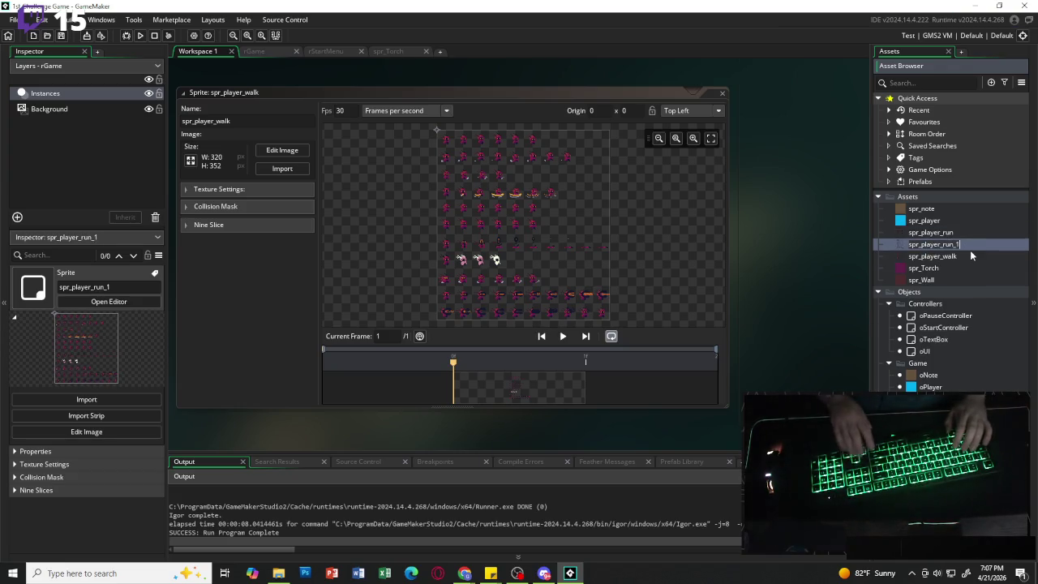
{"action": "key", "text": "BackSpace"}
{"action": "key", "text": "BackSpace"}
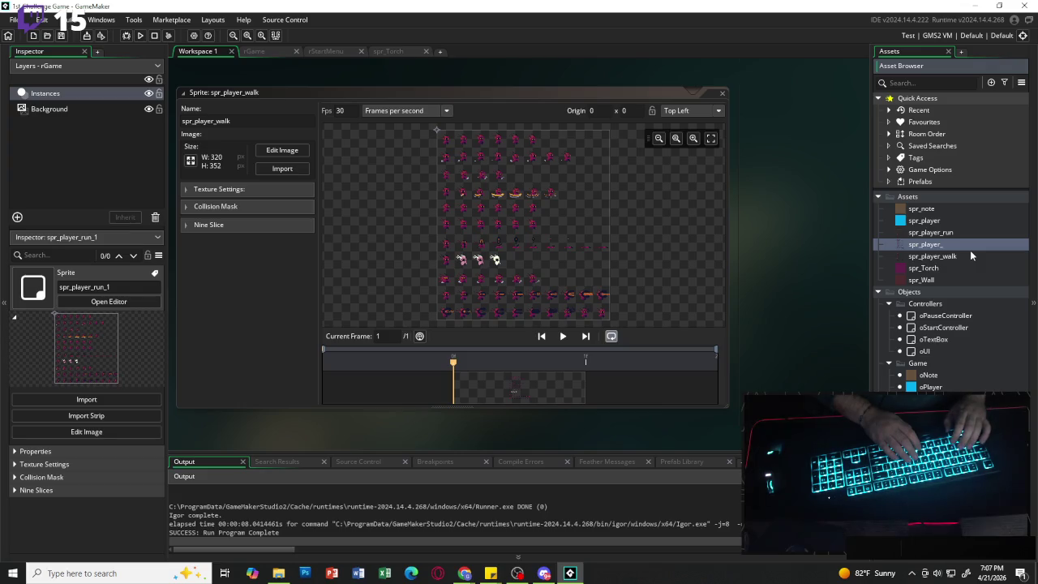
{"action": "type", "text": "death"}
{"action": "key", "text": "Return"}
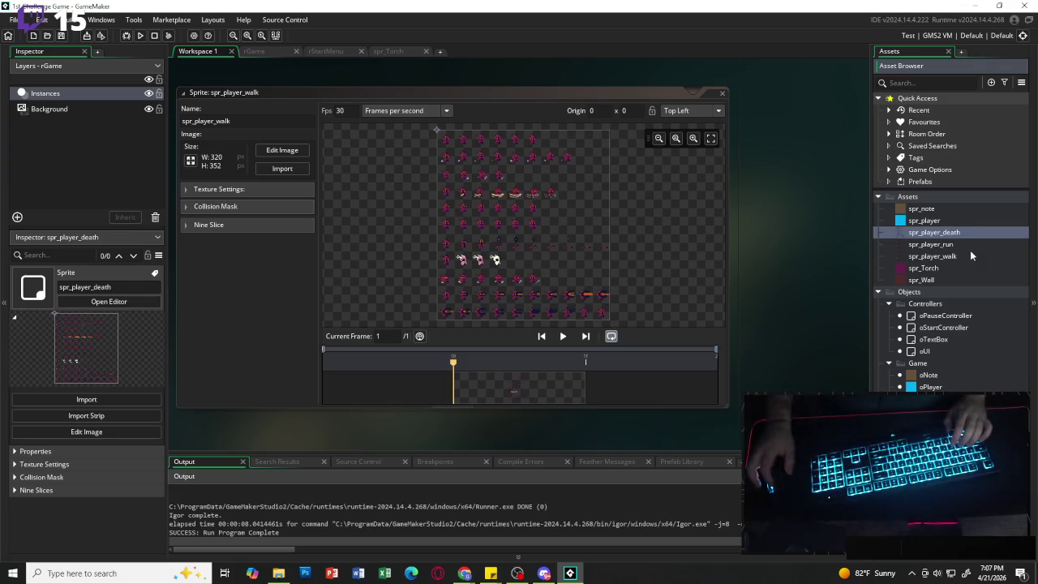
- Set the player sprites' animation speed to 15 fps
{"action": "left_click", "coordinate": [301, 109]}
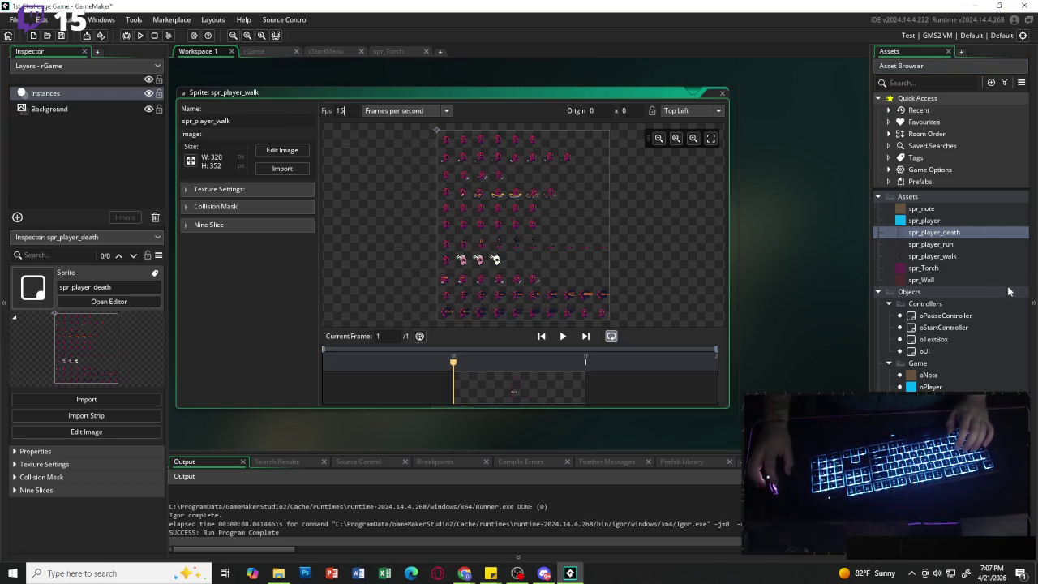
{"action": "double_click", "coordinate": [964, 247]}
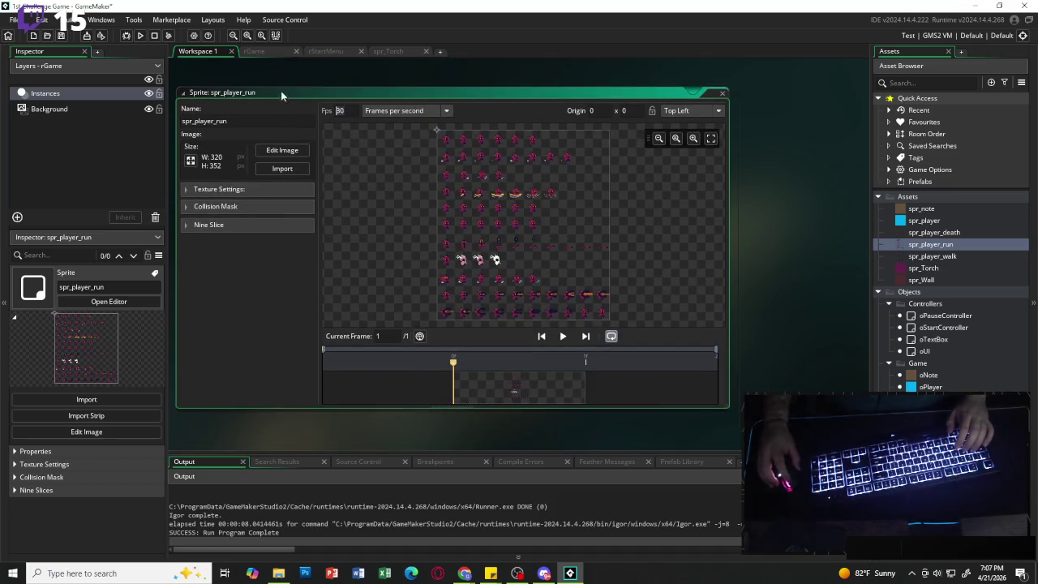
{"action": "type", "text": "15"}
{"action": "left_click", "coordinate": [954, 257]}
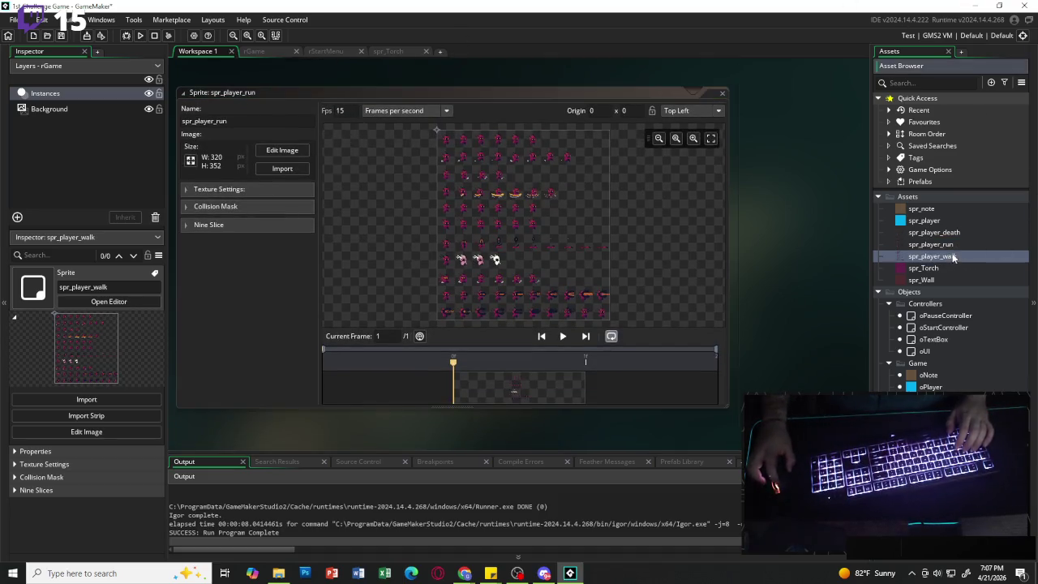
{"action": "double_click", "coordinate": [949, 256]}
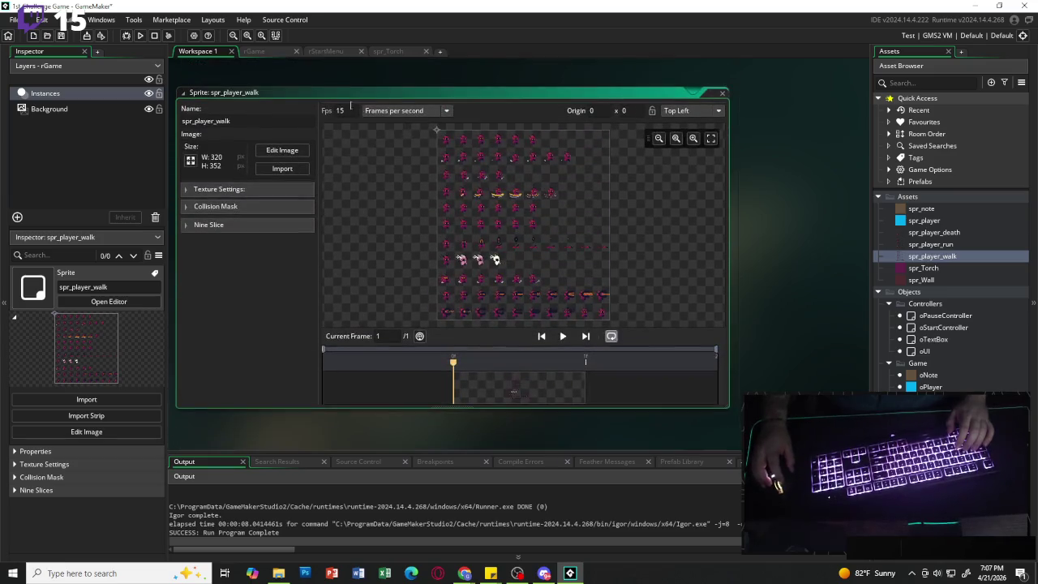
{"action": "double_click", "coordinate": [934, 233]}
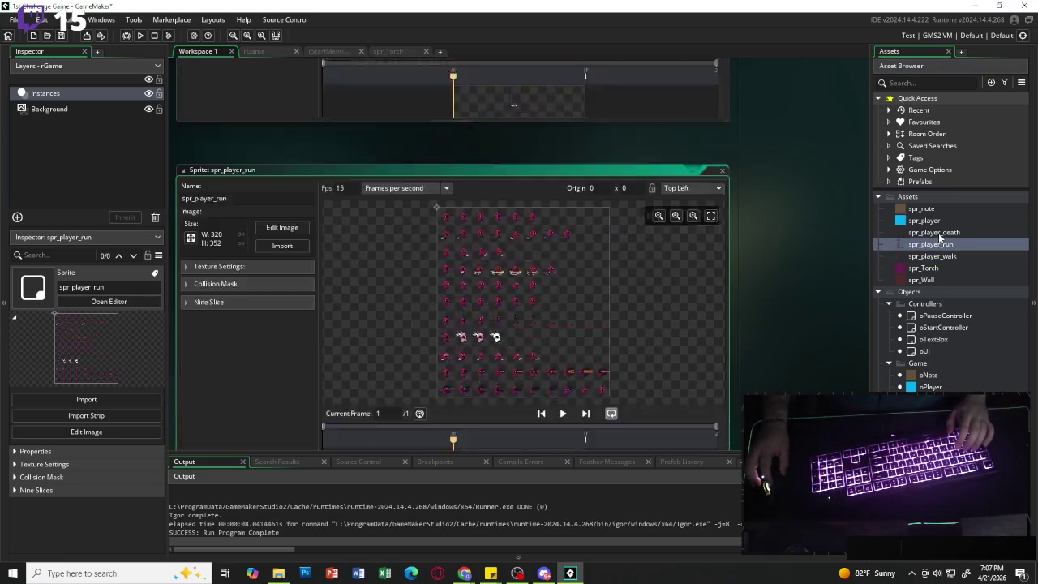
{"action": "type", "text": "15"}
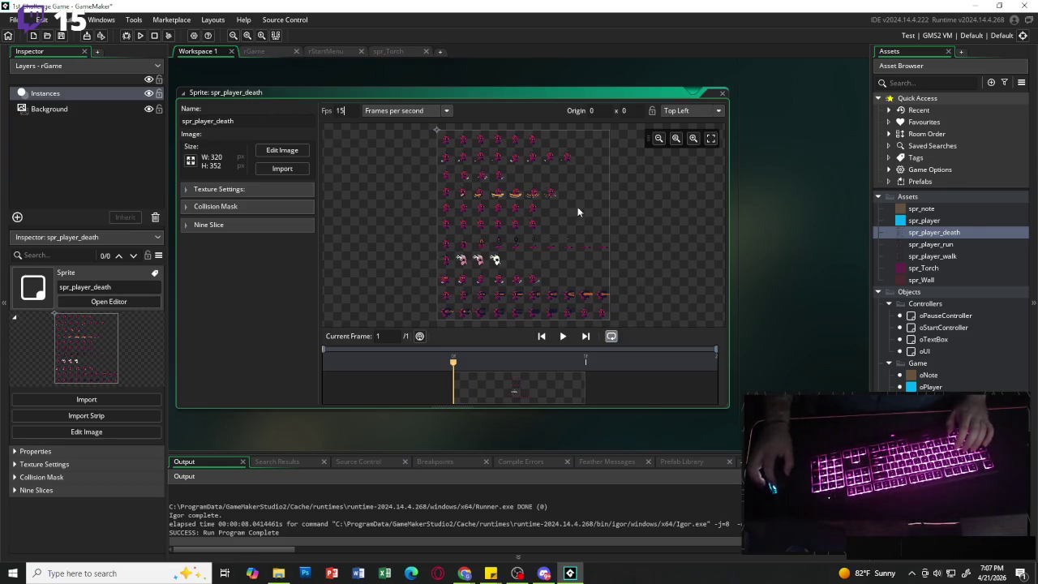
{"action": "left_click", "coordinate": [282, 152]}
- Open Convert to Frames for spr_player_death and set frame width and height to 32
{"action": "left_click", "coordinate": [326, 19]}
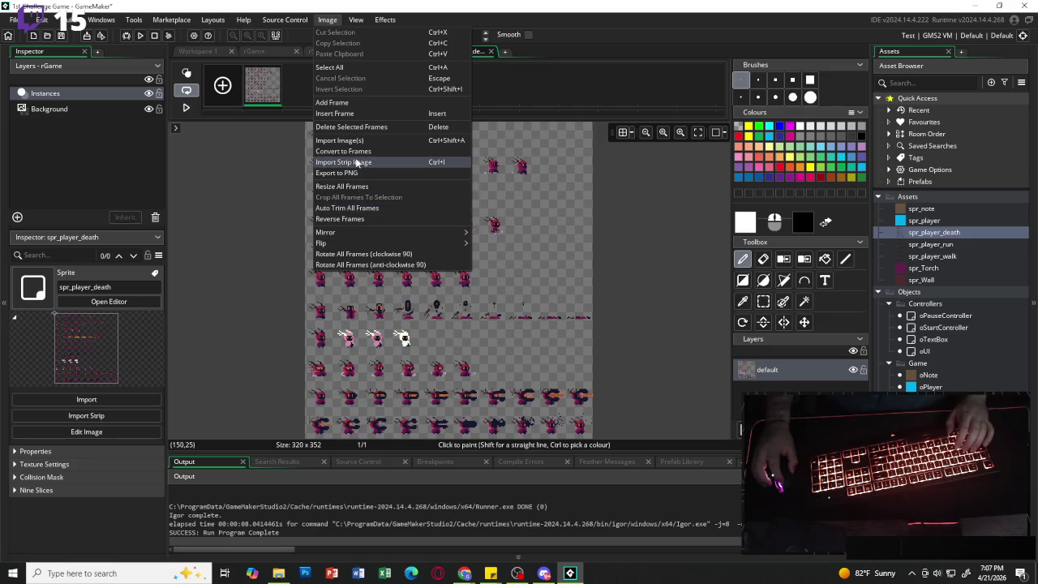
{"action": "left_click", "coordinate": [353, 152]}
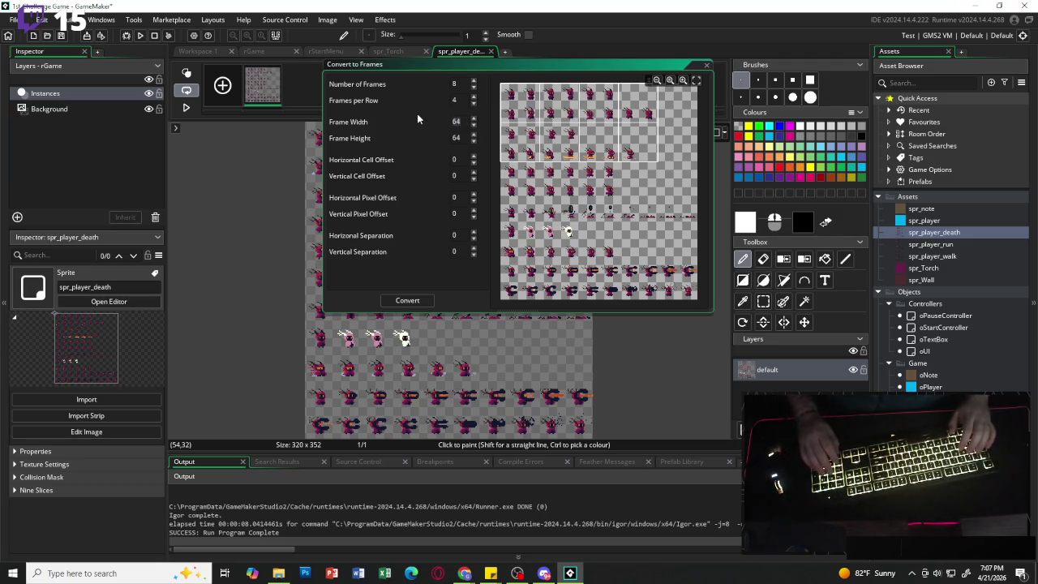
{"action": "type", "text": "16"}
{"action": "double_click", "coordinate": [458, 136]}
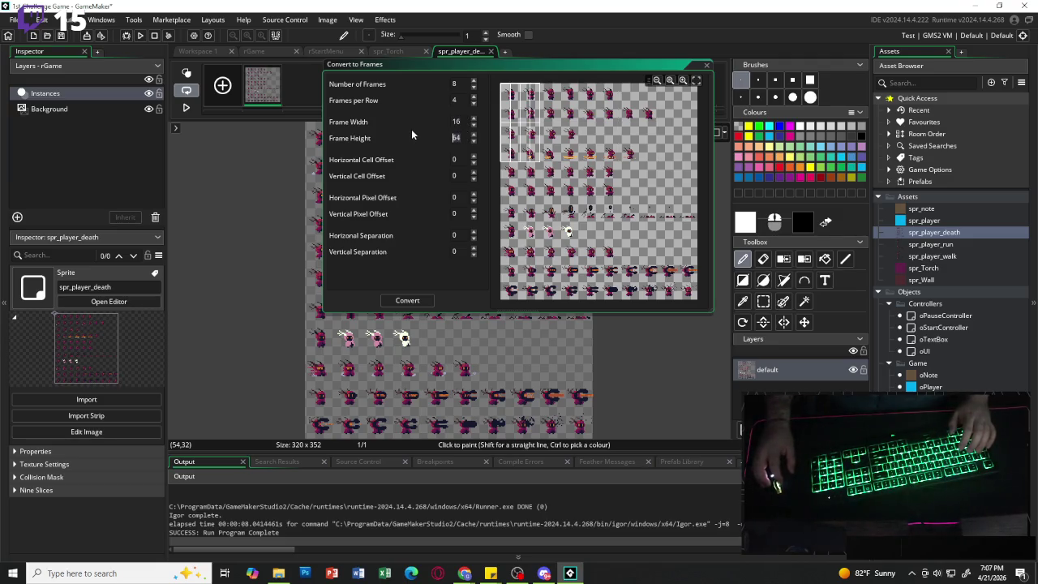
{"action": "type", "text": "16"}
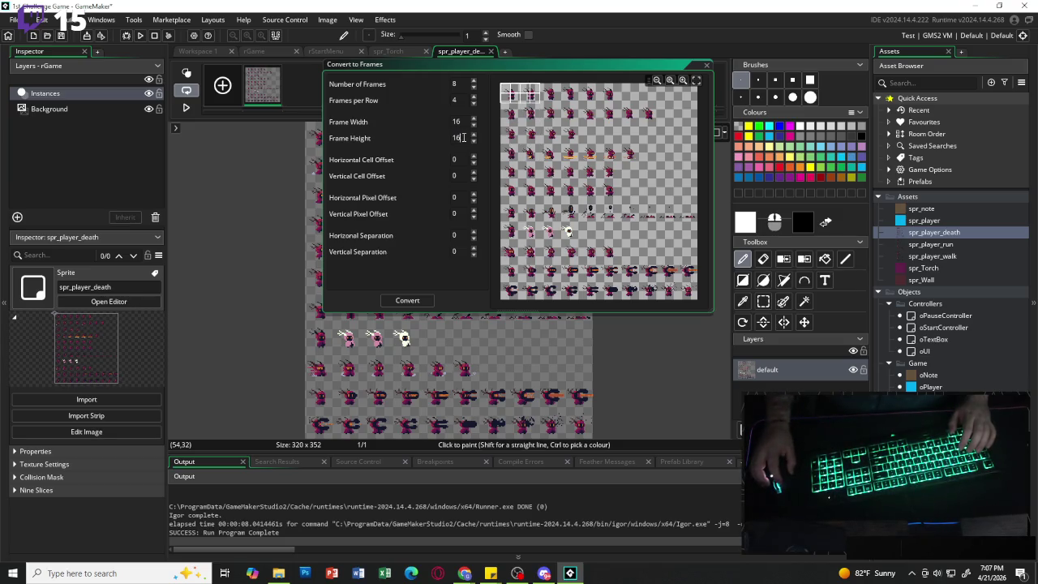
{"action": "double_click", "coordinate": [457, 121]}
{"action": "type", "text": "32"}
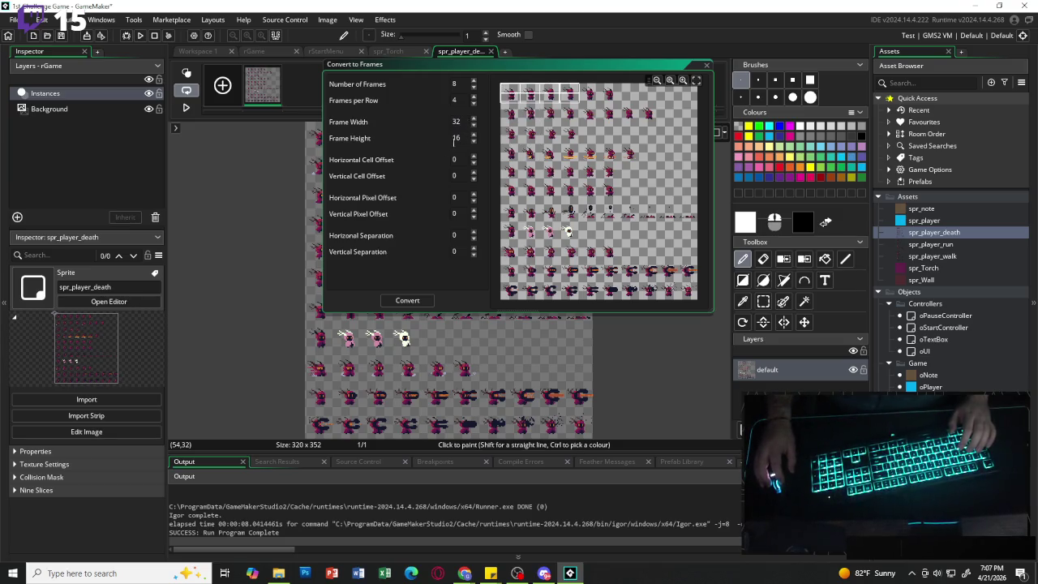
{"action": "double_click", "coordinate": [455, 138]}
{"action": "type", "text": "32"}
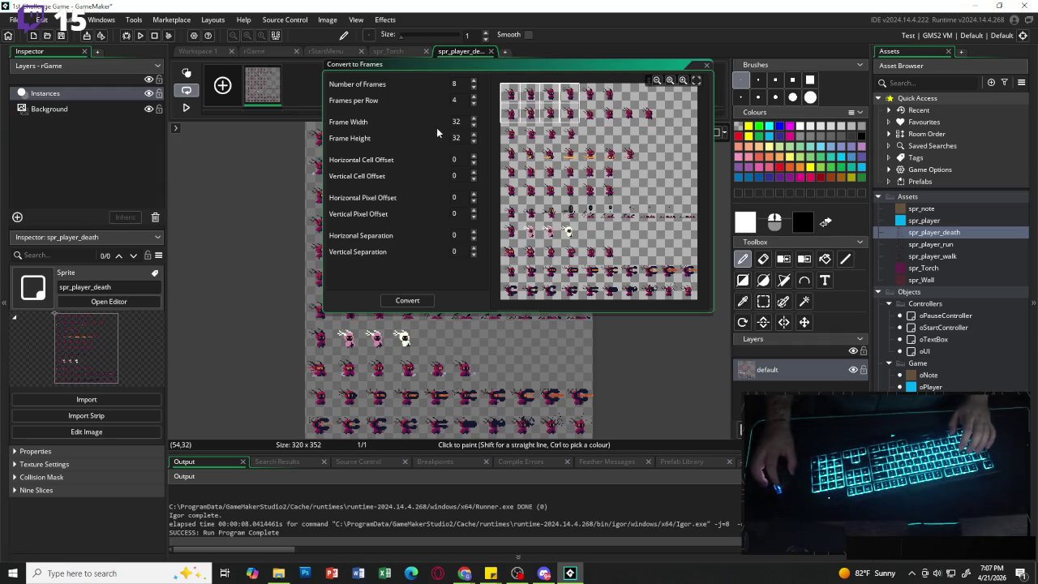
- Set 6 frames with 6 per row and zoom in on the sheet preview
{"action": "left_click", "coordinate": [474, 90]}
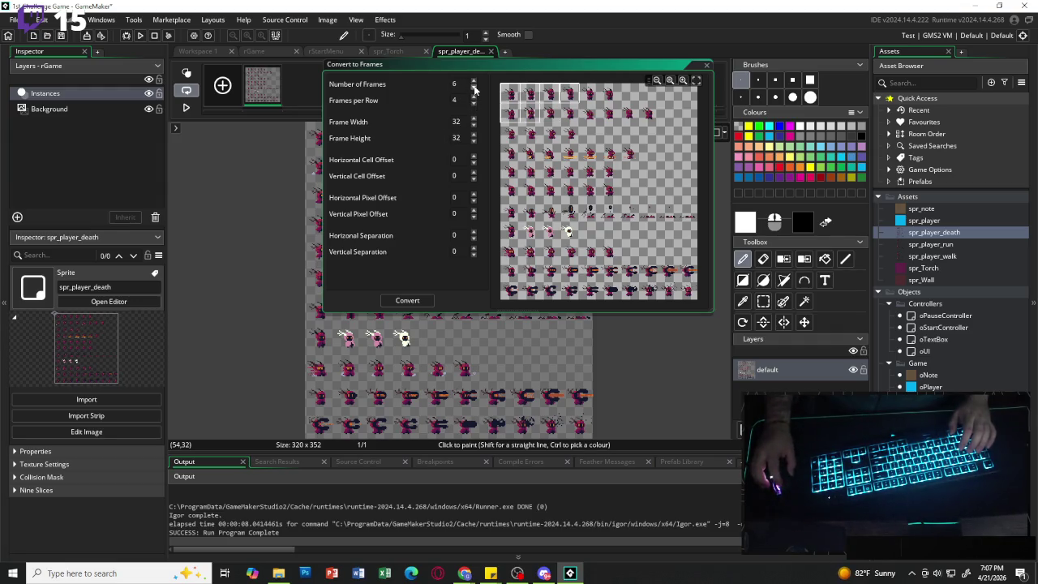
{"action": "left_click", "coordinate": [474, 89]}
{"action": "left_click", "coordinate": [474, 89]}
{"action": "left_click", "coordinate": [474, 89]}
{"action": "left_click", "coordinate": [474, 81]}
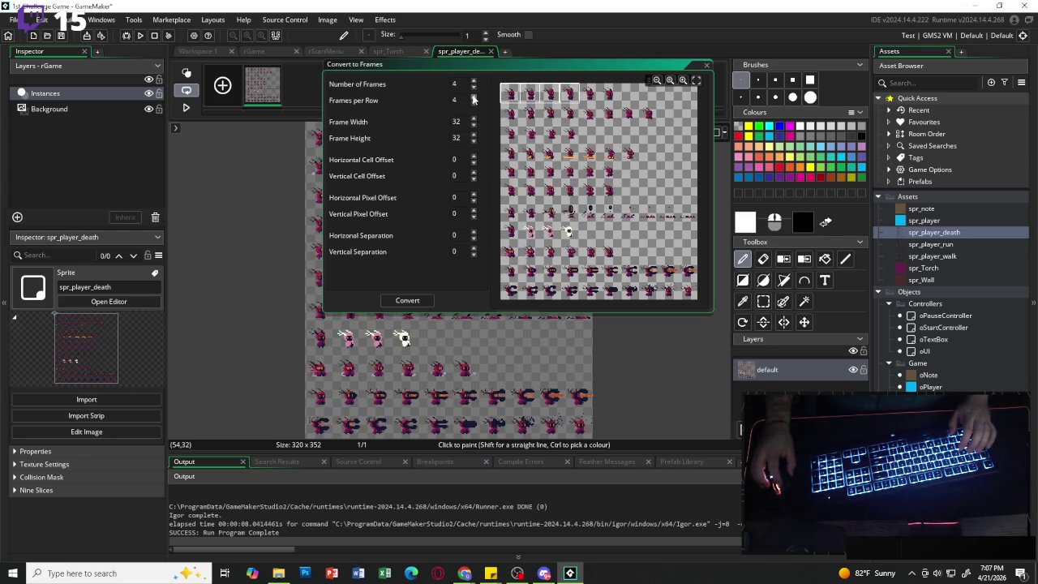
{"action": "left_click", "coordinate": [474, 97]}
{"action": "left_click", "coordinate": [473, 97]}
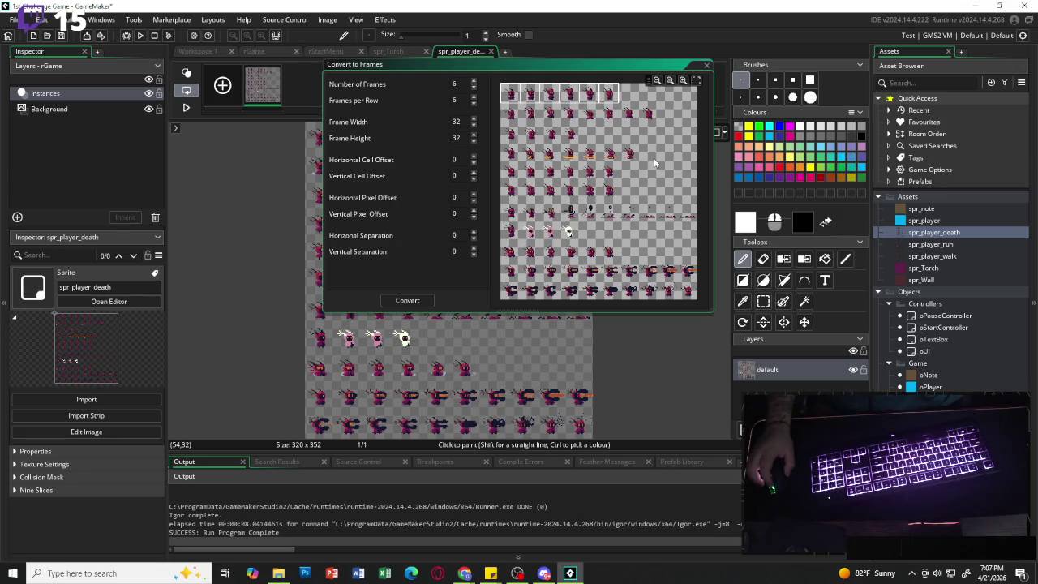
{"action": "left_click", "coordinate": [683, 80]}
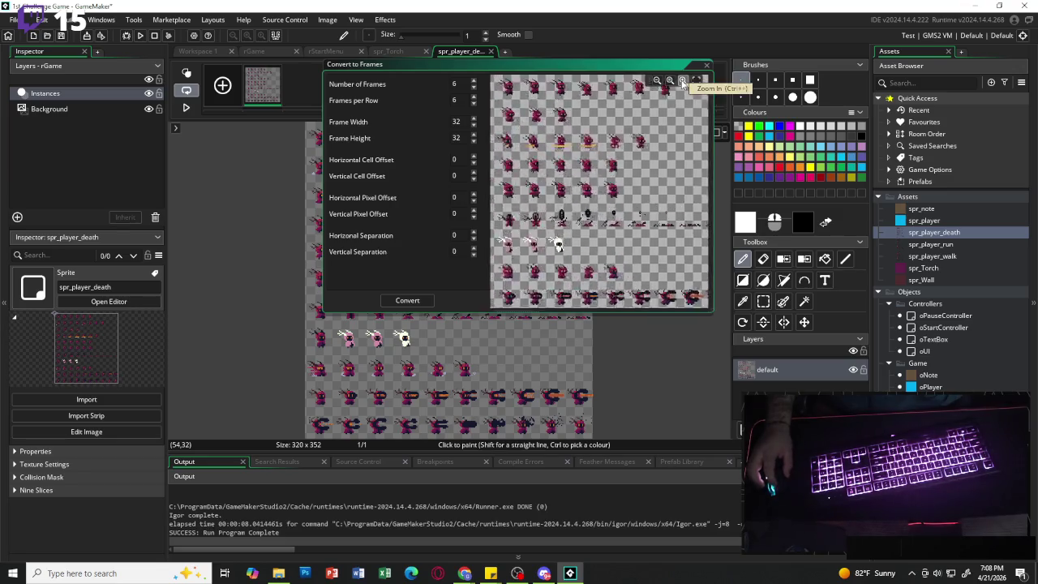
{"action": "left_click", "coordinate": [683, 80]}
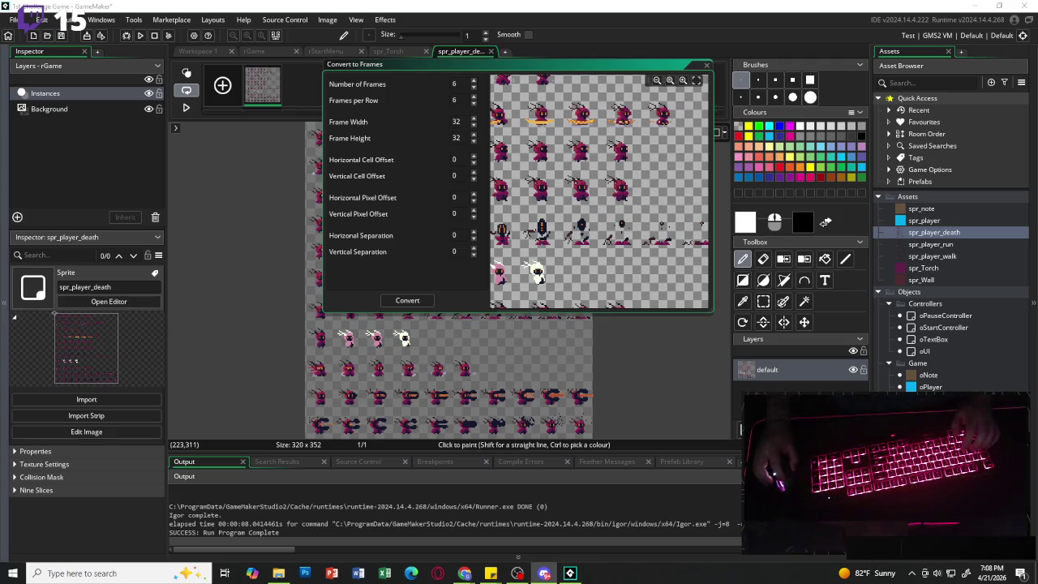
{"action": "left_click", "coordinate": [411, 574]}
- Read the Satyr page's per-animation frame counts, dismiss the translation prompt, and return to GameMaker
{"action": "scroll", "coordinate": [680, 300], "scroll_direction": "down", "scroll_amount": 2}
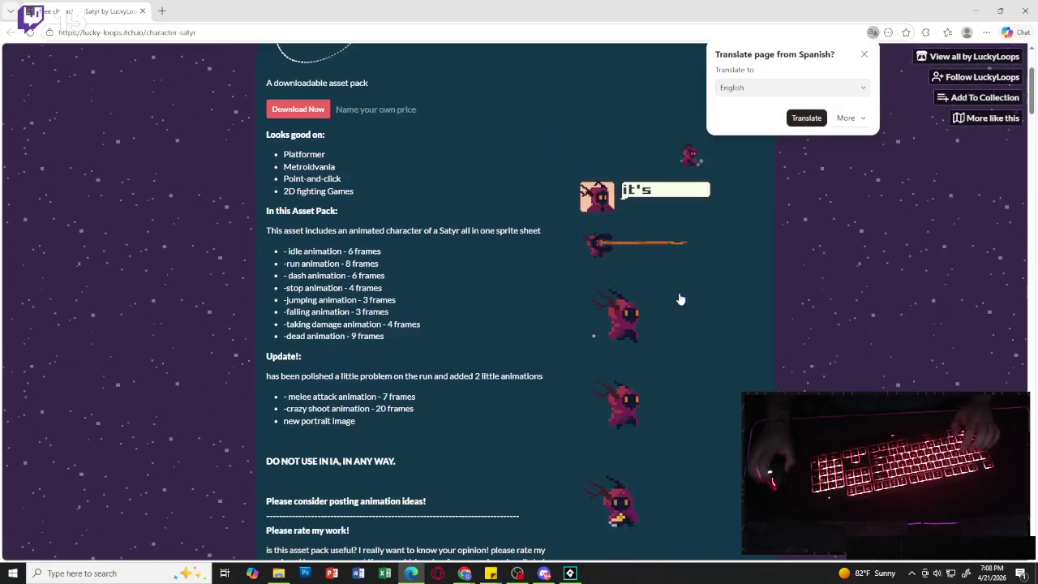
{"action": "scroll", "coordinate": [681, 294], "scroll_direction": "down", "scroll_amount": 1}
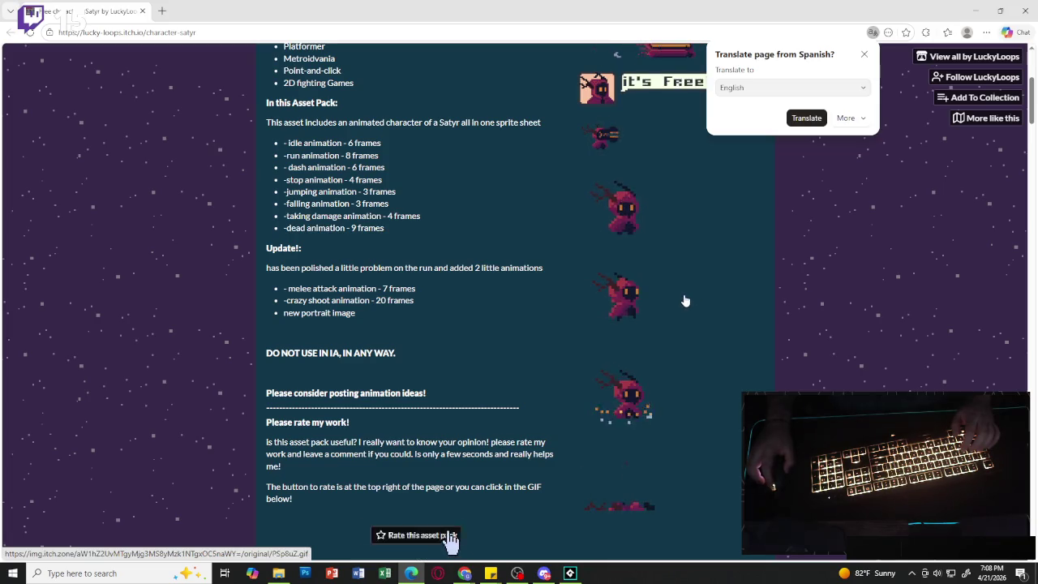
{"action": "scroll", "coordinate": [684, 299], "scroll_direction": "down", "scroll_amount": 1}
{"action": "scroll", "coordinate": [557, 266], "scroll_direction": "up", "scroll_amount": 2}
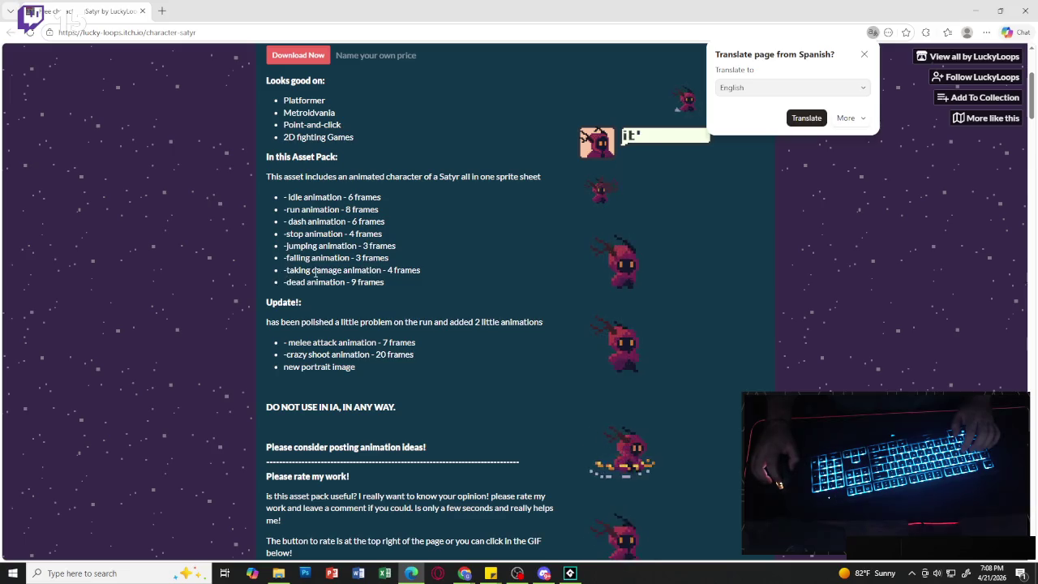
{"action": "left_click", "coordinate": [864, 55]}
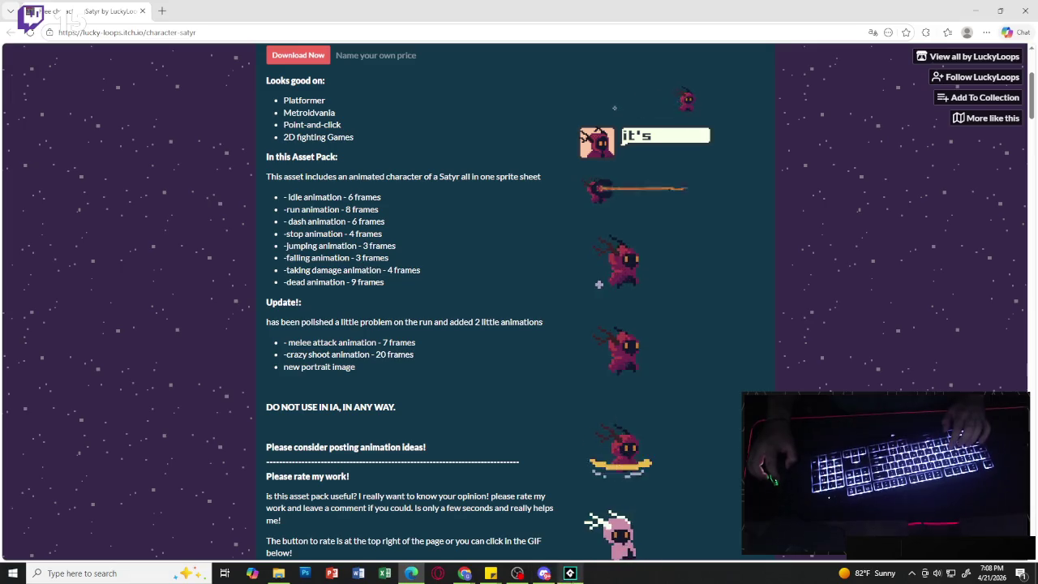
{"action": "key", "text": "alt+Tab"}
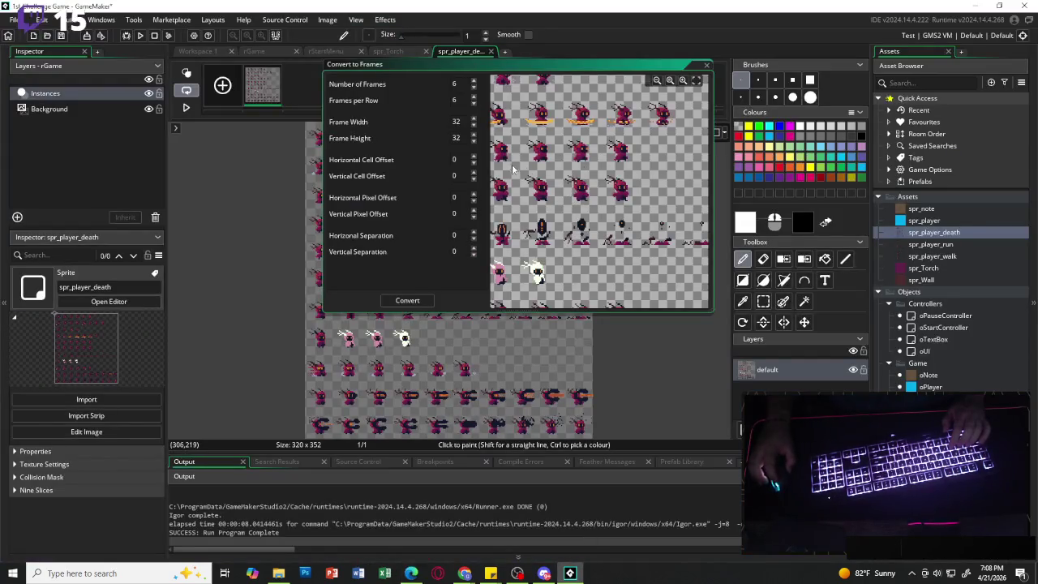
- Fit the sheet in the preview and convert it into six 32×32 frames, confirming replacement
{"action": "scroll", "coordinate": [551, 250], "scroll_direction": "up", "scroll_amount": 3}
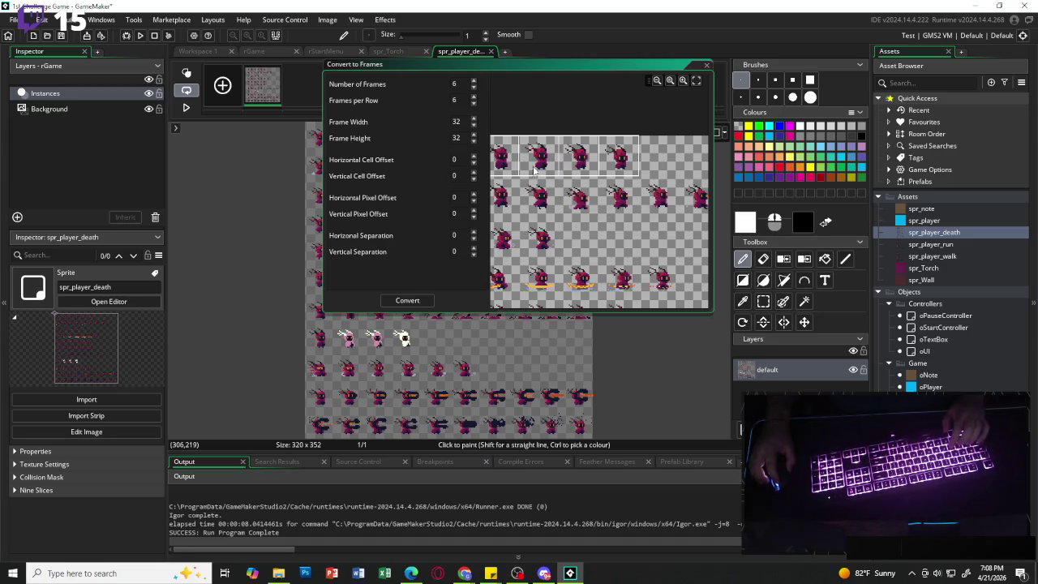
{"action": "left_click", "coordinate": [695, 81]}
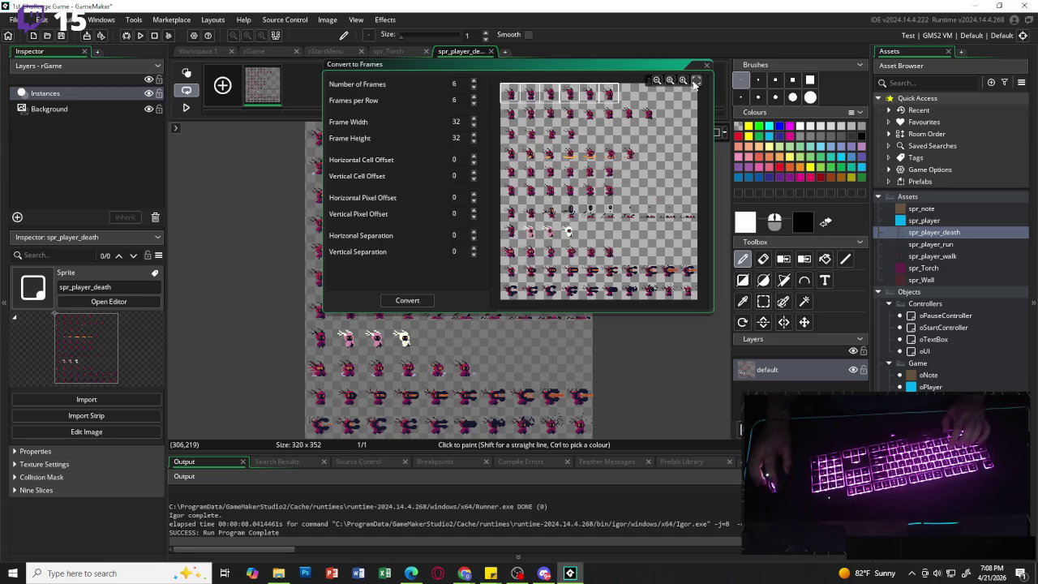
{"action": "left_click", "coordinate": [408, 301]}
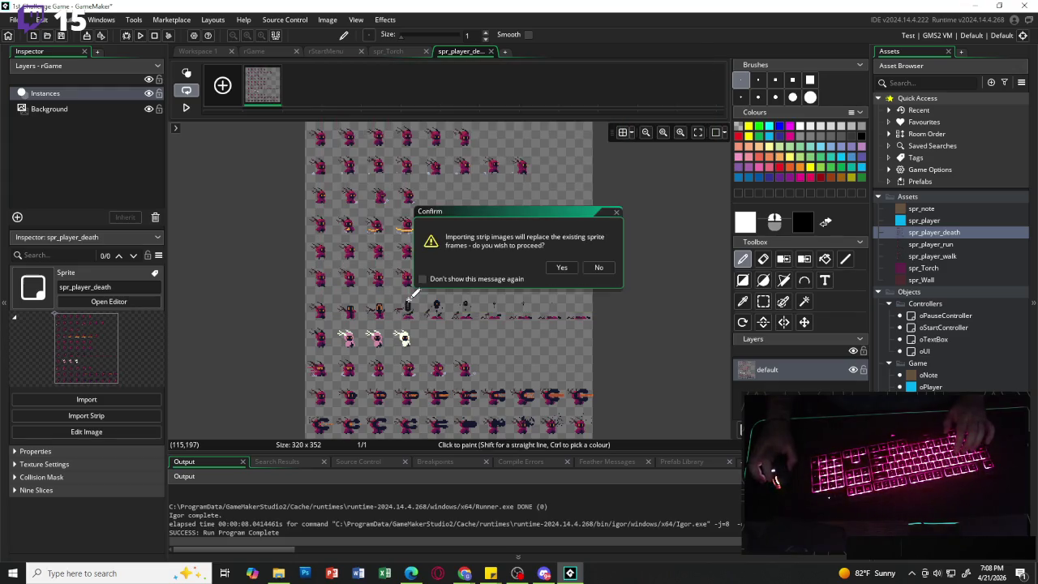
{"action": "left_click", "coordinate": [561, 268]}
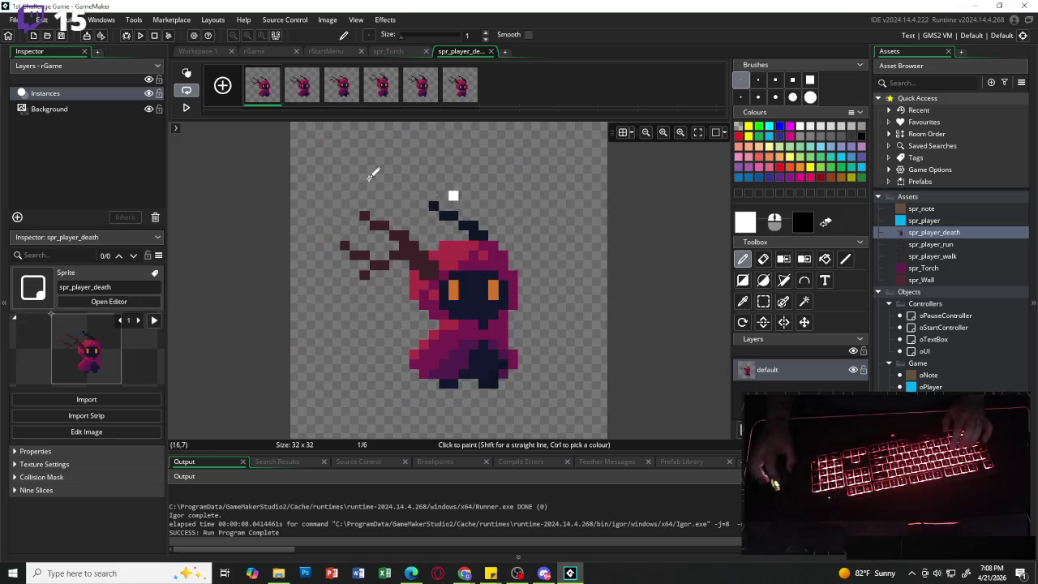
- Rename the converted 6-frame Satyr sprite to spr_player_idle
{"action": "left_click", "coordinate": [187, 108]}
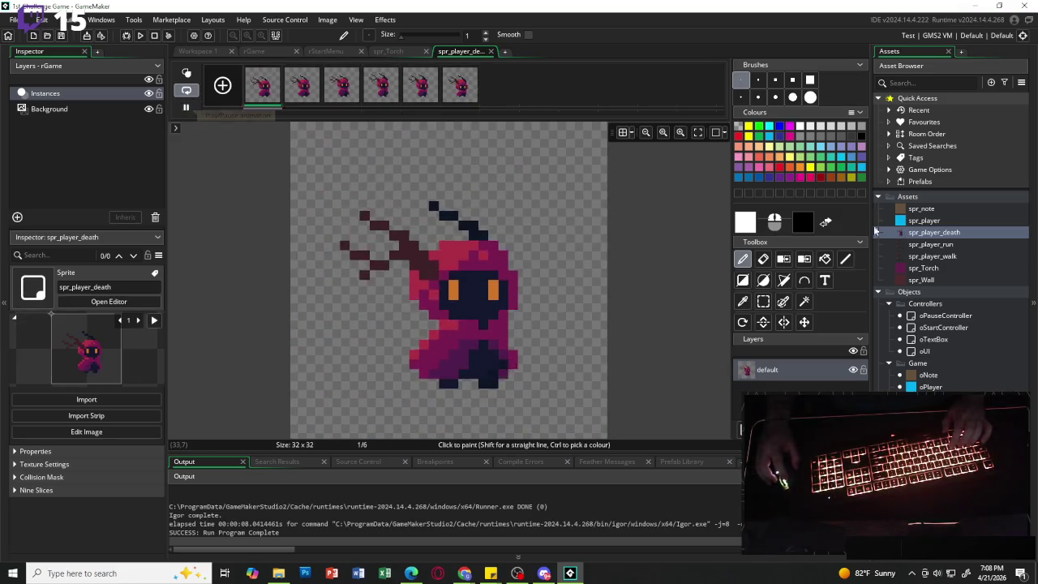
{"action": "double_click", "coordinate": [957, 234]}
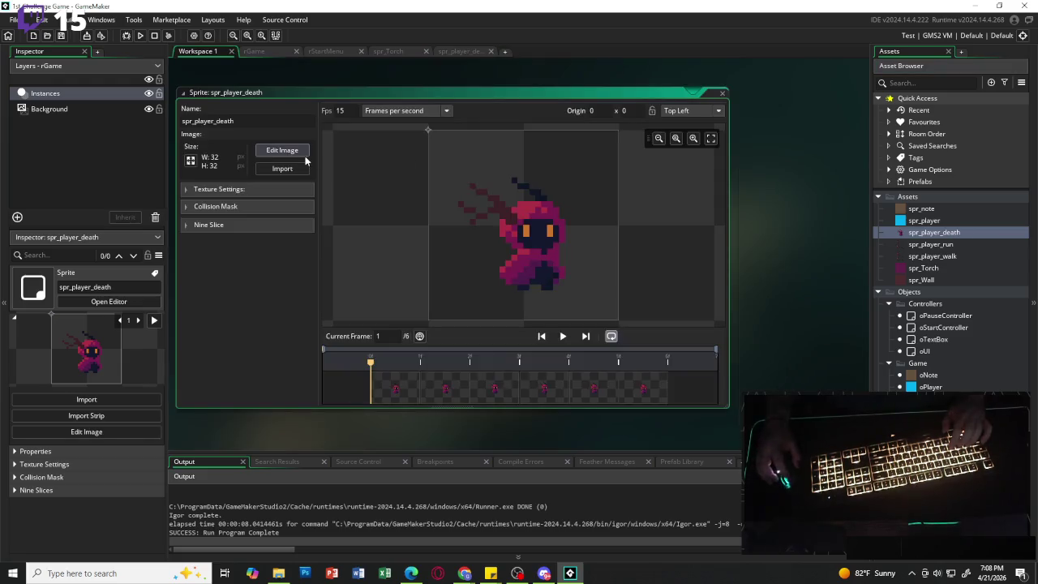
{"action": "key", "text": "BackSpace"}
{"action": "key", "text": "BackSpace"}
{"action": "key", "text": "BackSpace"}
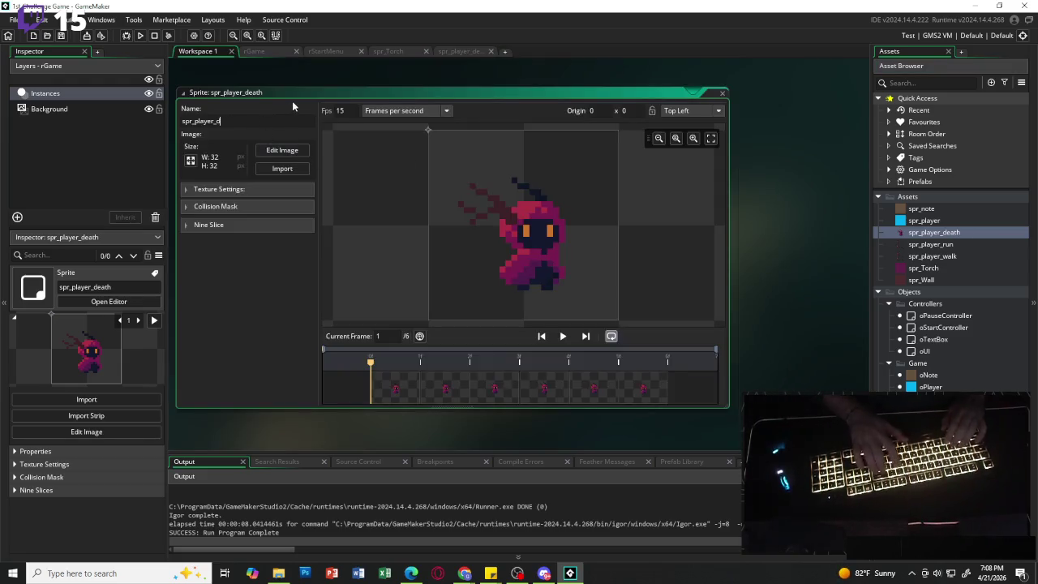
{"action": "type", "text": "idle"}
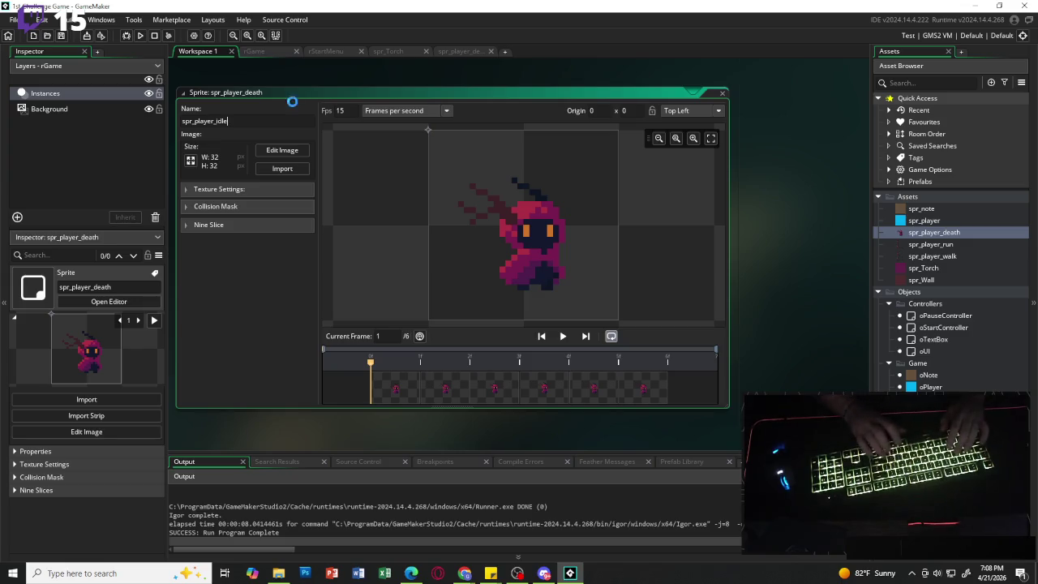
- Duplicate spr_player_walk into a new sprite named spr_player_damage
{"action": "left_click", "coordinate": [939, 245]}
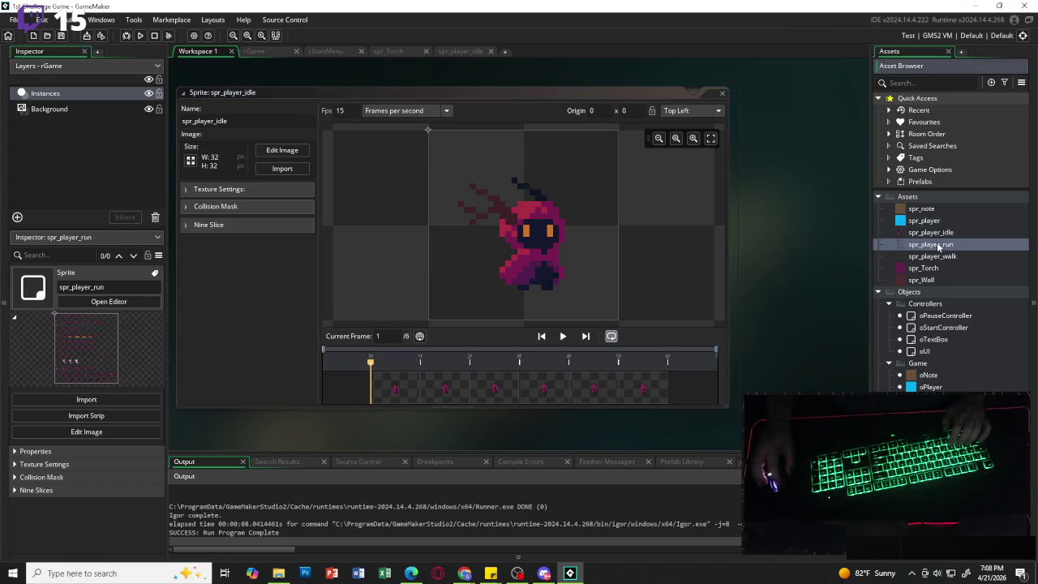
{"action": "left_click", "coordinate": [946, 257]}
{"action": "key", "text": "ctrl+d"}
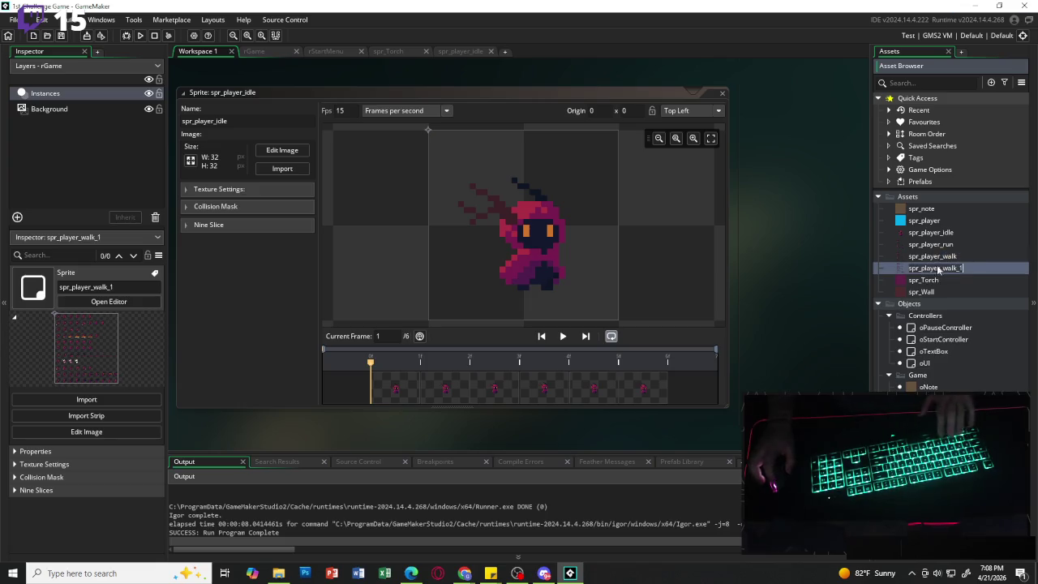
{"action": "key", "text": "BackSpace"}
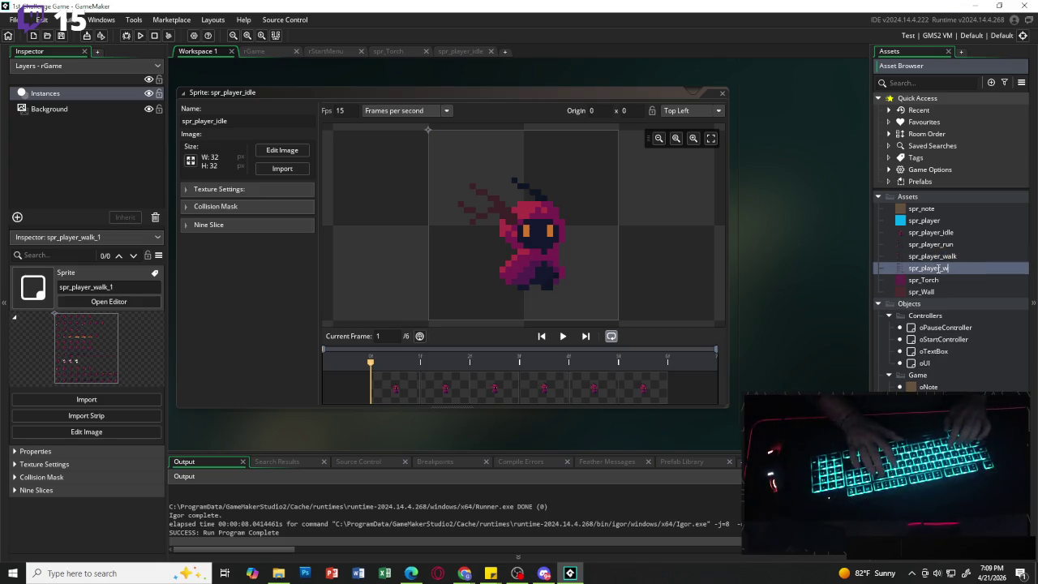
{"action": "key", "text": "BackSpace"}
{"action": "type", "text": "age"}
{"action": "key", "text": "Return"}
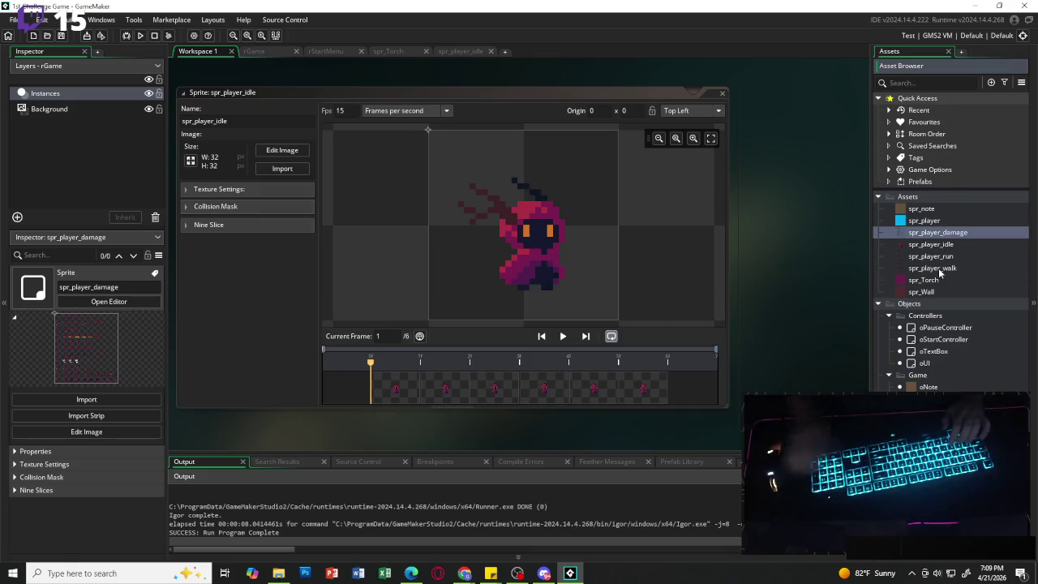
- Duplicate spr_player_damage as spr_player_death and open spr_player_run
{"action": "key", "text": "ctrl+d"}
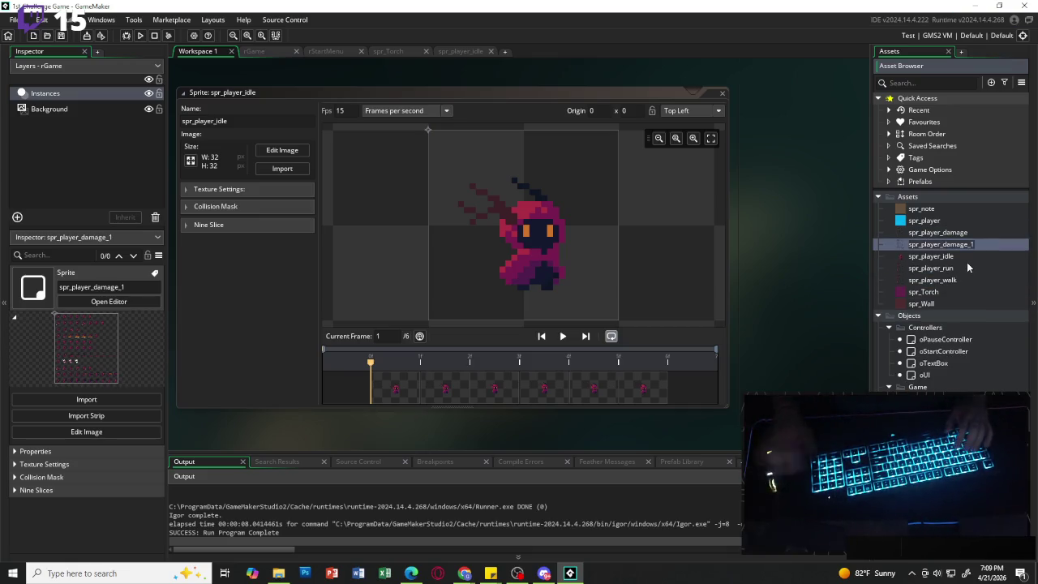
{"action": "key", "text": "BackSpace"}
{"action": "key", "text": "BackSpace"}
{"action": "type", "text": "ath"}
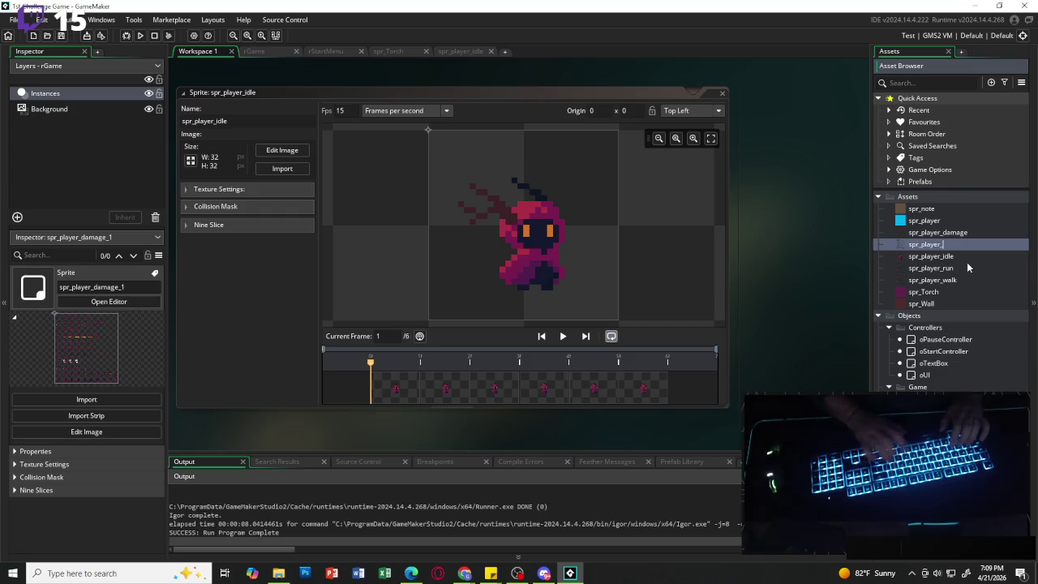
{"action": "key", "text": "Return"}
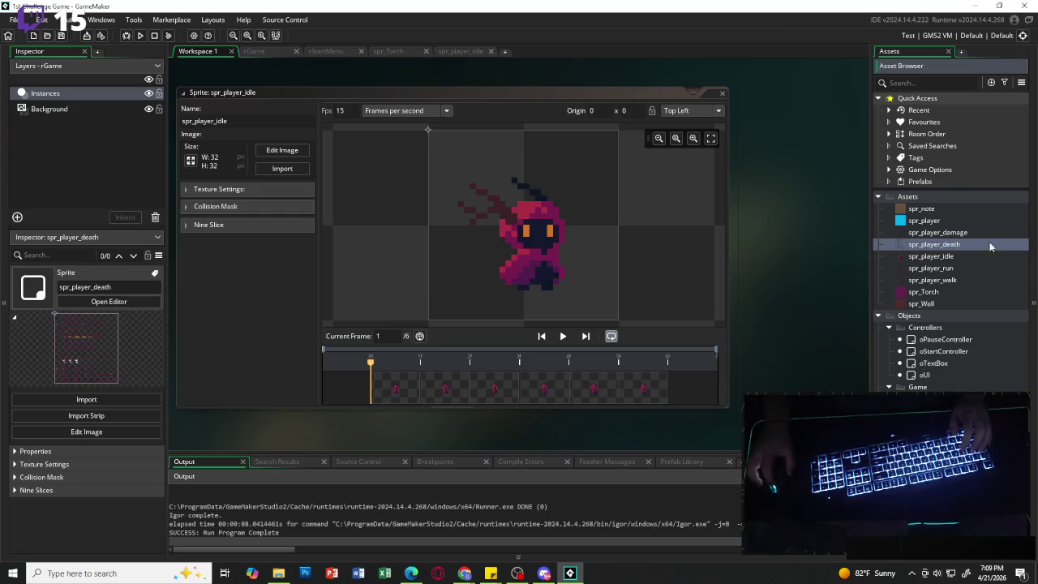
{"action": "double_click", "coordinate": [966, 268]}
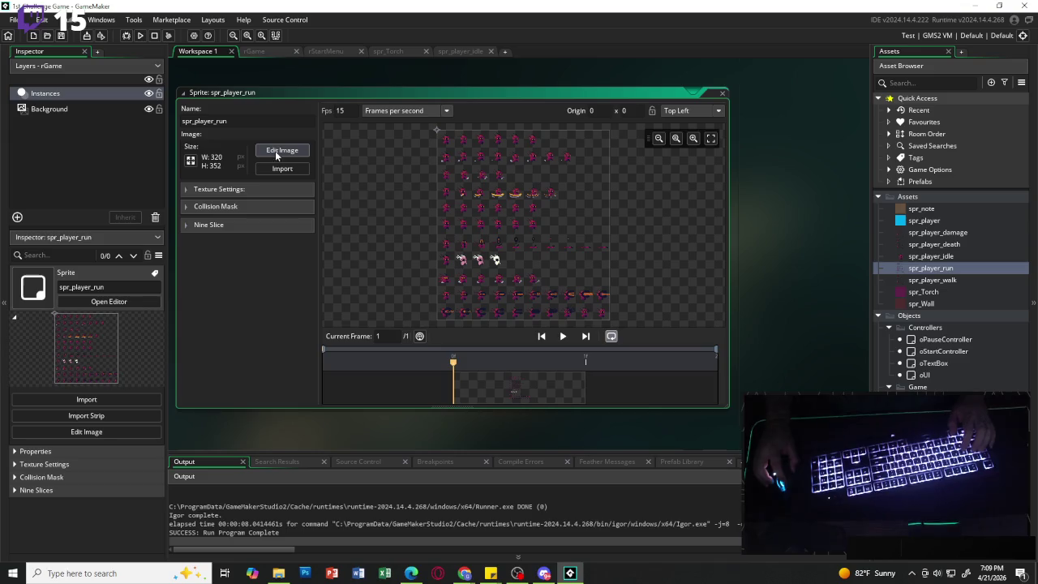
- Convert spr_player_run into 8 frames taken from the second row (vertical offset 1)
{"action": "left_click", "coordinate": [282, 150]}
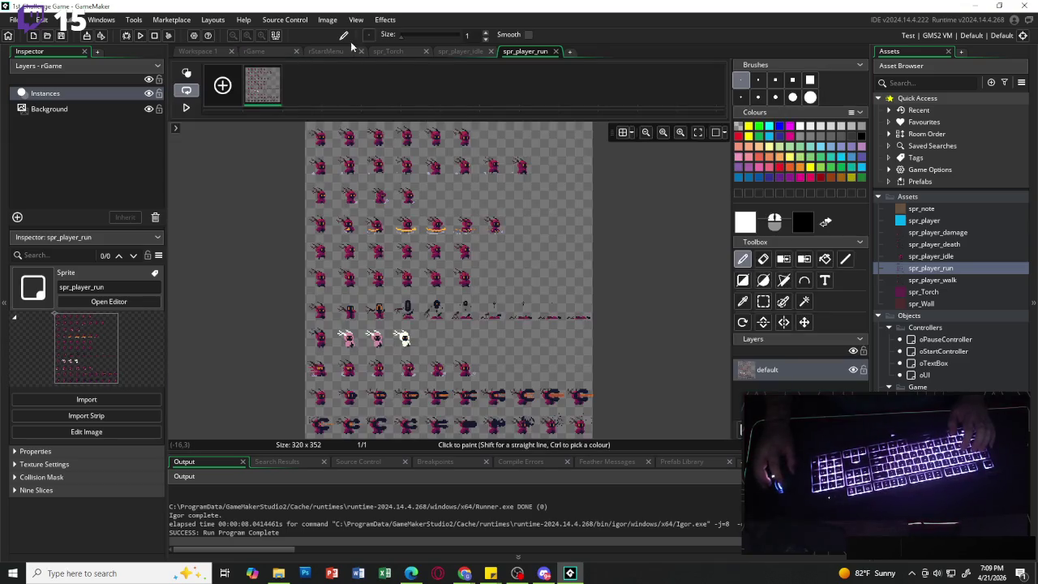
{"action": "left_click", "coordinate": [490, 51]}
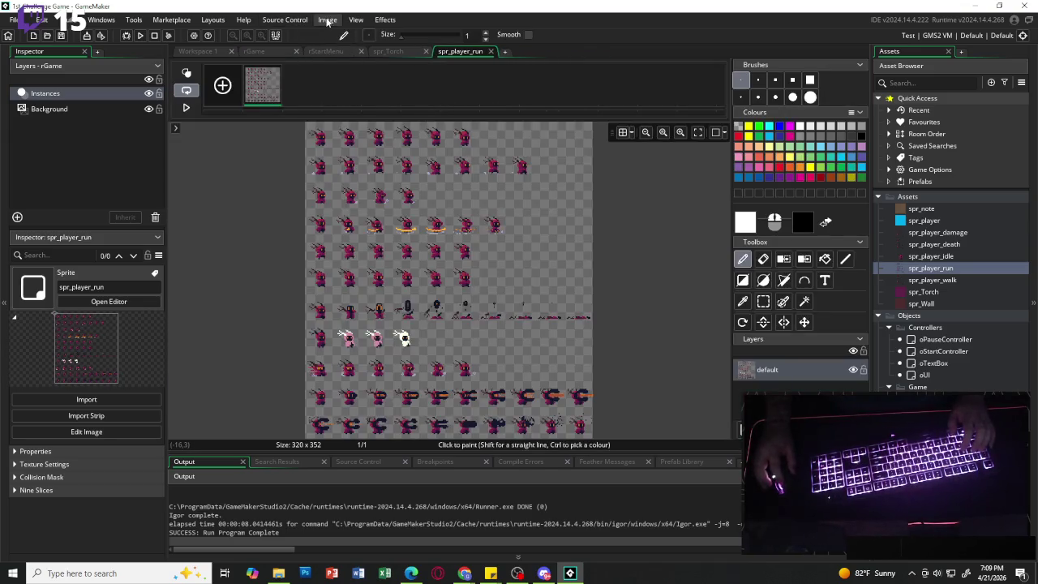
{"action": "left_click", "coordinate": [328, 19]}
{"action": "left_click", "coordinate": [369, 156]}
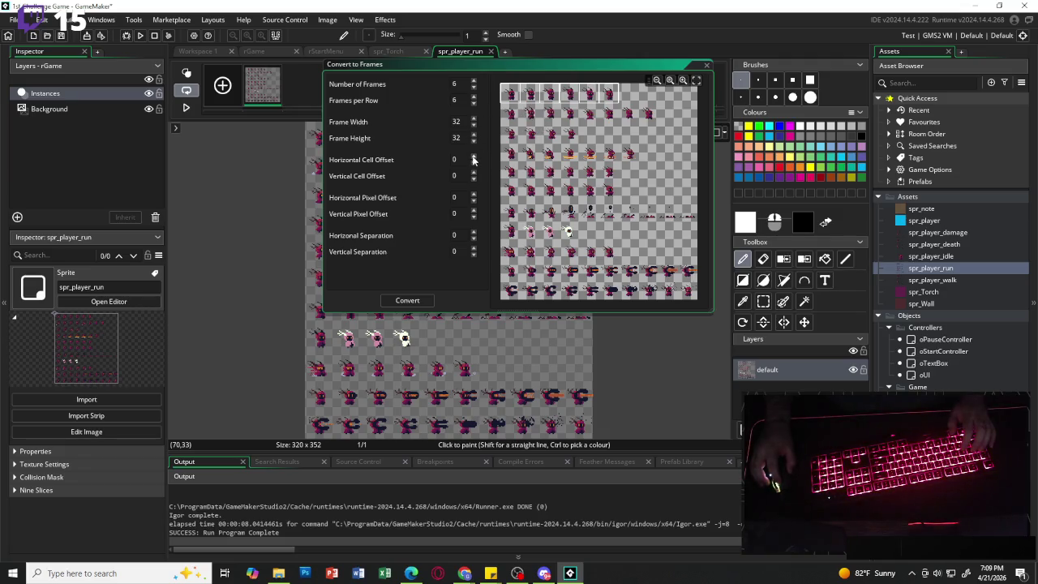
{"action": "left_click", "coordinate": [474, 157]}
{"action": "left_click", "coordinate": [474, 157]}
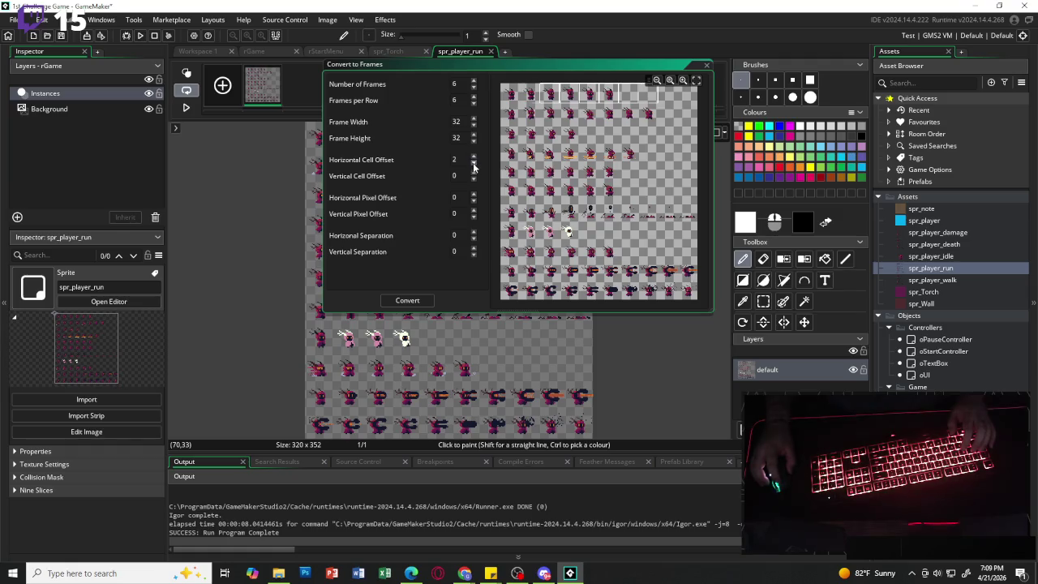
{"action": "left_click", "coordinate": [473, 164]}
{"action": "left_click", "coordinate": [474, 164]}
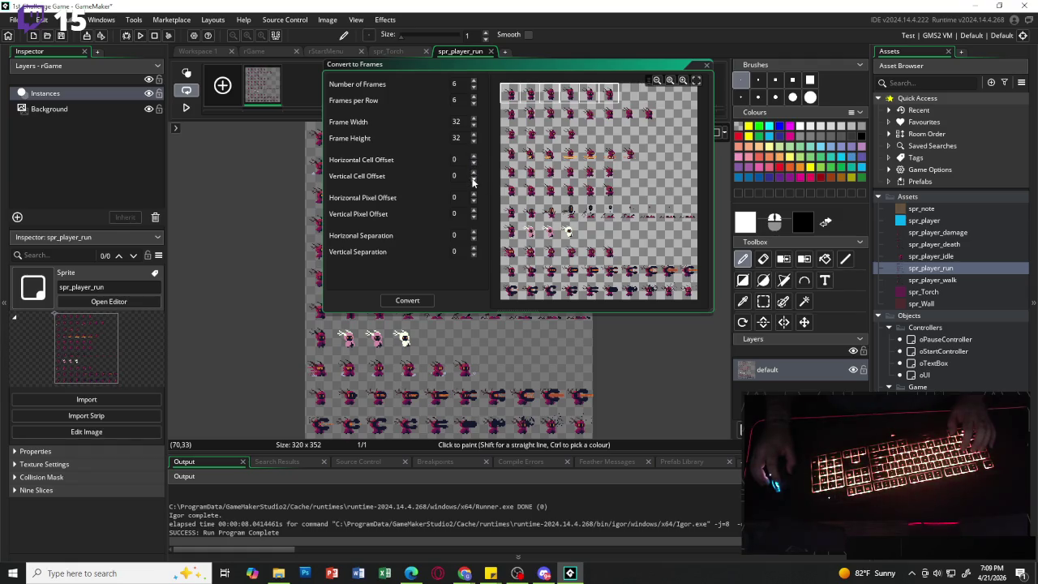
{"action": "left_click", "coordinate": [473, 172]}
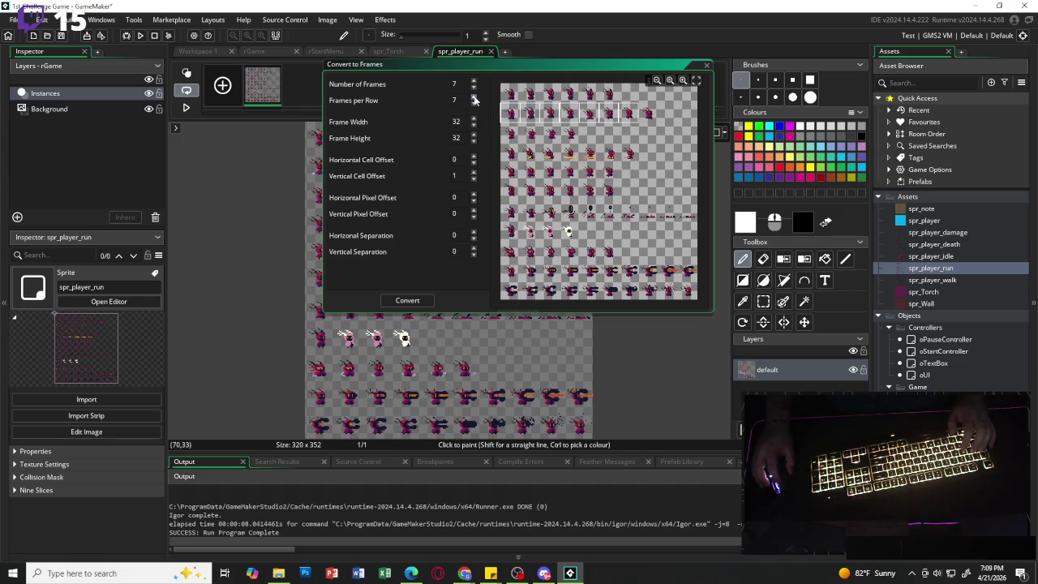
{"action": "left_click", "coordinate": [473, 97]}
{"action": "left_click", "coordinate": [407, 300]}
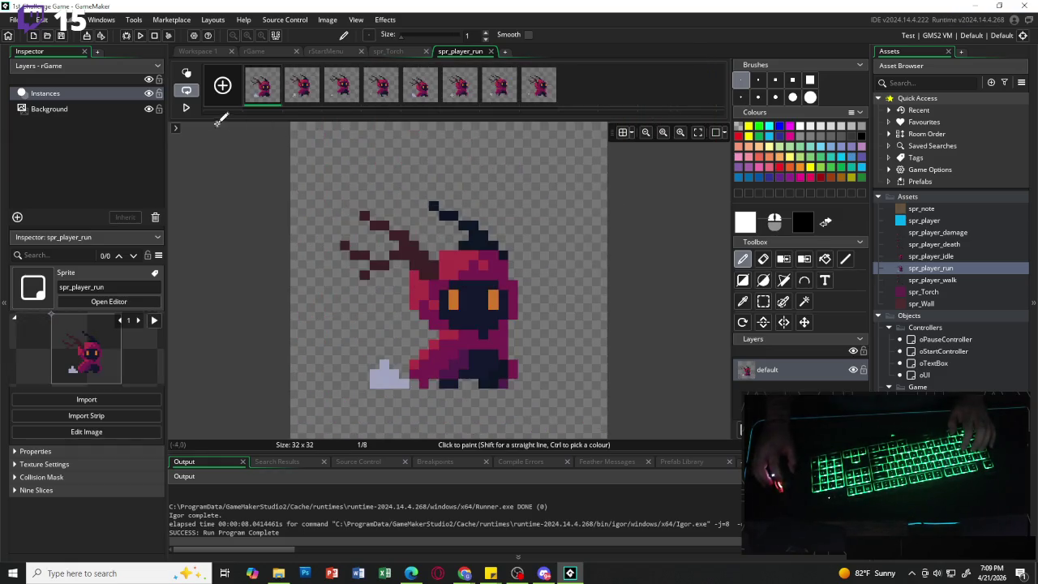
- Preview the run animation and select spr_player_death
{"action": "left_click", "coordinate": [186, 108]}
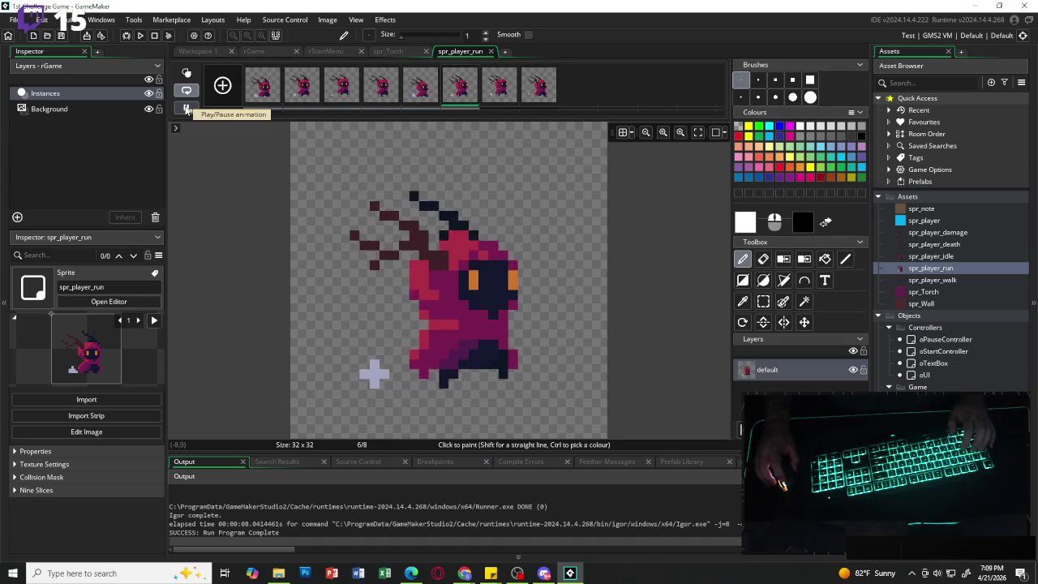
{"action": "left_click", "coordinate": [185, 108]}
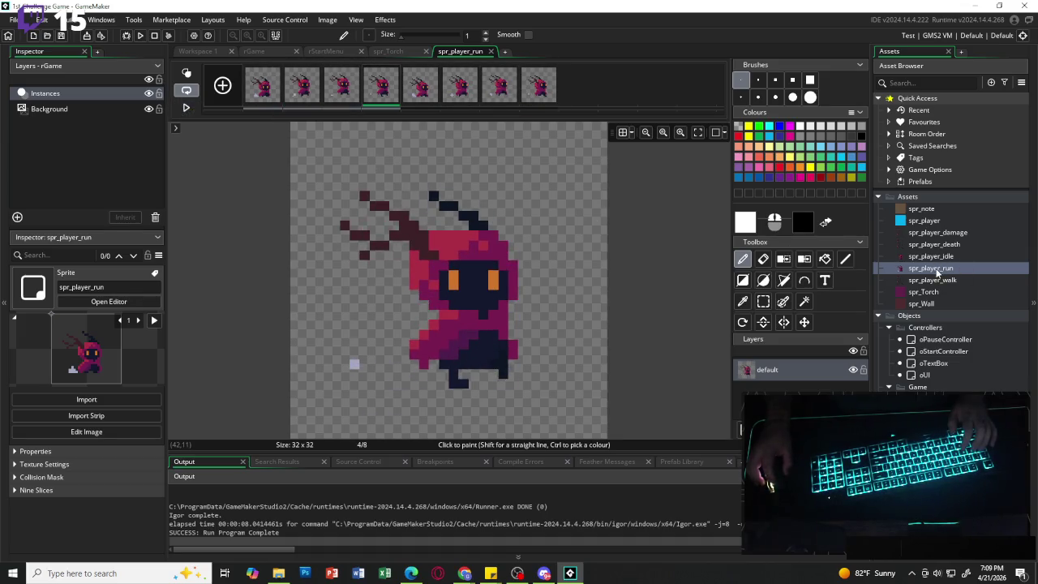
{"action": "left_click", "coordinate": [934, 245]}
- Convert spr_player_death into 10 frames from the death row (vertical offset 6)
{"action": "double_click", "coordinate": [934, 245]}
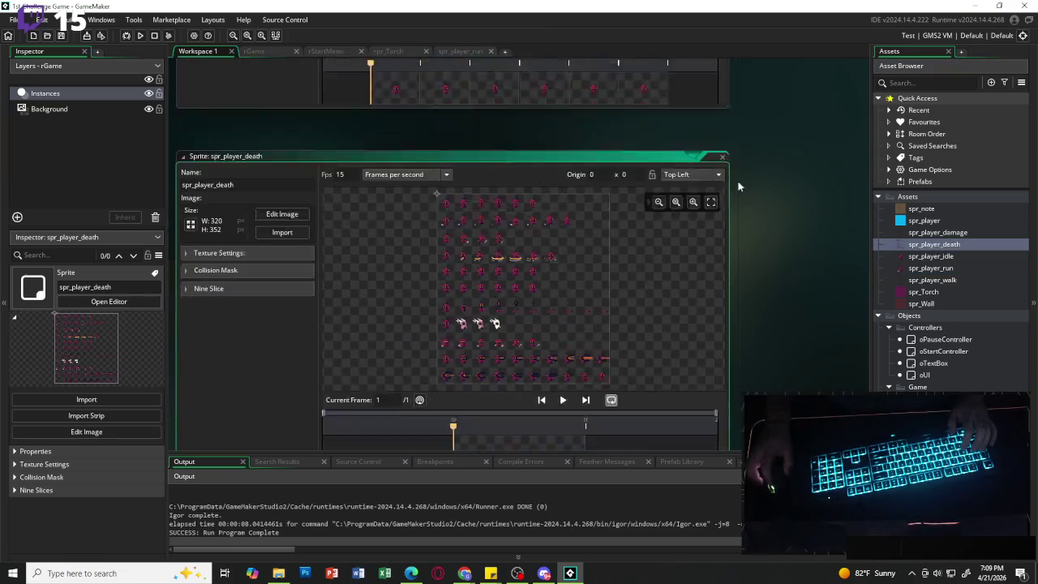
{"action": "left_click", "coordinate": [282, 151]}
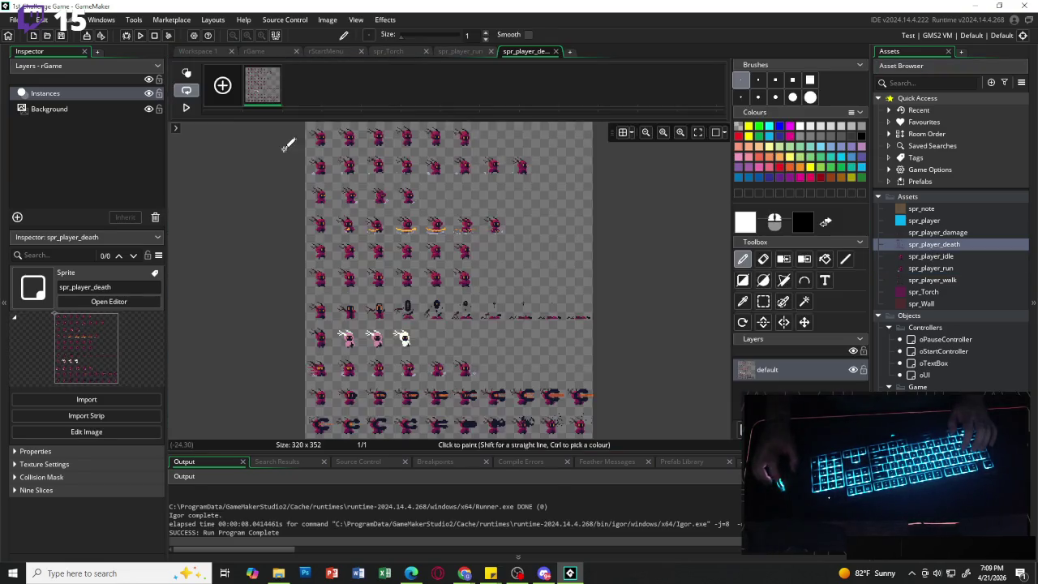
{"action": "left_click", "coordinate": [328, 20]}
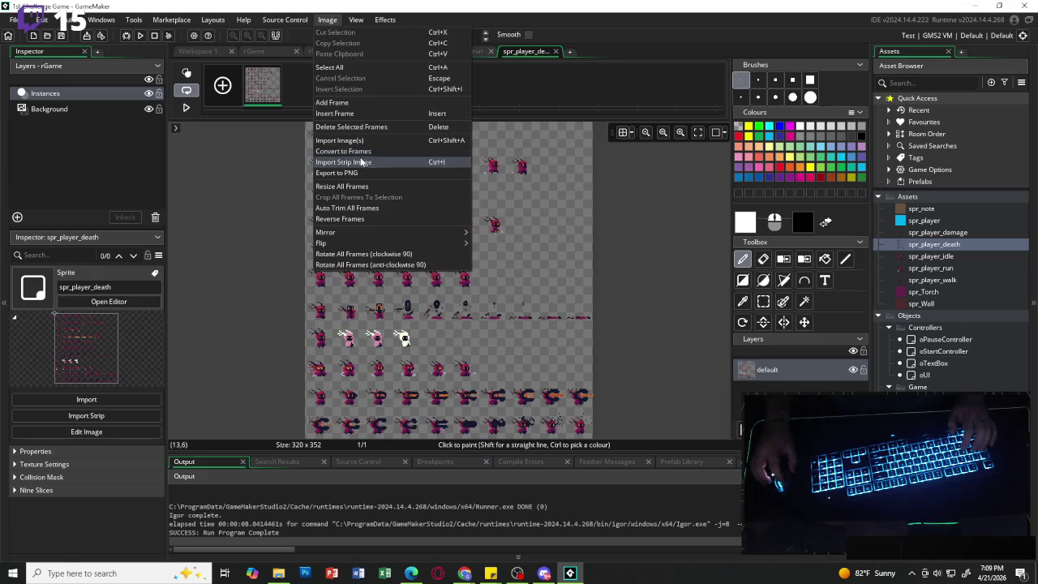
{"action": "left_click", "coordinate": [343, 151]}
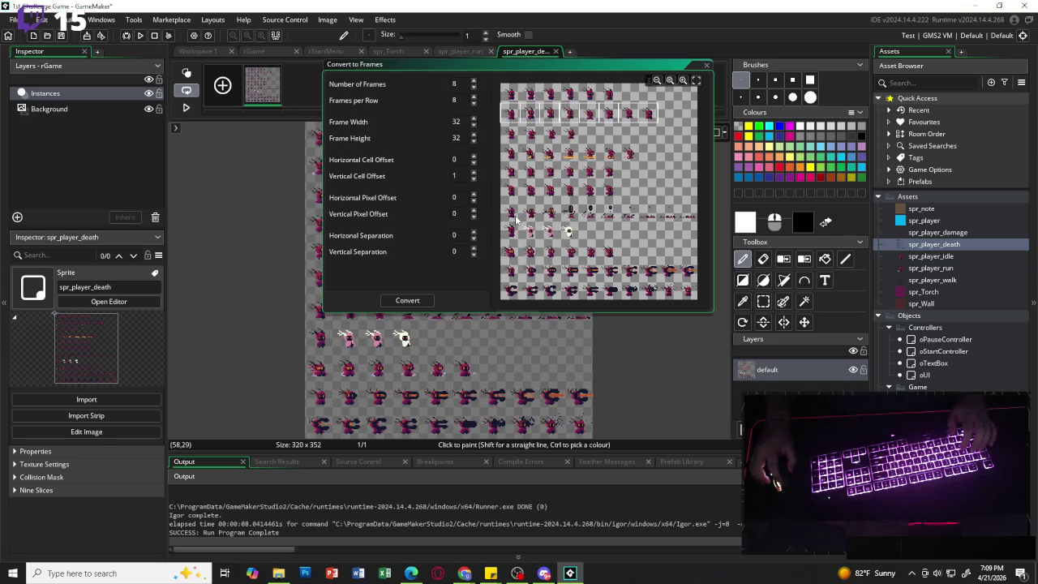
{"action": "left_click", "coordinate": [474, 173]}
{"action": "left_click", "coordinate": [474, 173]}
{"action": "left_click", "coordinate": [473, 173]}
{"action": "left_click", "coordinate": [474, 173]}
{"action": "left_click", "coordinate": [475, 173]}
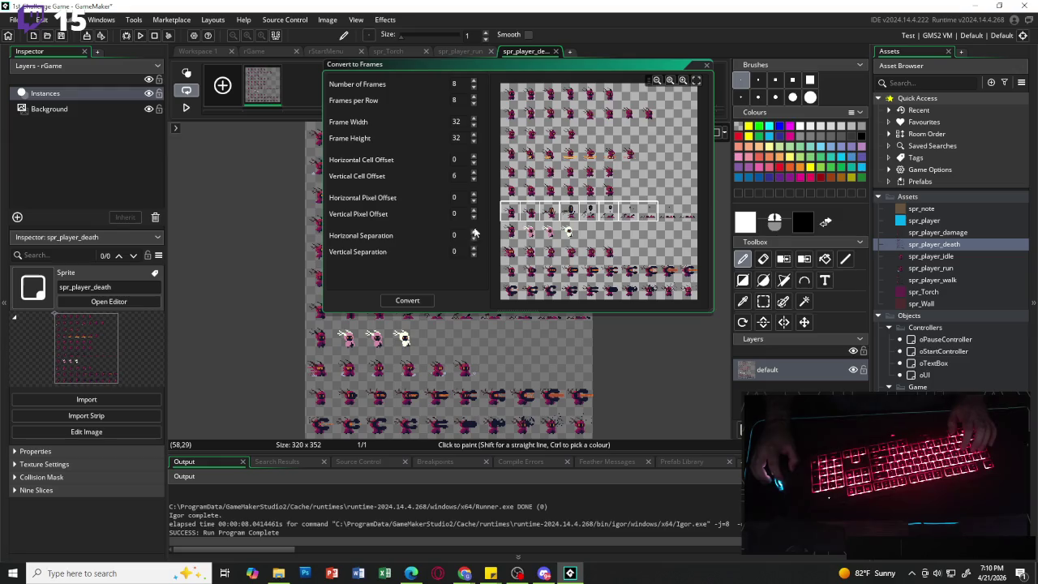
{"action": "left_click", "coordinate": [475, 98]}
{"action": "left_click", "coordinate": [475, 98]}
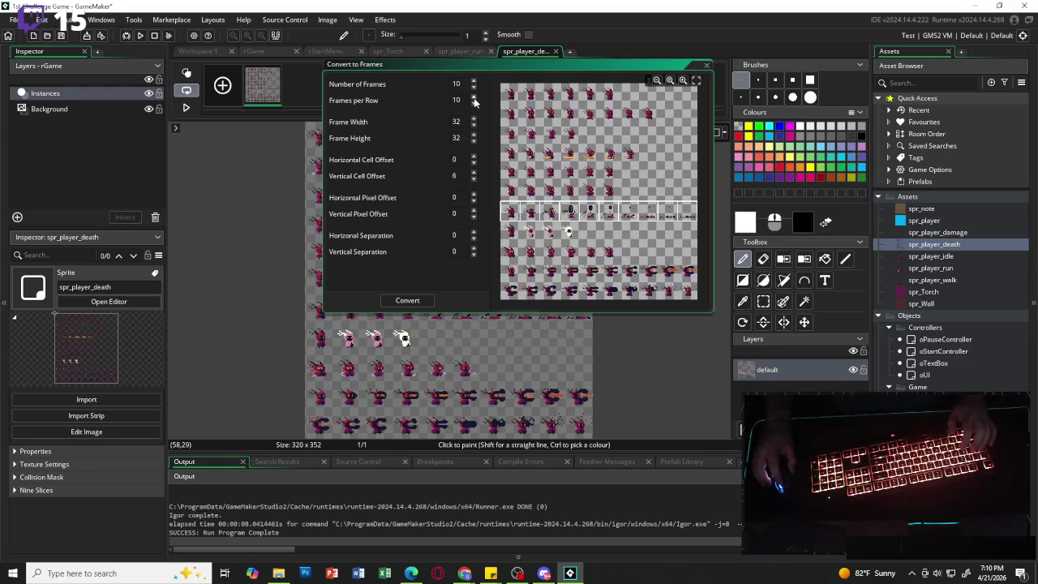
{"action": "left_click", "coordinate": [408, 301]}
{"action": "left_click", "coordinate": [562, 274]}
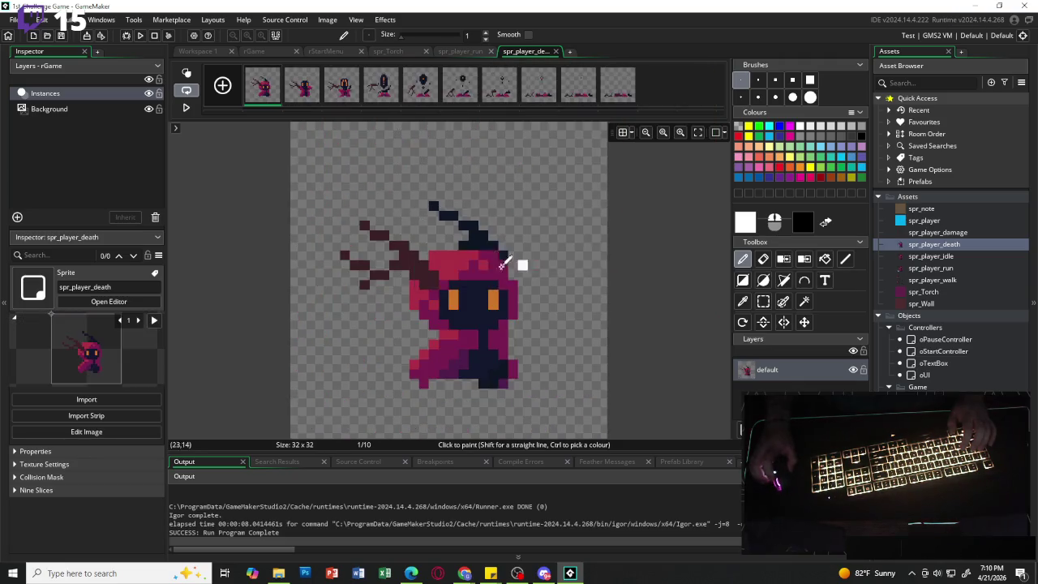
- Preview the death animation, then open spr_player_damage
{"action": "left_click", "coordinate": [186, 108]}
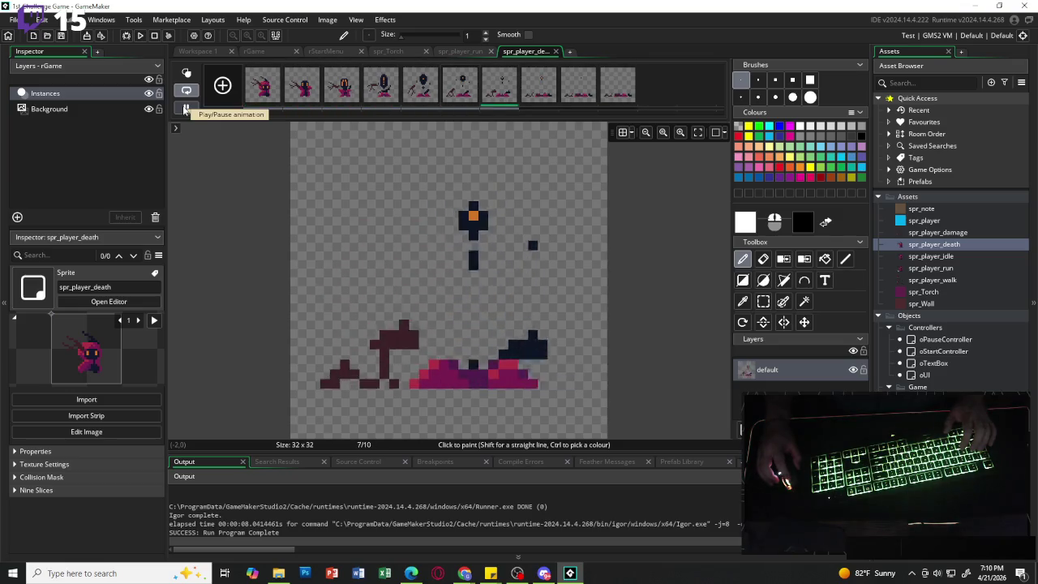
{"action": "left_click", "coordinate": [186, 108]}
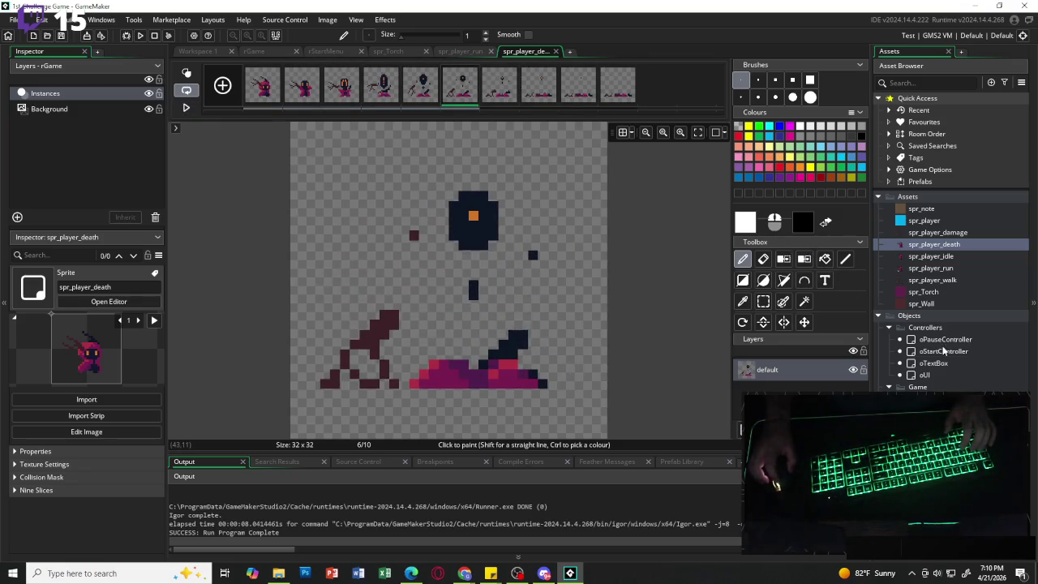
{"action": "double_click", "coordinate": [938, 232]}
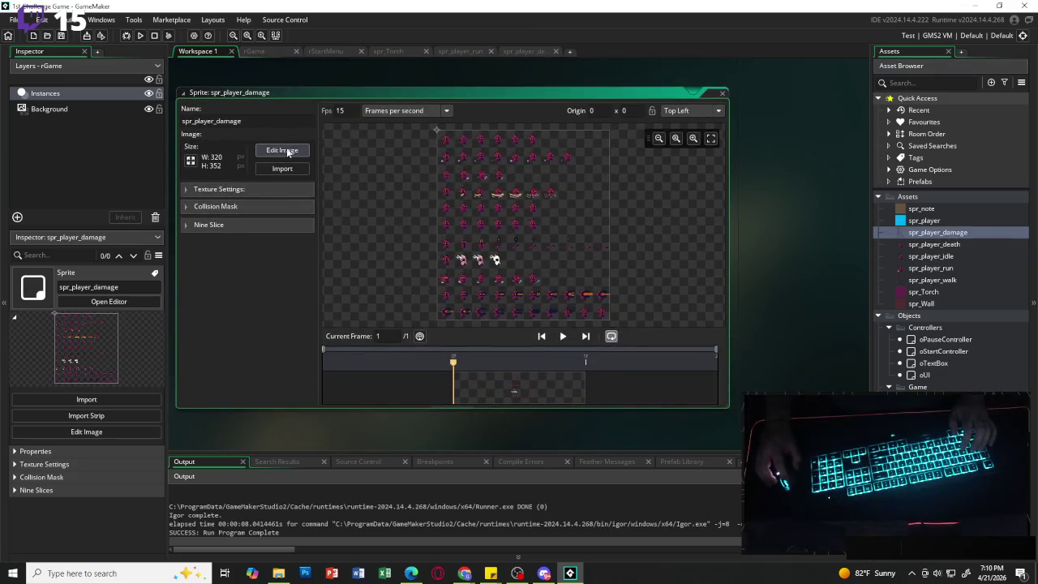
- Convert the sheet's damage row in spr_player_damage into four separate 32×32 frames, replacing the existing frames
{"action": "left_click", "coordinate": [296, 151]}
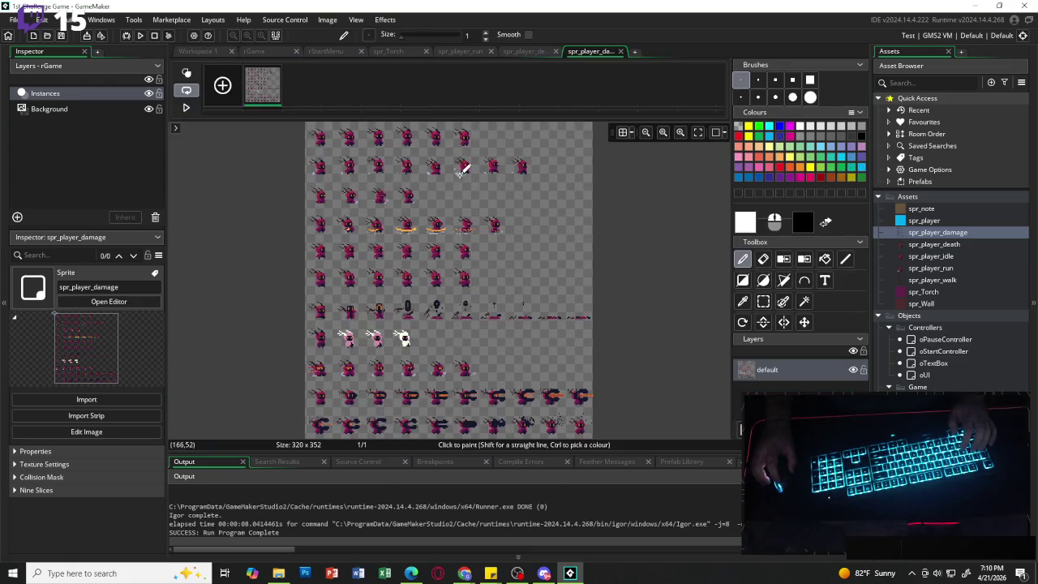
{"action": "left_click", "coordinate": [328, 20]}
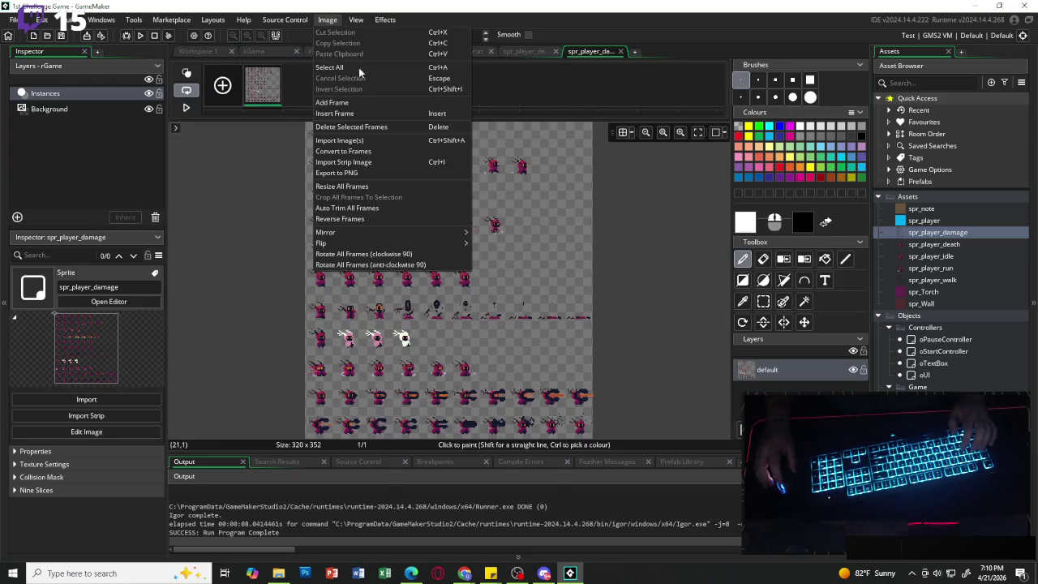
{"action": "left_click", "coordinate": [344, 152]}
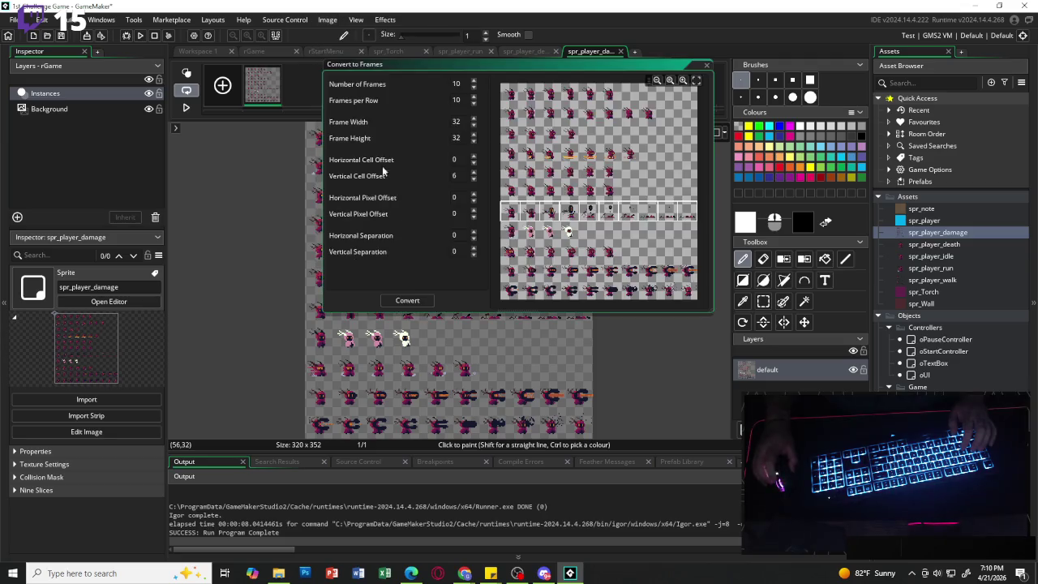
{"action": "left_click", "coordinate": [474, 103]}
{"action": "left_click", "coordinate": [473, 103]}
{"action": "left_click", "coordinate": [474, 103]}
{"action": "left_click", "coordinate": [474, 103]}
{"action": "left_click", "coordinate": [474, 103]}
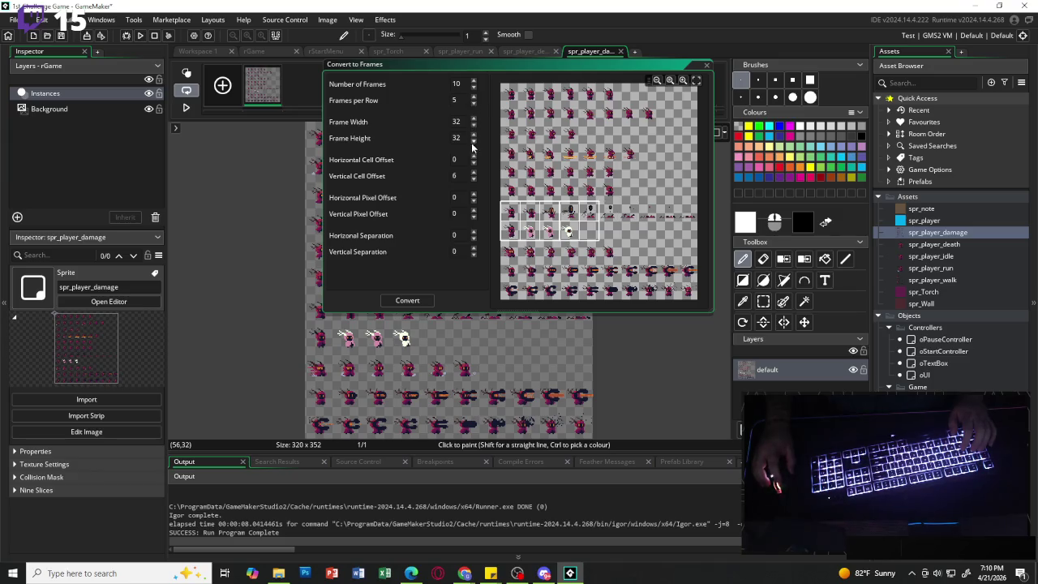
{"action": "left_click", "coordinate": [474, 173]}
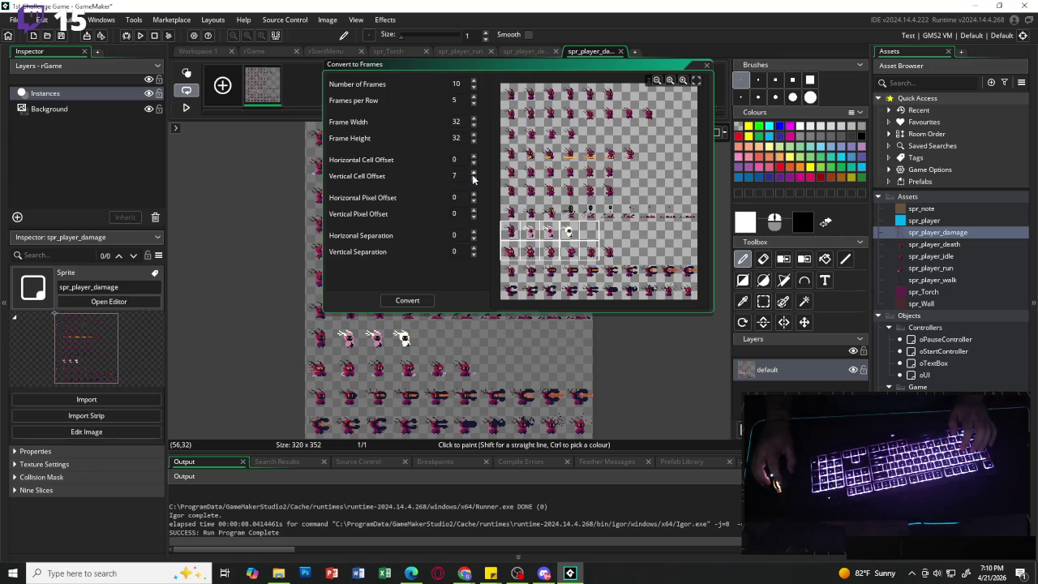
{"action": "left_click", "coordinate": [474, 87]}
{"action": "left_click", "coordinate": [474, 87]}
{"action": "left_click", "coordinate": [473, 88]}
{"action": "left_click", "coordinate": [474, 87]}
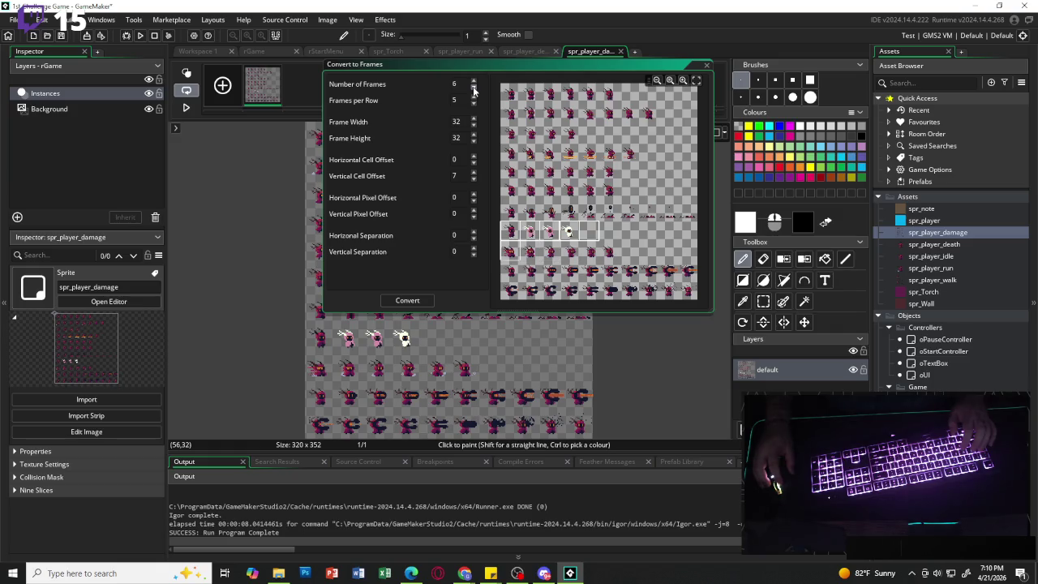
{"action": "left_click", "coordinate": [474, 87]}
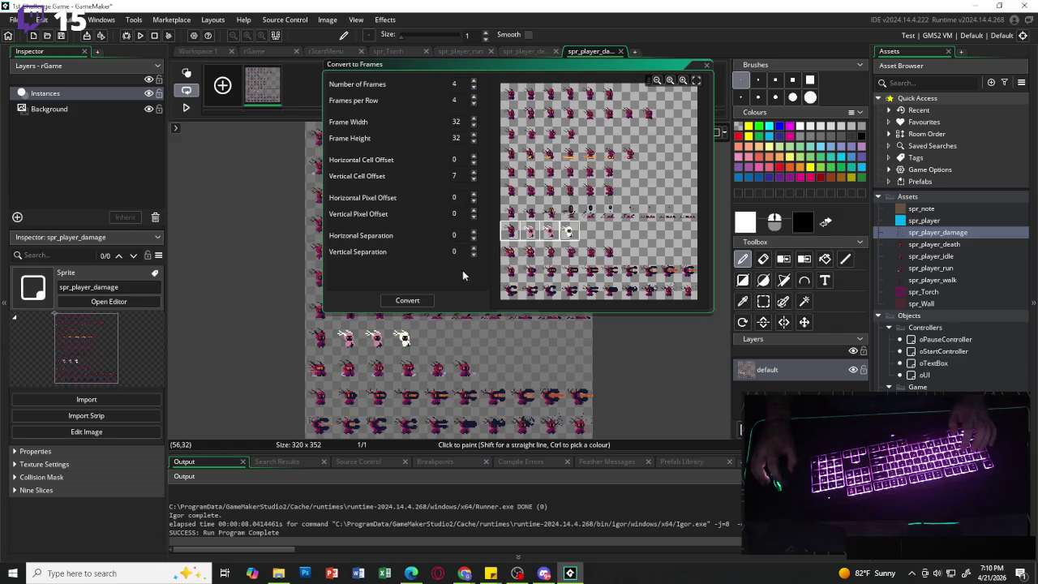
{"action": "left_click", "coordinate": [431, 306]}
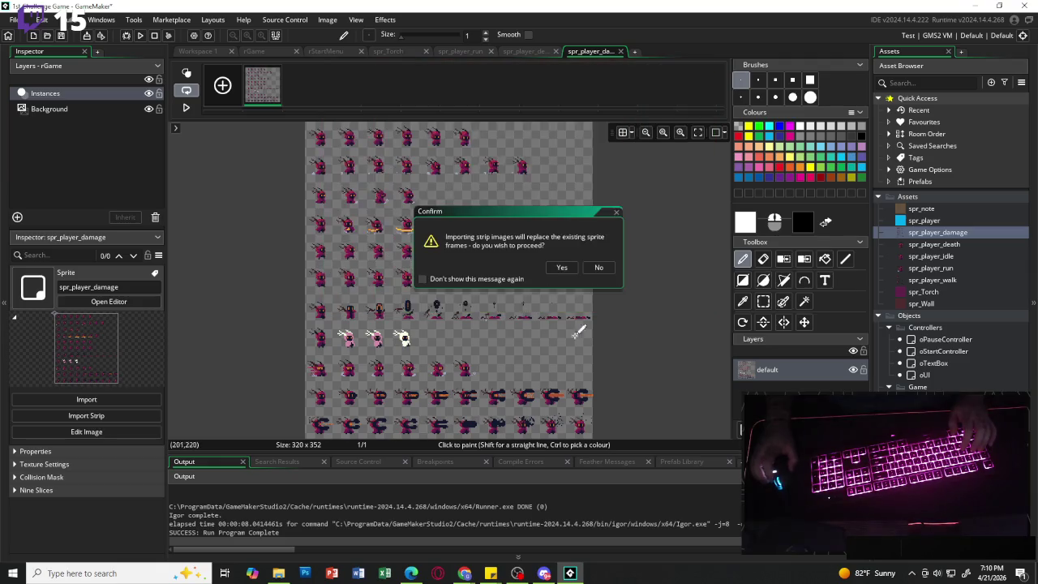
{"action": "left_click", "coordinate": [558, 268]}
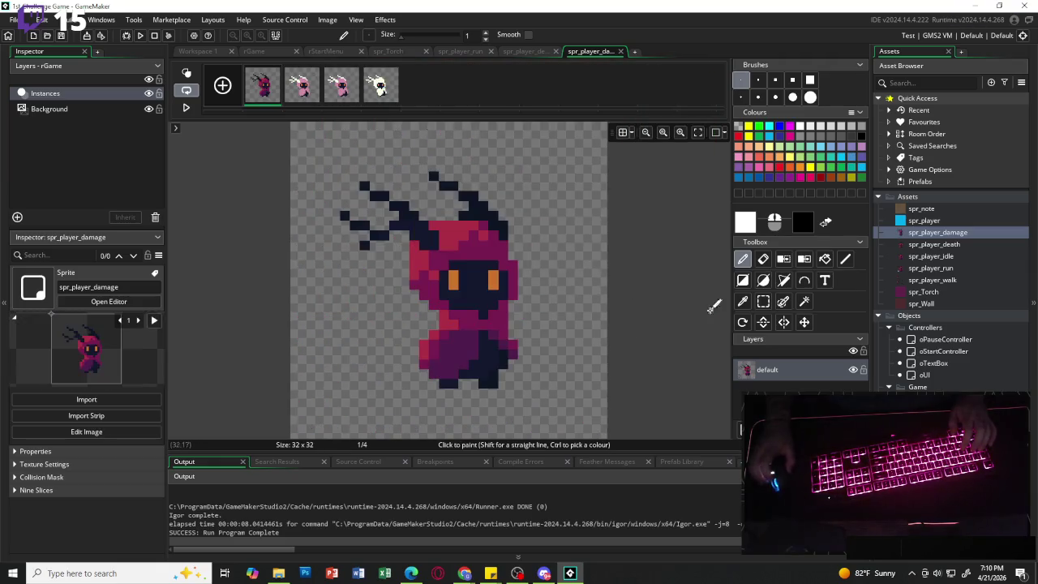
- Set spr_player_damage's frame rate to 10 fps, after trying 7 and 12, and preview it
{"action": "left_click", "coordinate": [191, 110]}
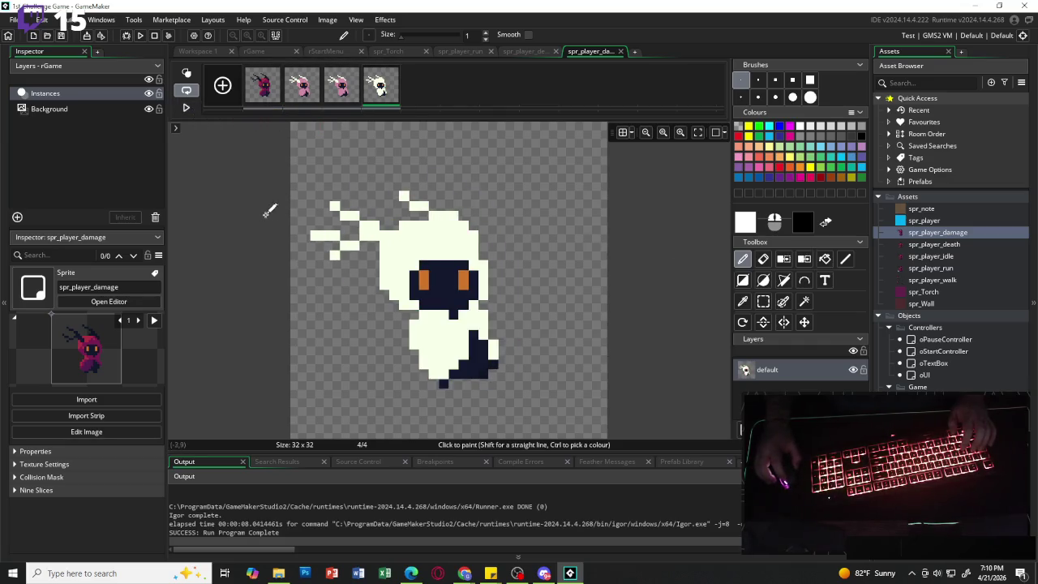
{"action": "left_click", "coordinate": [621, 51]}
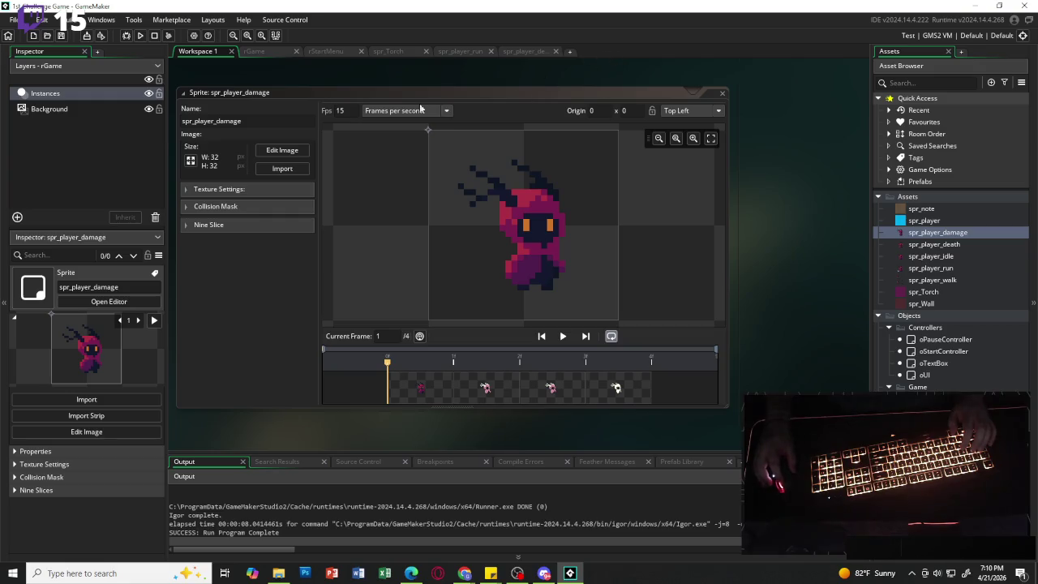
{"action": "left_click", "coordinate": [356, 115]}
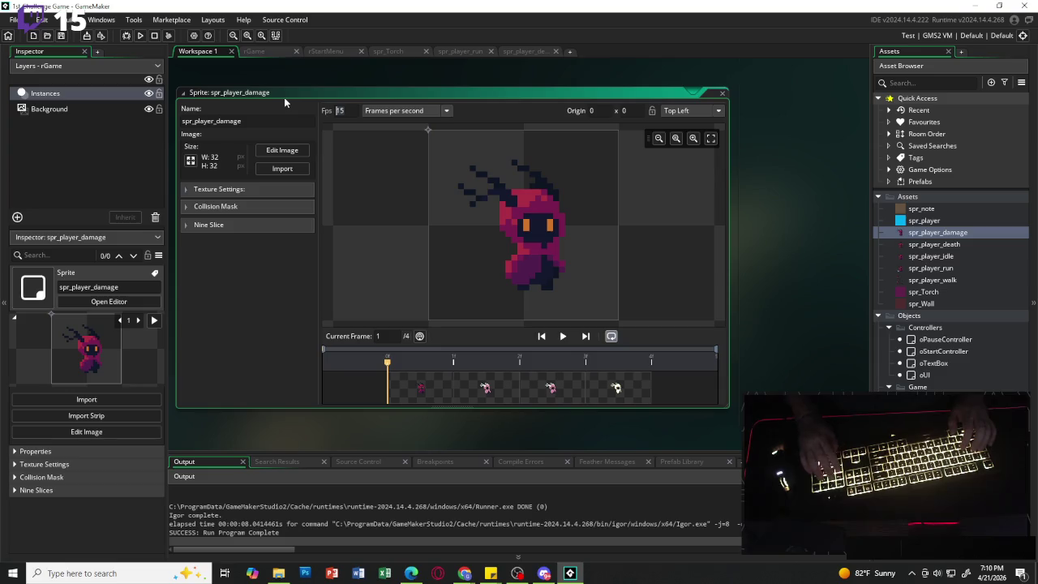
{"action": "type", "text": "7"}
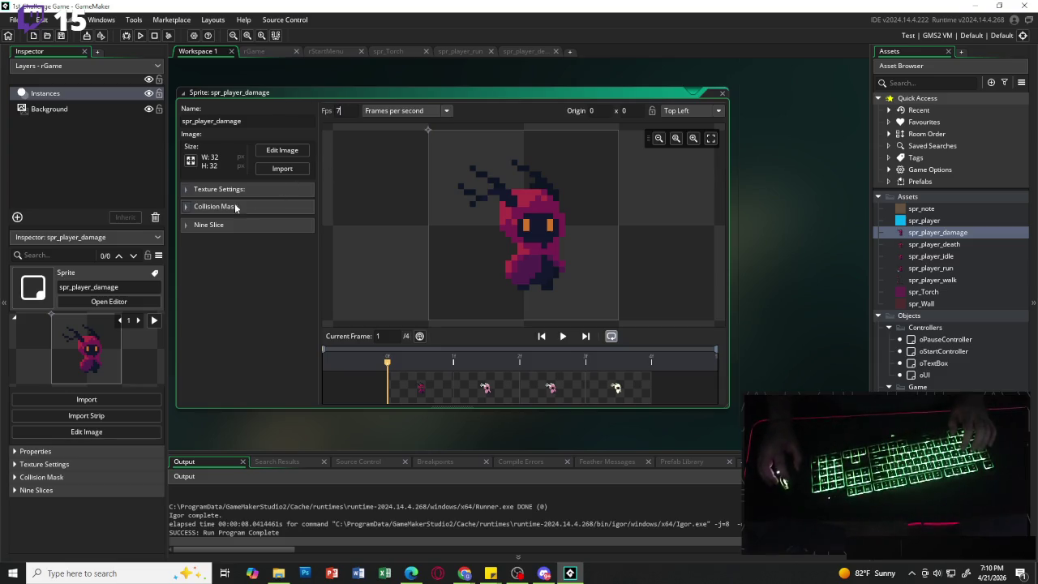
{"action": "left_click", "coordinate": [562, 336]}
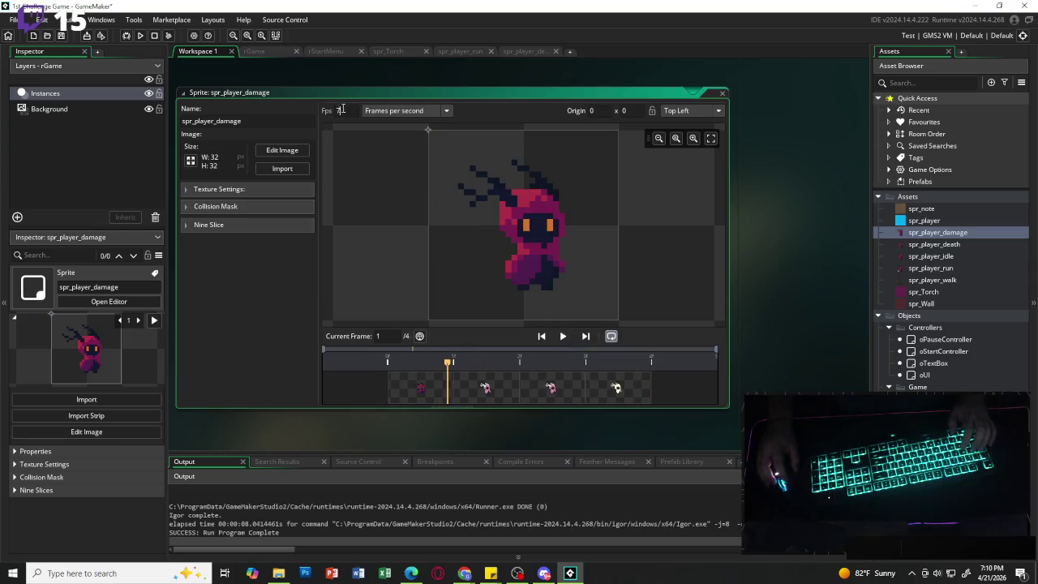
{"action": "key", "text": "BackSpace"}
{"action": "type", "text": "12"}
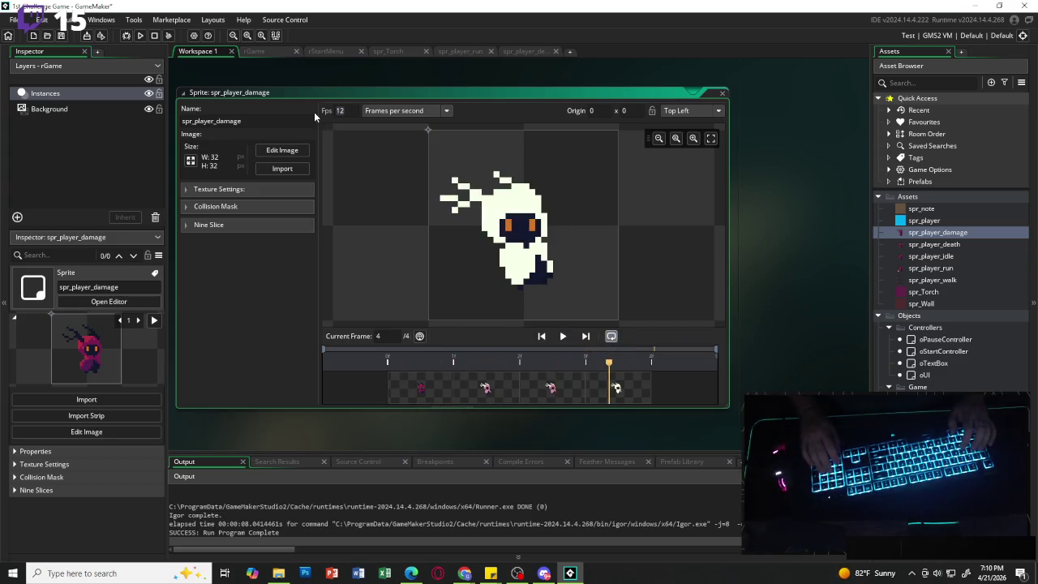
{"action": "key", "text": "BackSpace"}
{"action": "type", "text": "0"}
{"action": "left_click", "coordinate": [563, 336]}
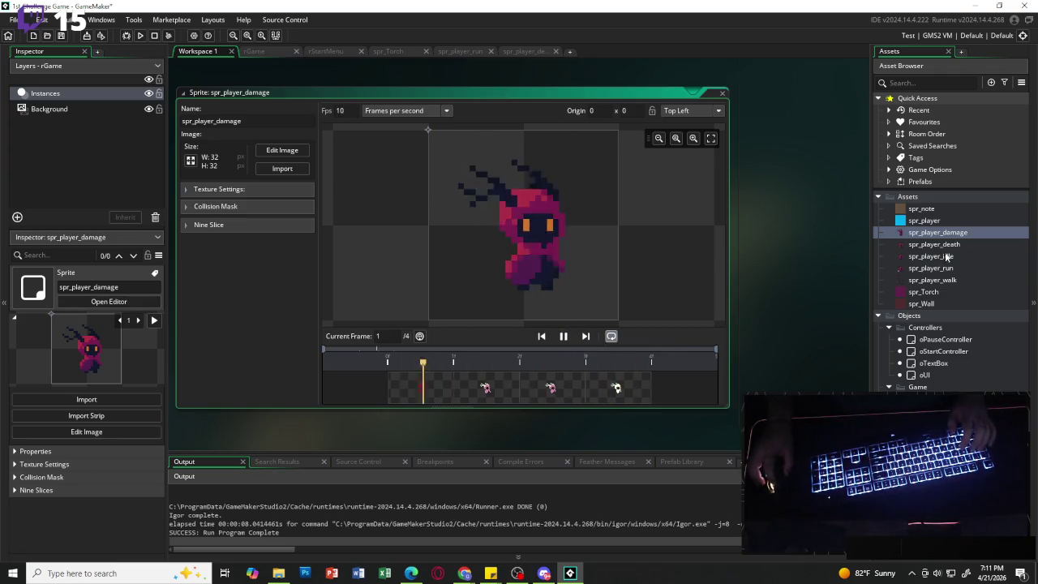
- Close the spr_player_death image editor and play the spr_Torch animation
{"action": "left_click", "coordinate": [515, 53]}
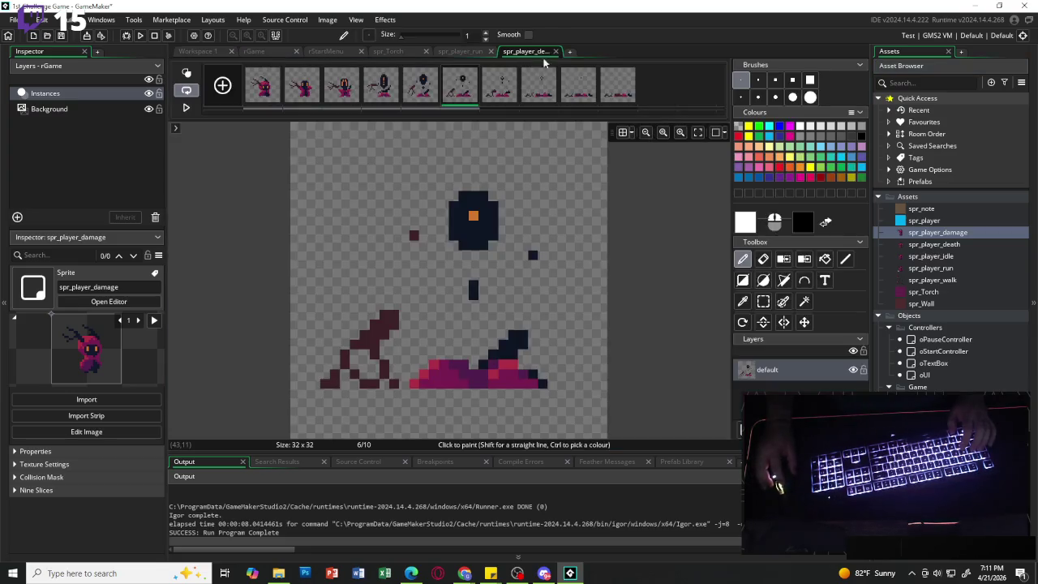
{"action": "left_click", "coordinate": [556, 51]}
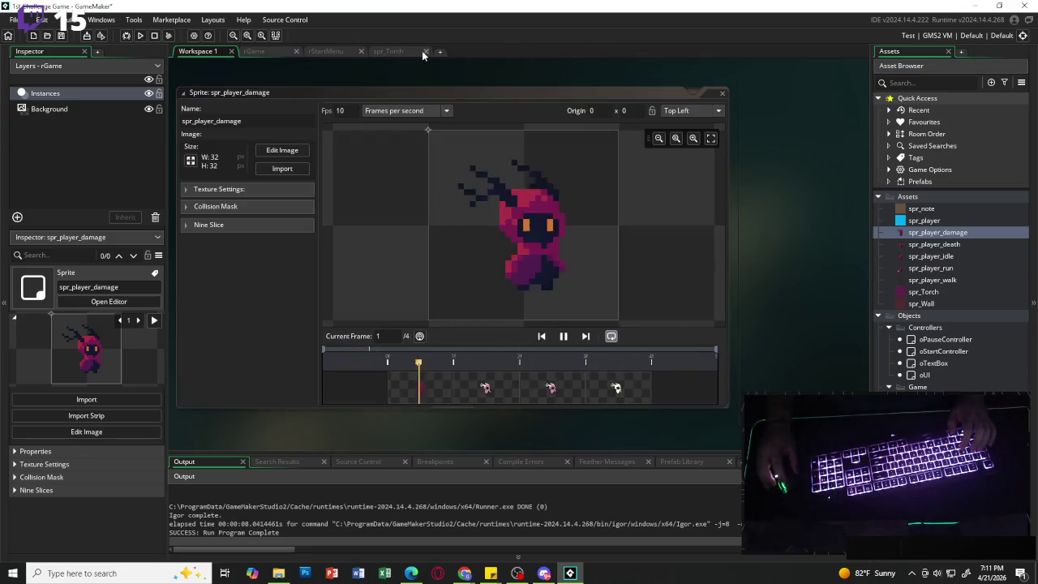
{"action": "left_click", "coordinate": [393, 52]}
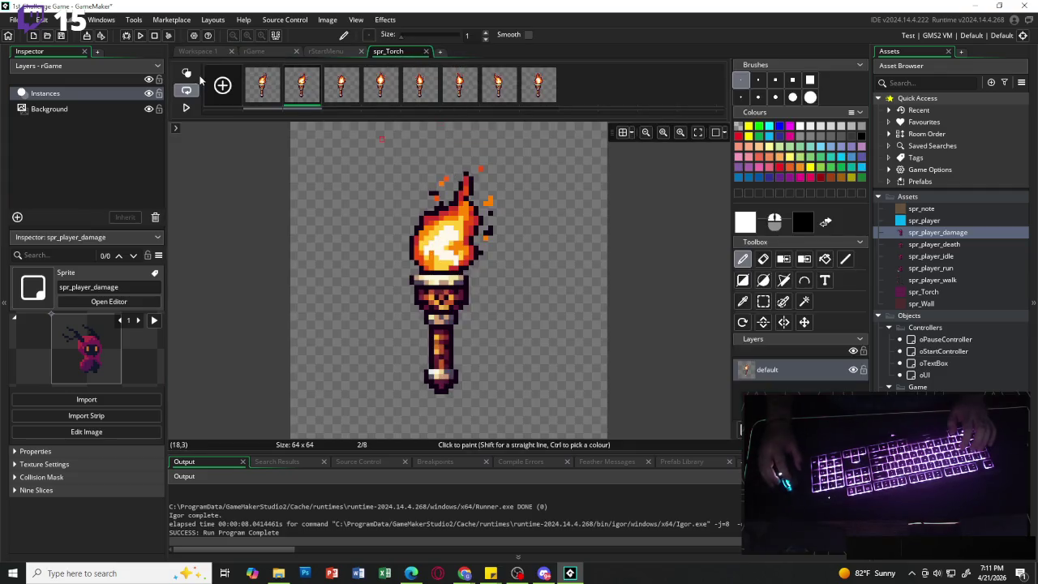
{"action": "left_click", "coordinate": [185, 107]}
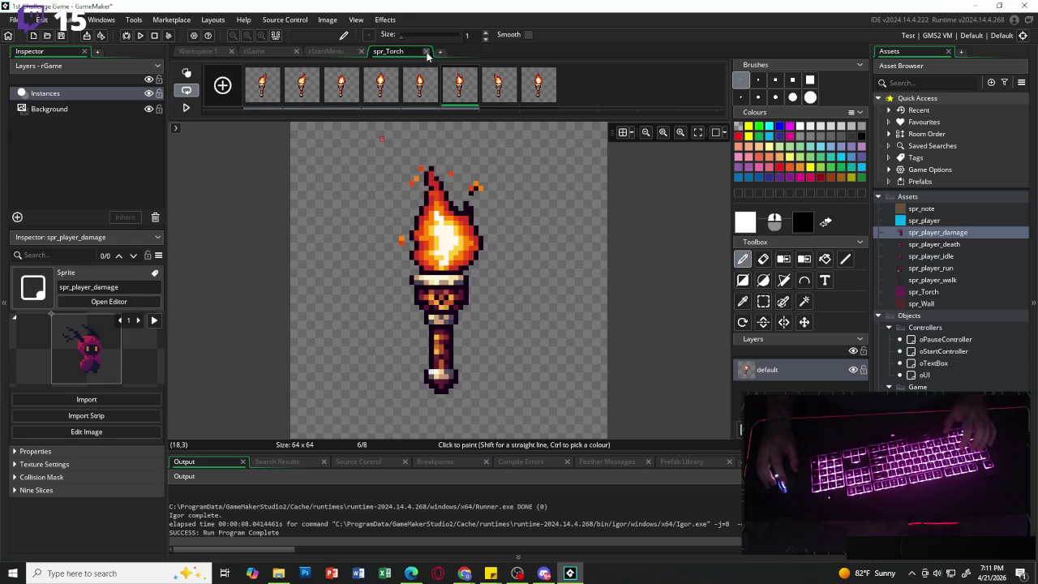
- With rectangle select active, step through all eight spr_Torch frames from first to last
{"action": "left_click", "coordinate": [762, 305]}
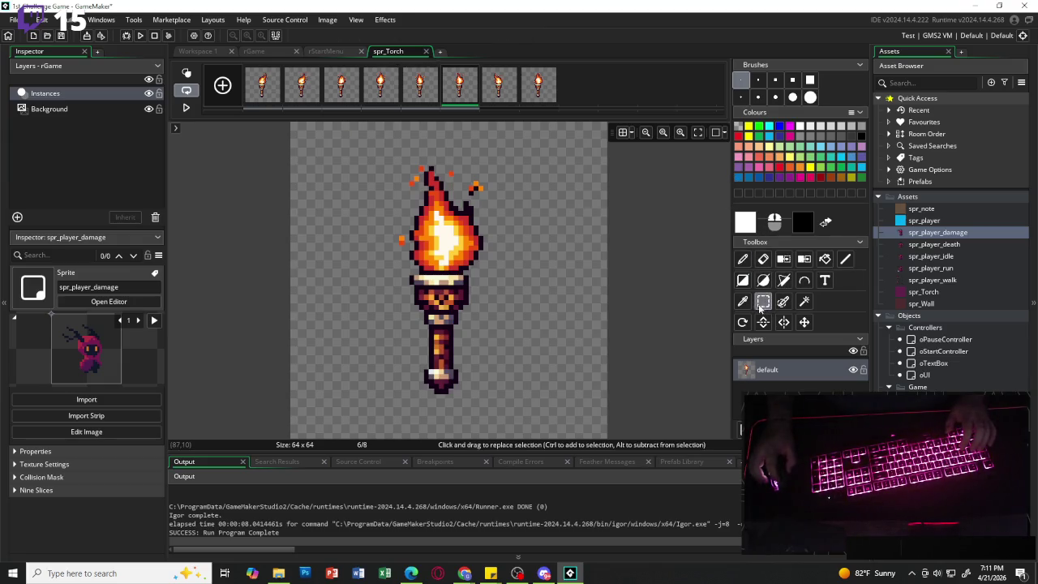
{"action": "left_click", "coordinate": [264, 90]}
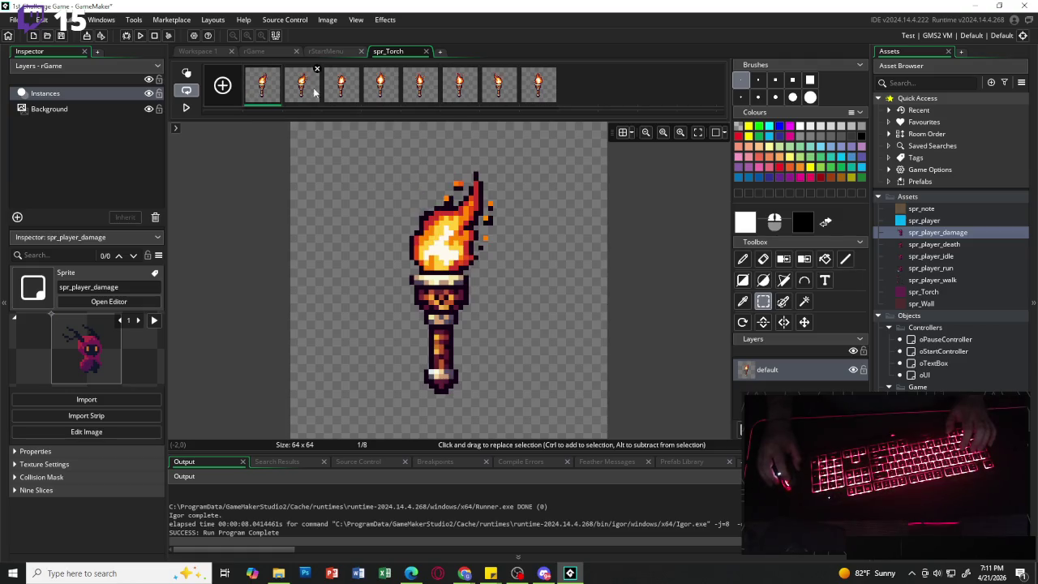
{"action": "left_click", "coordinate": [302, 85]}
{"action": "left_click", "coordinate": [340, 85]}
{"action": "left_click", "coordinate": [381, 85]}
{"action": "left_click", "coordinate": [419, 85]}
{"action": "left_click", "coordinate": [459, 85]}
{"action": "left_click", "coordinate": [498, 85]}
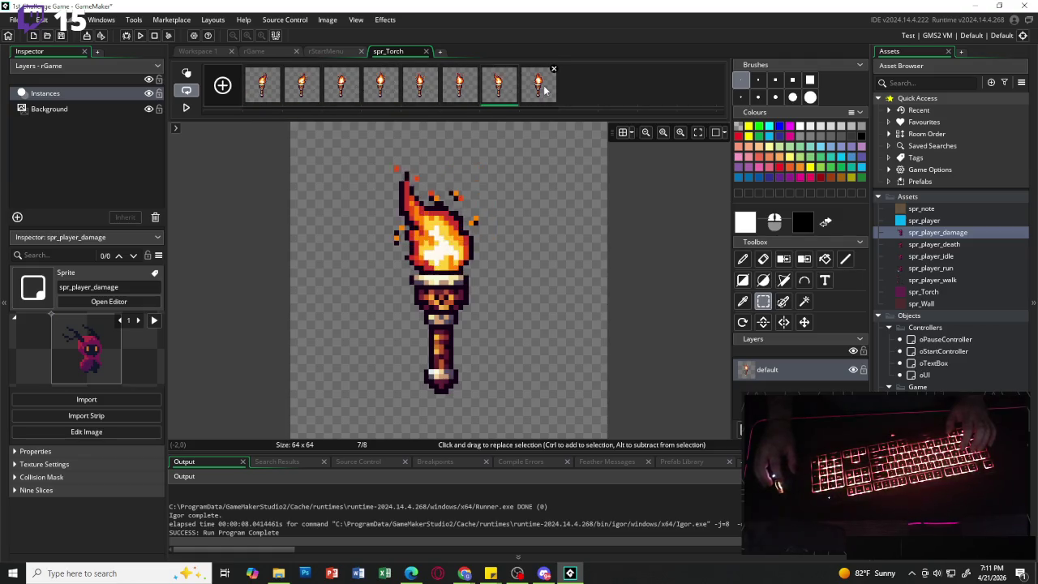
{"action": "left_click", "coordinate": [542, 86]}
- Glance at the rStartMenu and rGame rooms, returning to the spr_Torch editor each time
{"action": "left_click", "coordinate": [325, 51]}
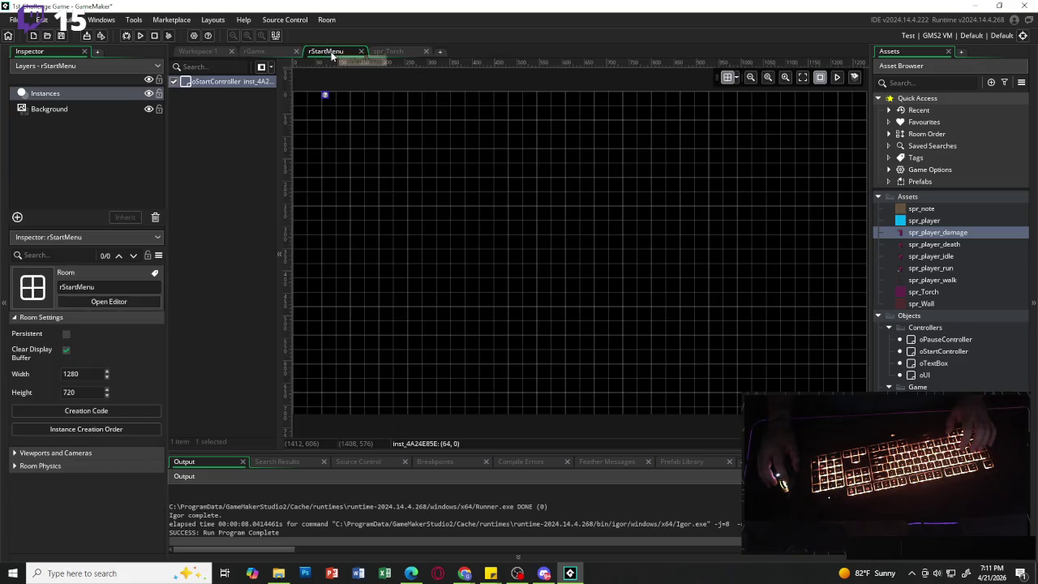
{"action": "left_click", "coordinate": [398, 54]}
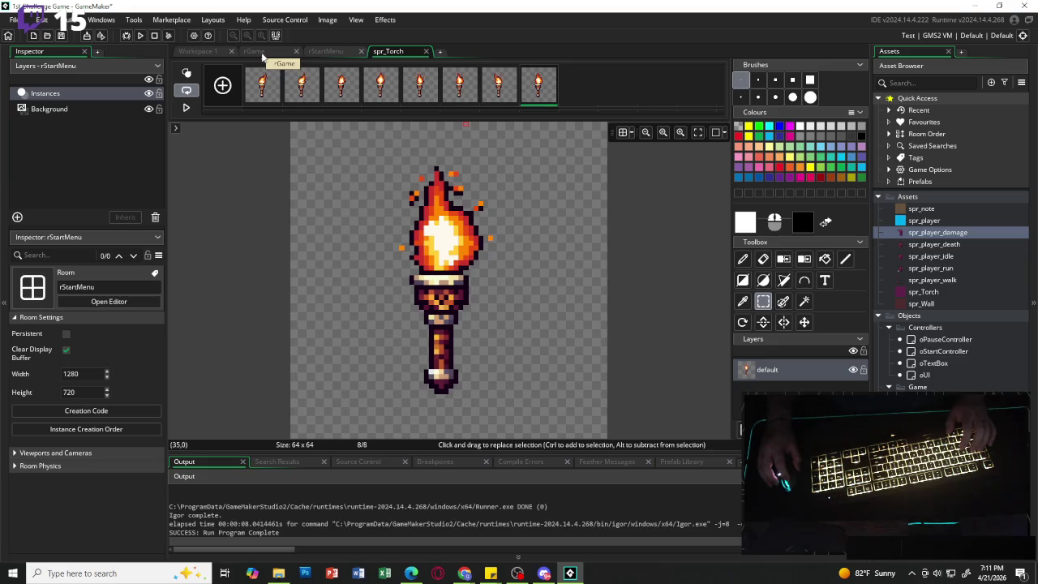
{"action": "left_click", "coordinate": [262, 54]}
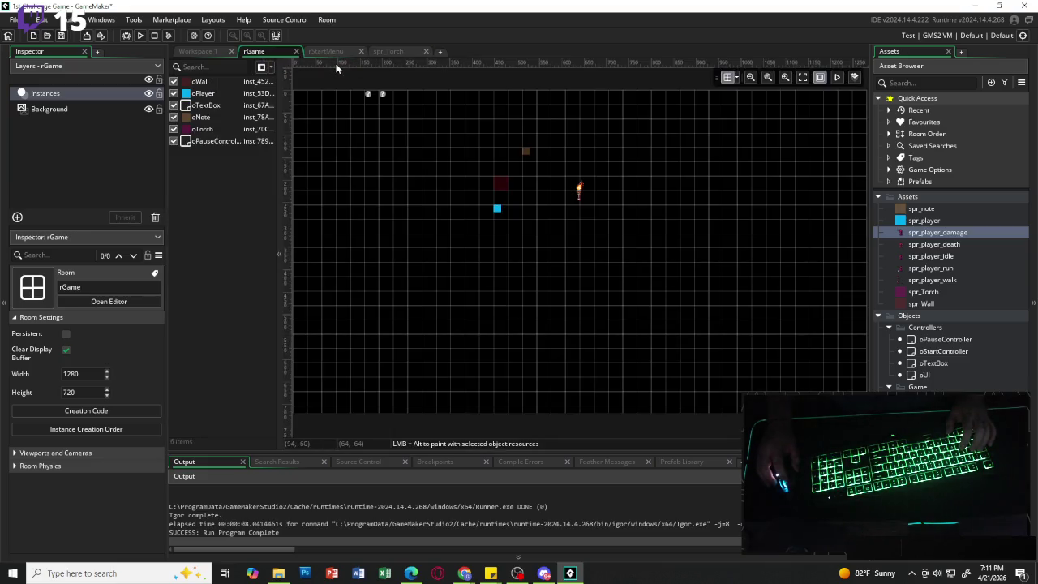
{"action": "left_click", "coordinate": [391, 51]}
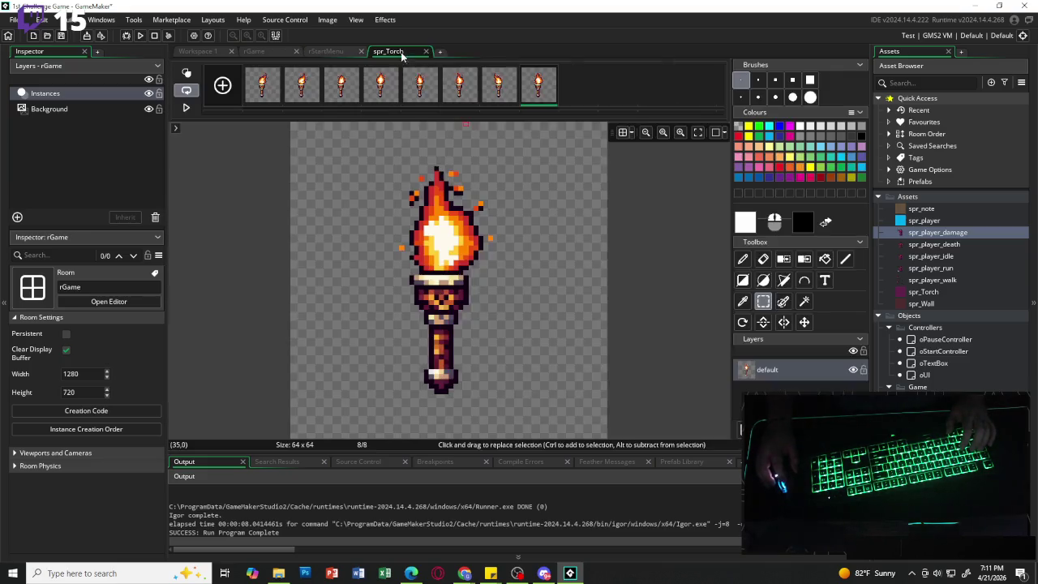
- Delete the unsliced spr_player_walk sprite from the Asset Browser and confirm
{"action": "double_click", "coordinate": [934, 280]}
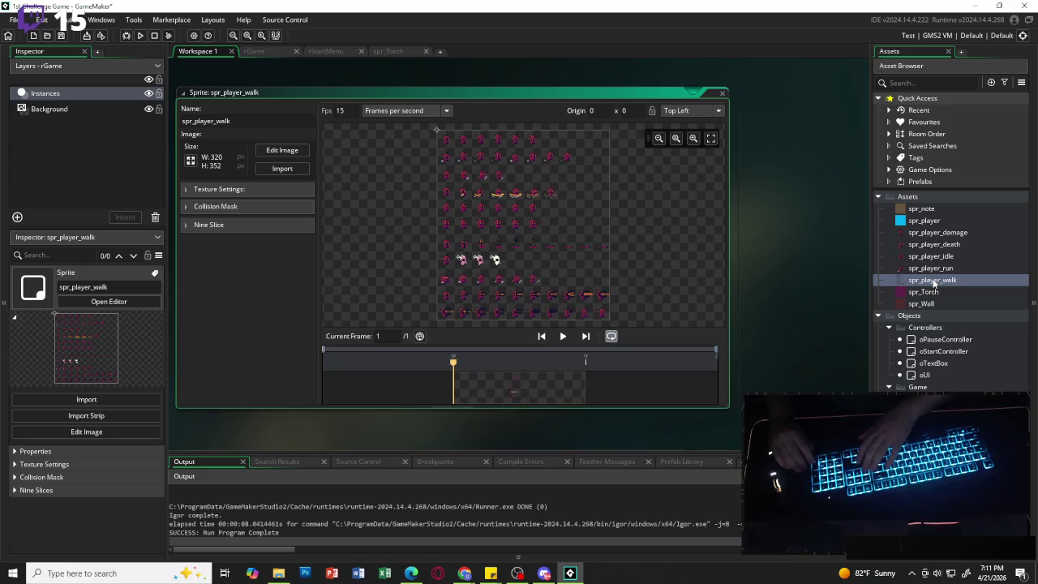
{"action": "left_click", "coordinate": [957, 281]}
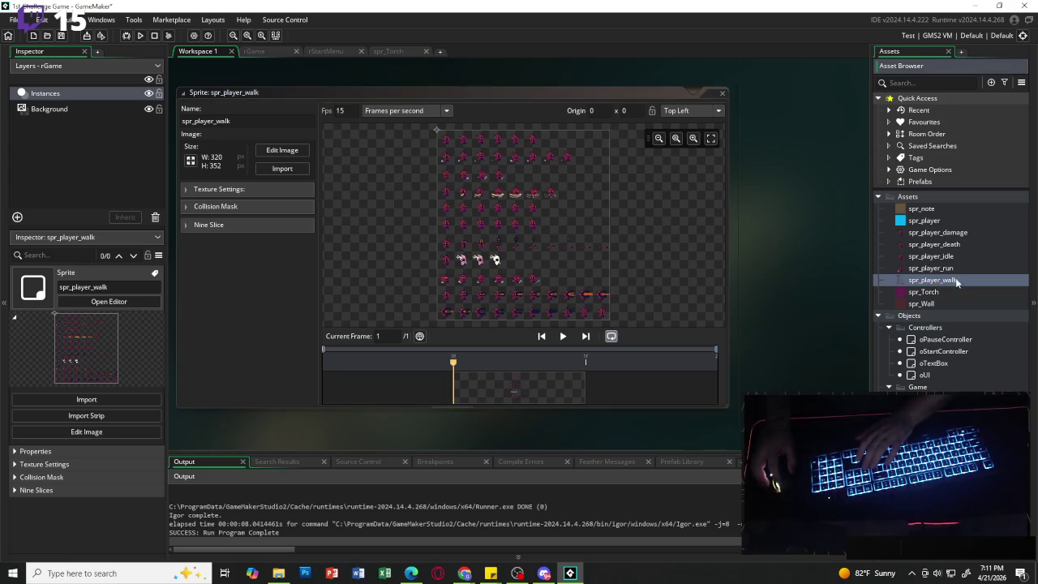
{"action": "key", "text": "F2"}
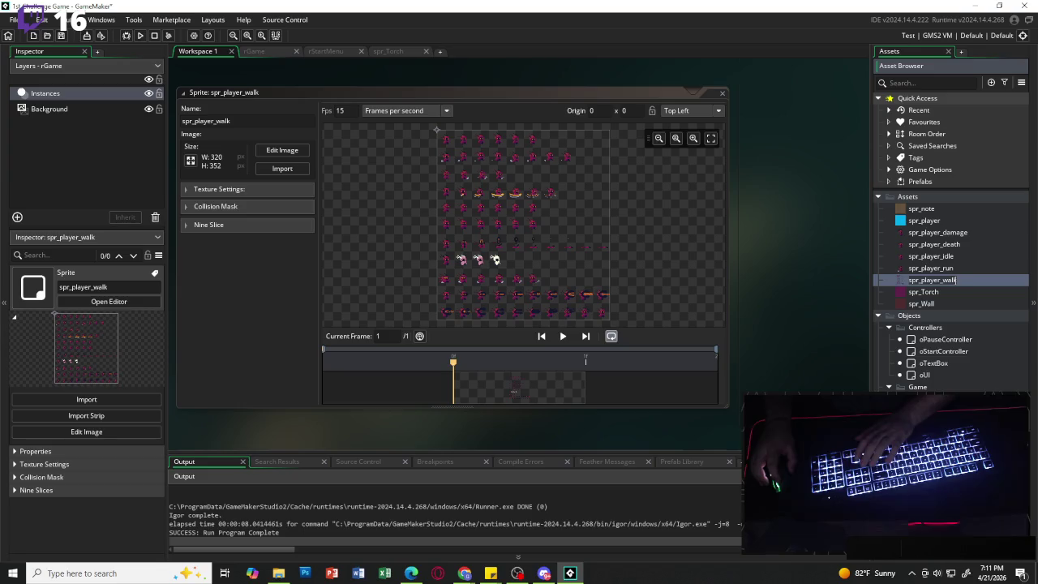
{"action": "key", "text": "Escape"}
{"action": "key", "text": "Delete"}
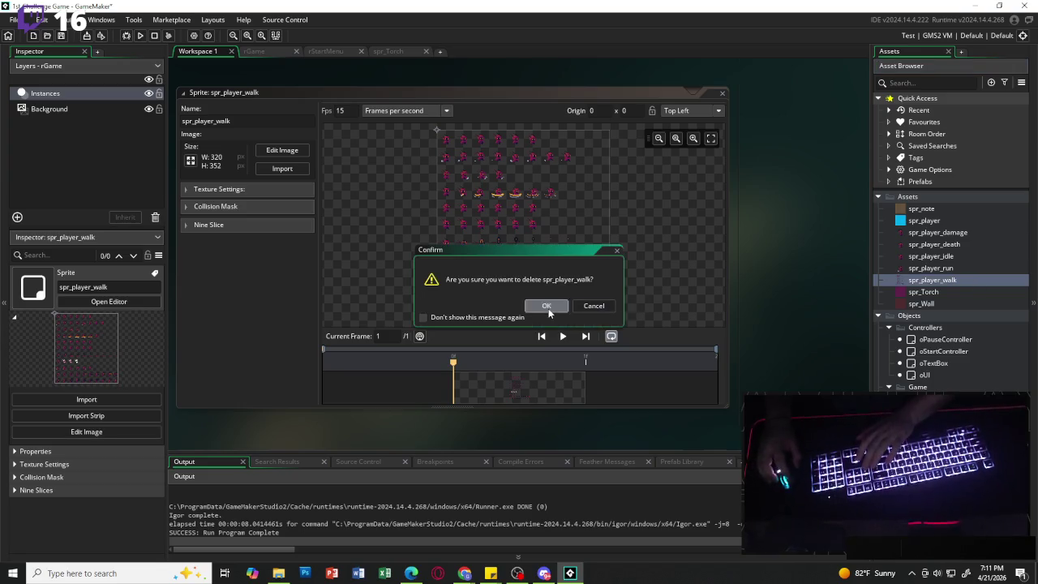
{"action": "left_click", "coordinate": [547, 306]}
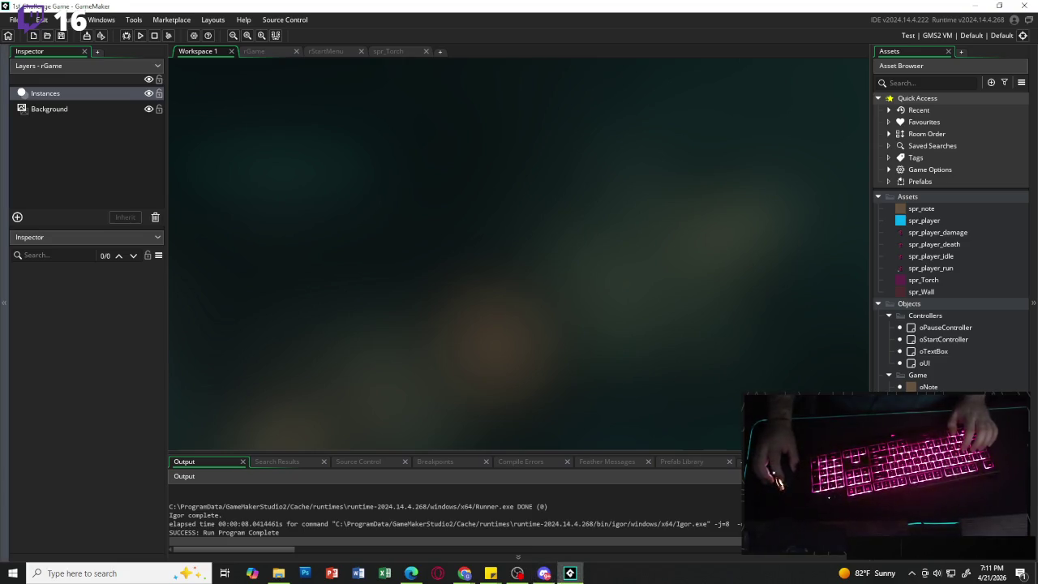
- Import the portrait image from the file browser into Assets and name it spr_portrait
{"action": "key", "text": "super+e"}
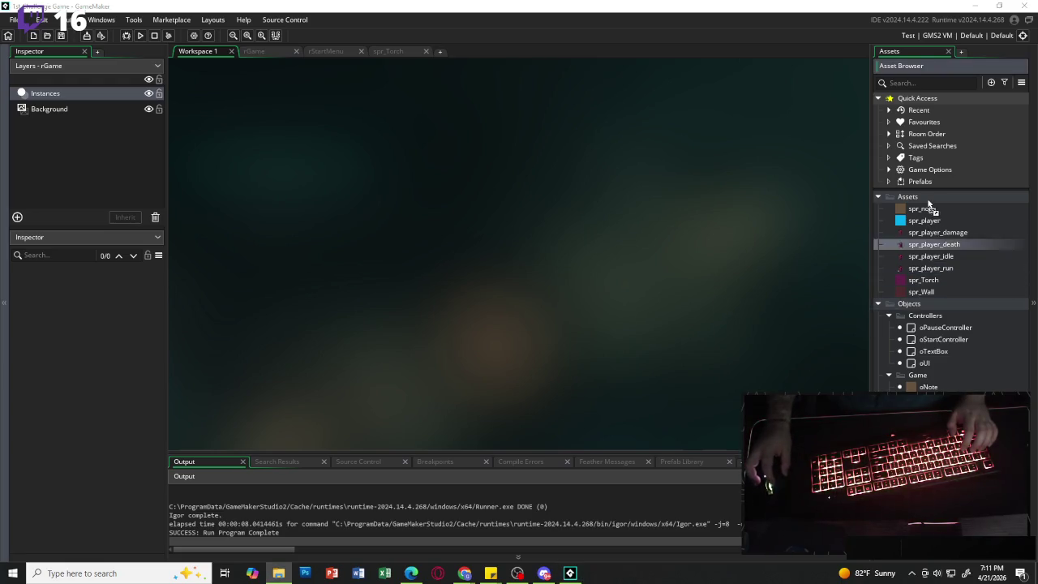
{"action": "left_click_drag", "start_coordinate": [928, 198], "coordinate": [927, 196]}
{"action": "left_click", "coordinate": [550, 306]}
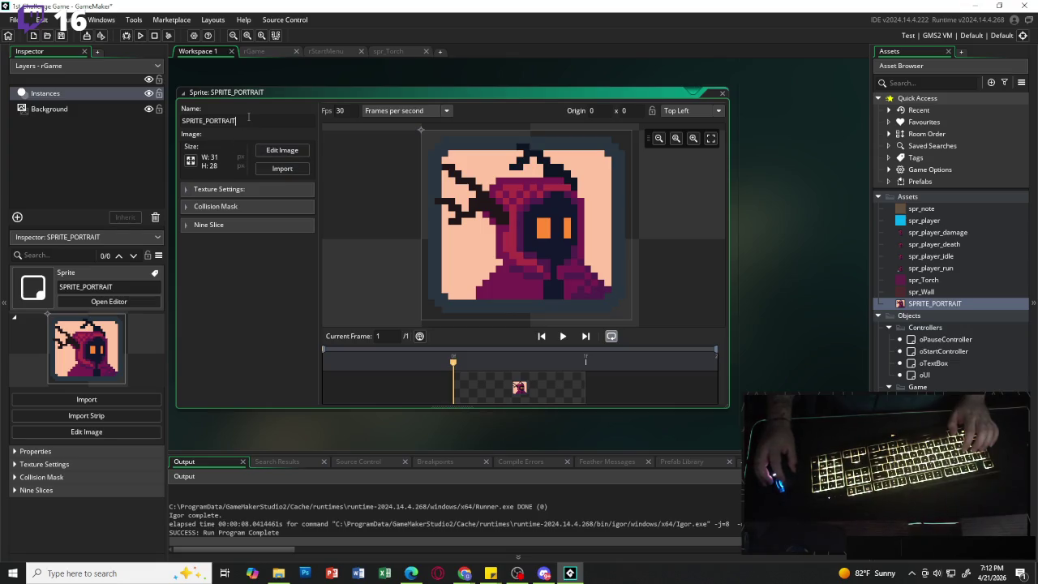
{"action": "double_click", "coordinate": [215, 120]}
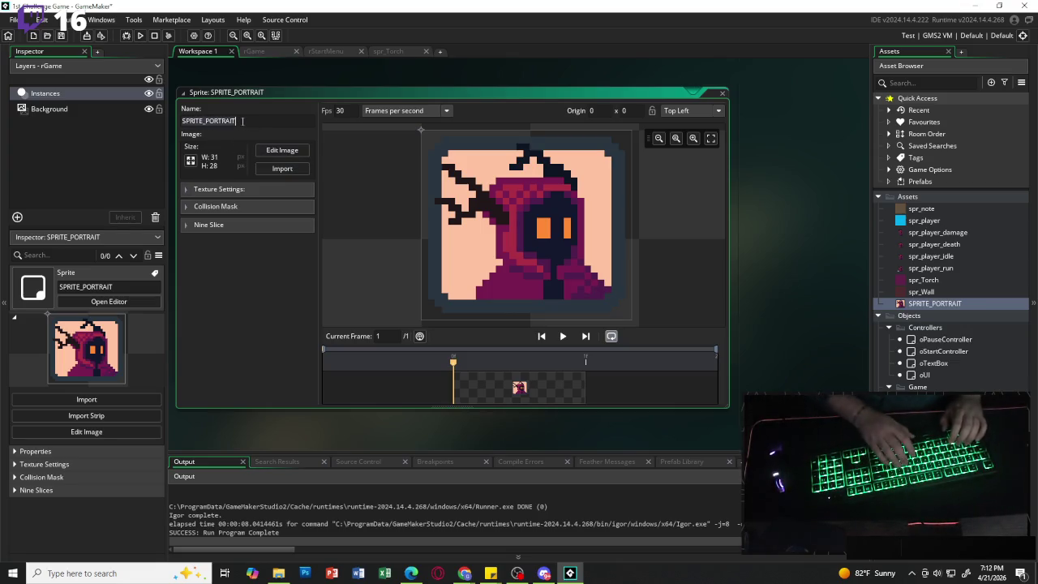
{"action": "type", "text": "spr_portr"}
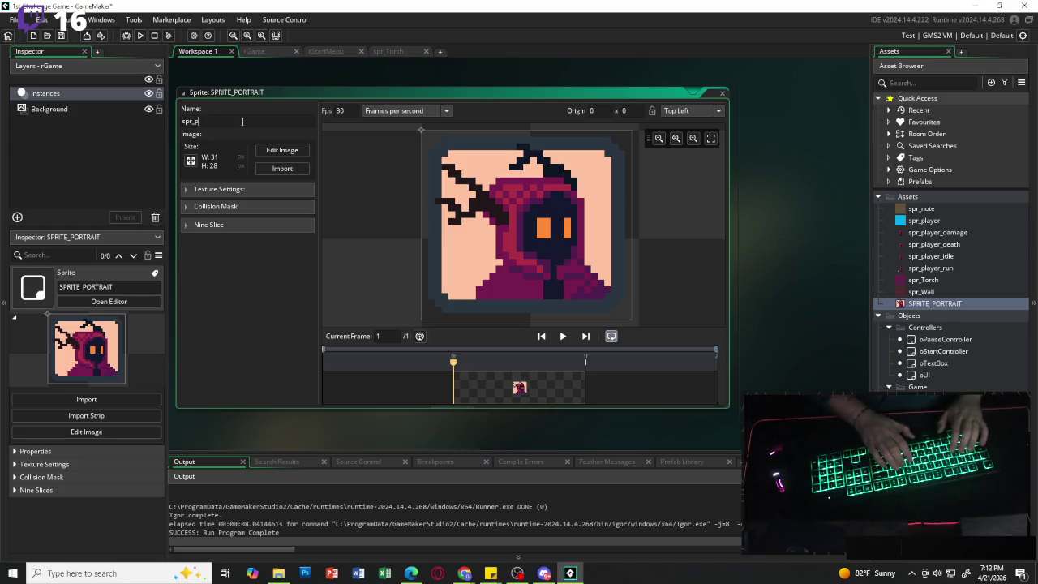
{"action": "type", "text": "ait"}
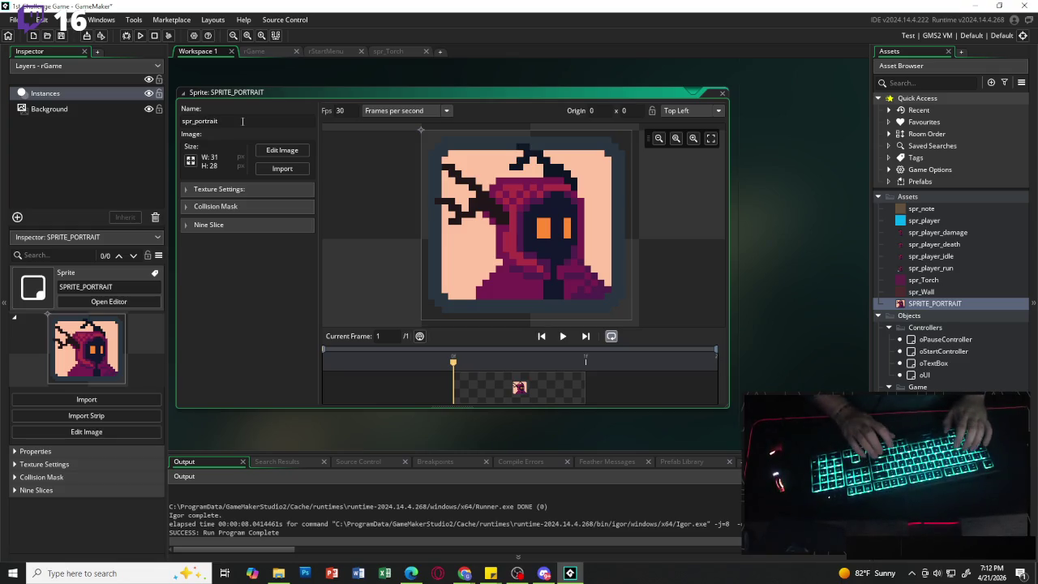
{"action": "key", "text": "Return"}
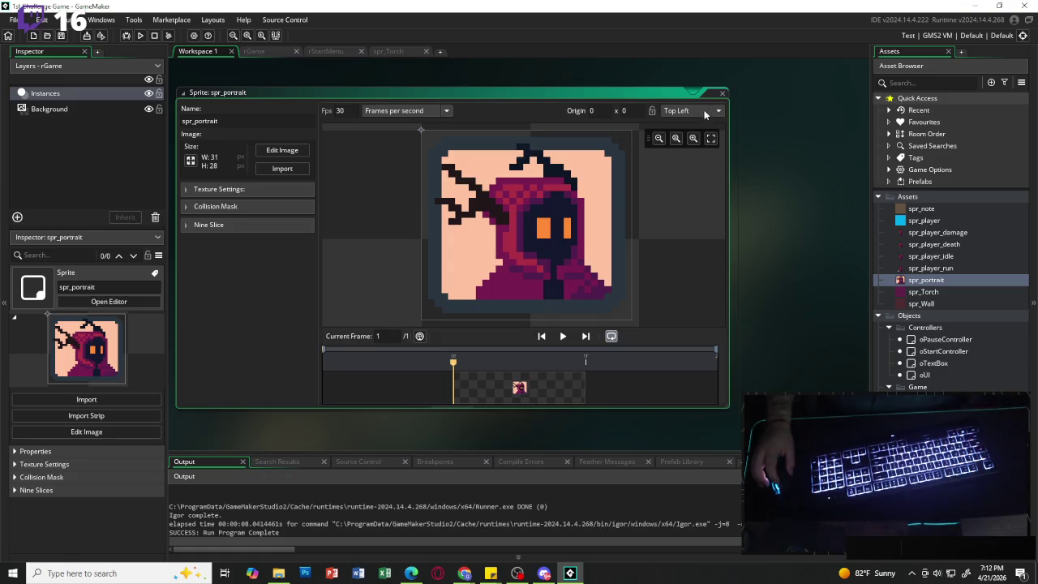
- Delete the spr_portrait sprite from the Asset Browser and confirm
{"action": "left_click", "coordinate": [937, 294]}
{"action": "left_click", "coordinate": [931, 282]}
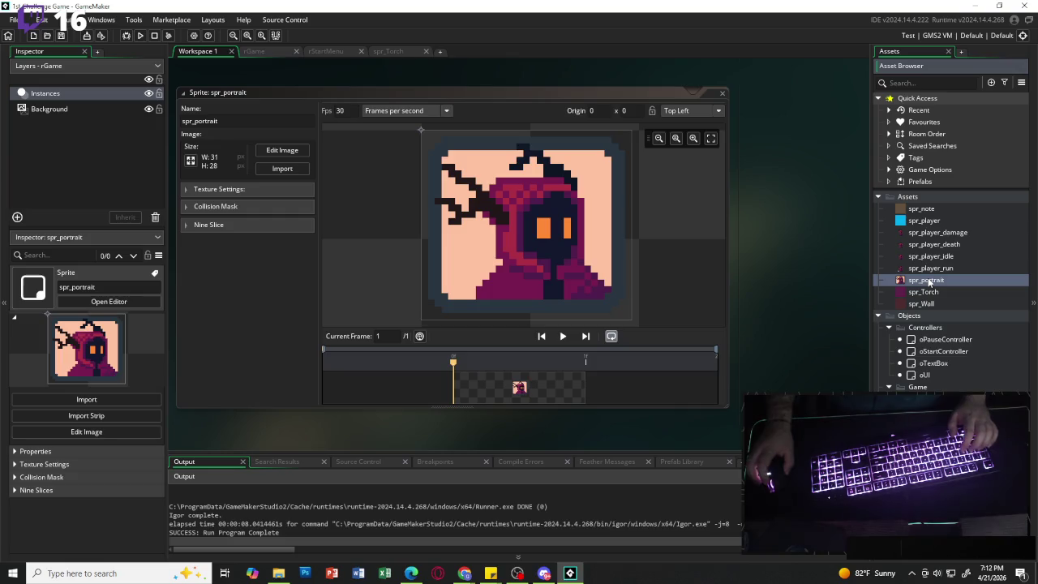
{"action": "key", "text": "Delete"}
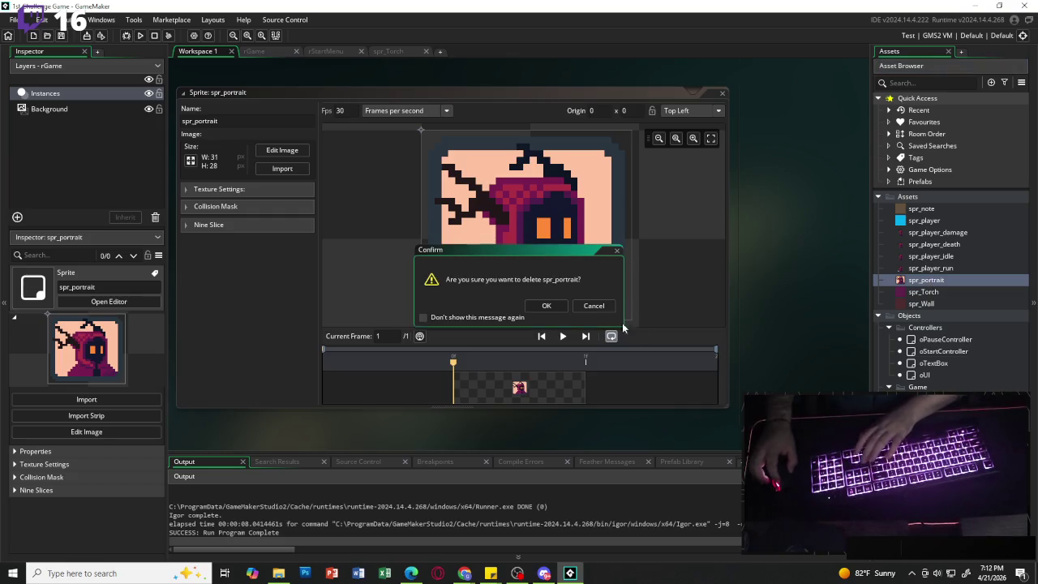
{"action": "left_click", "coordinate": [554, 307]}
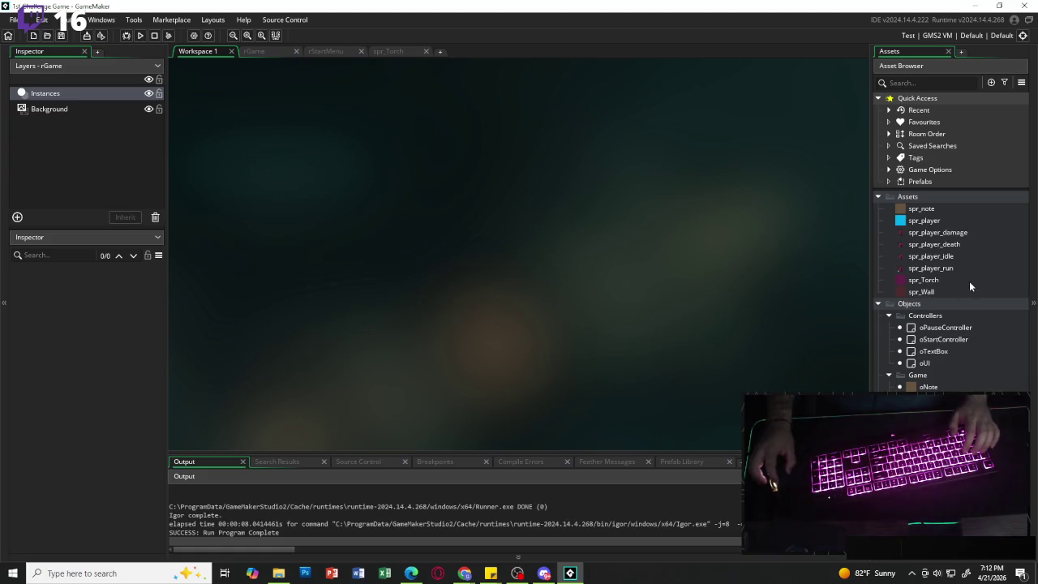
- Create a 'player' group and drag spr_player_damage, death, idle and run into it
{"action": "right_click", "coordinate": [915, 198]}
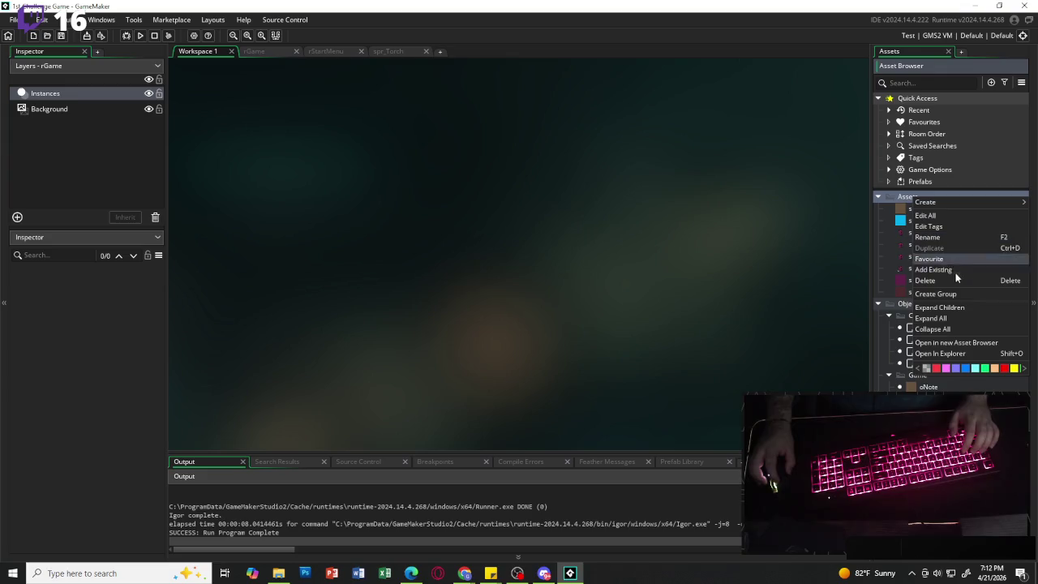
{"action": "left_click", "coordinate": [940, 290]}
{"action": "type", "text": "player"}
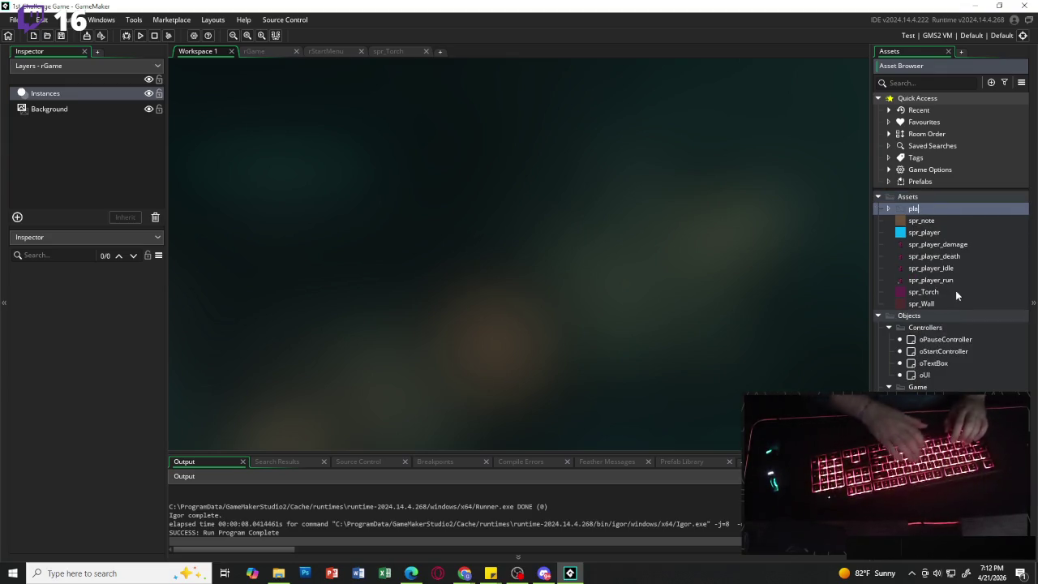
{"action": "left_click_drag", "start_coordinate": [934, 244], "coordinate": [943, 215]}
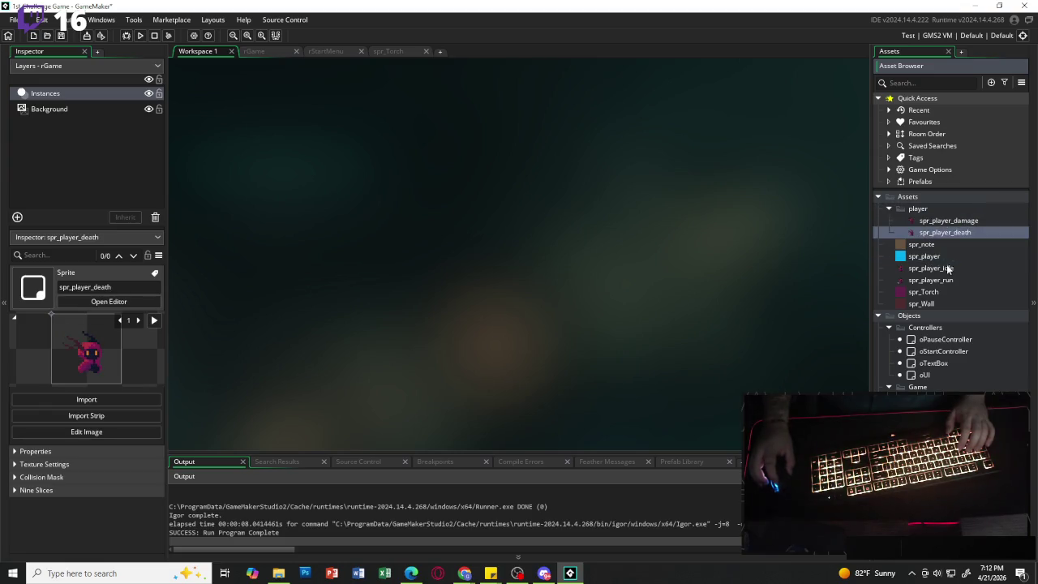
{"action": "left_click_drag", "start_coordinate": [941, 269], "coordinate": [941, 214]}
{"action": "left_click_drag", "start_coordinate": [927, 283], "coordinate": [954, 216]}
{"action": "left_click", "coordinate": [888, 209]}
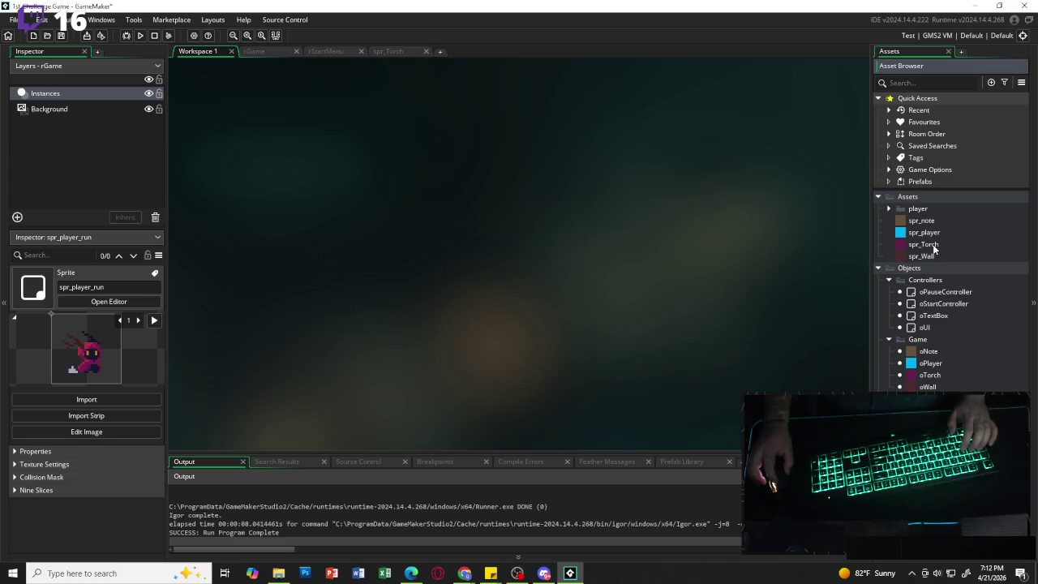
- Open spr_Torch, then the spr_player sprite with its single 16x16 blue frame
{"action": "double_click", "coordinate": [933, 244]}
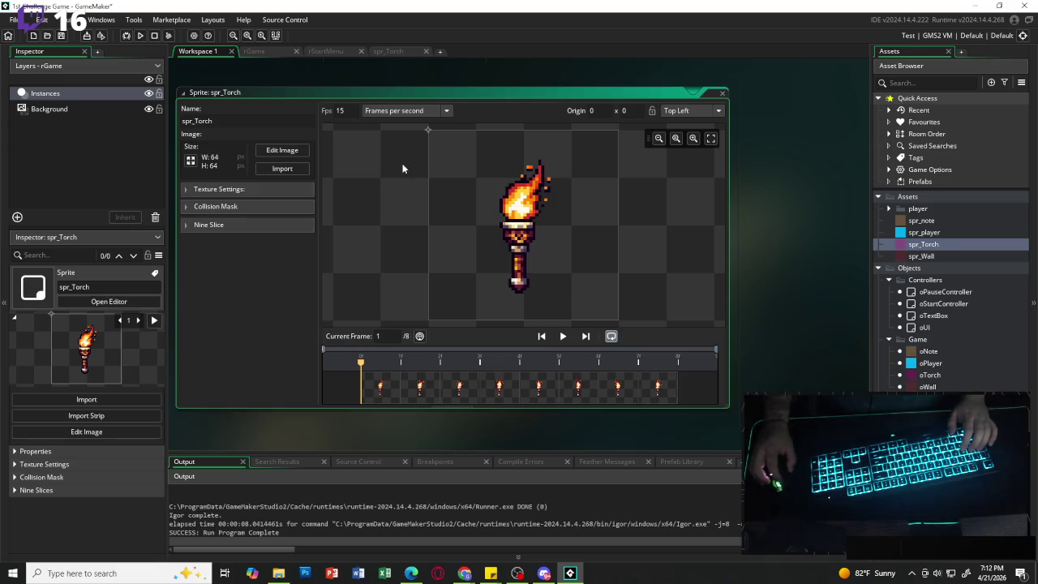
{"action": "left_click", "coordinate": [940, 245]}
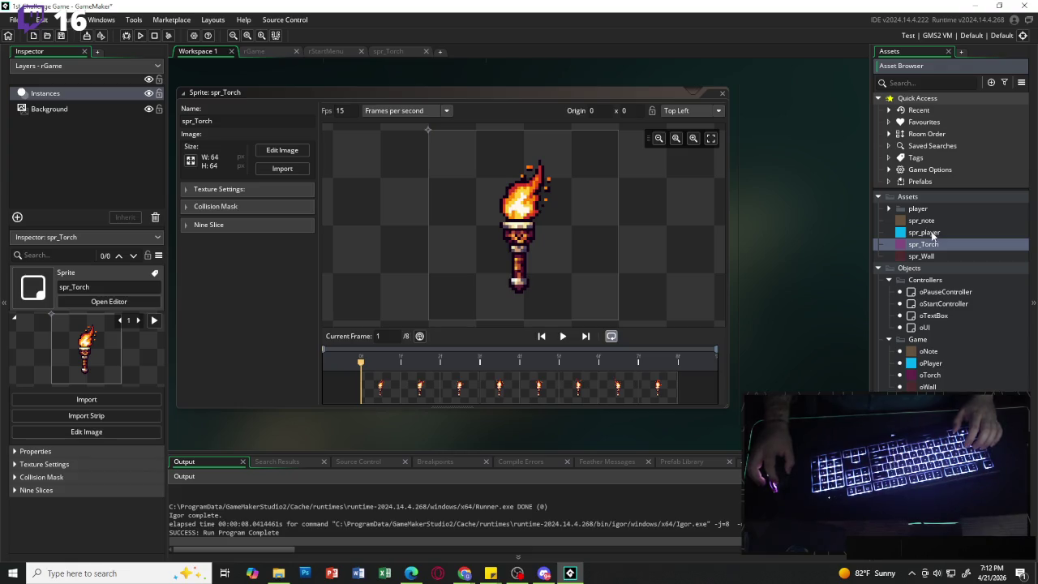
{"action": "double_click", "coordinate": [955, 234]}
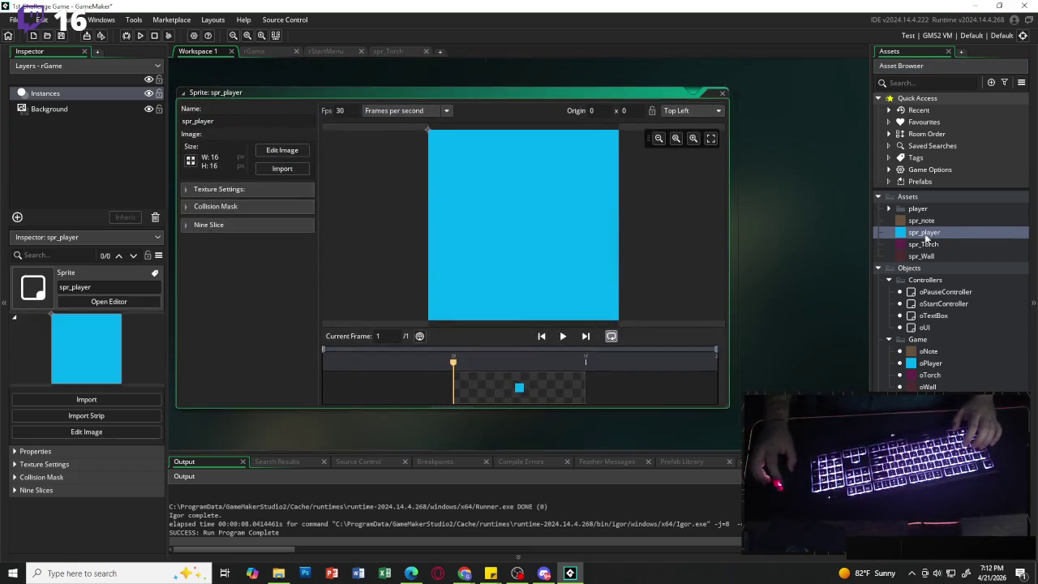
- Set oPlayer's sprite to spr_player_idle from the player folder
{"action": "double_click", "coordinate": [931, 364]}
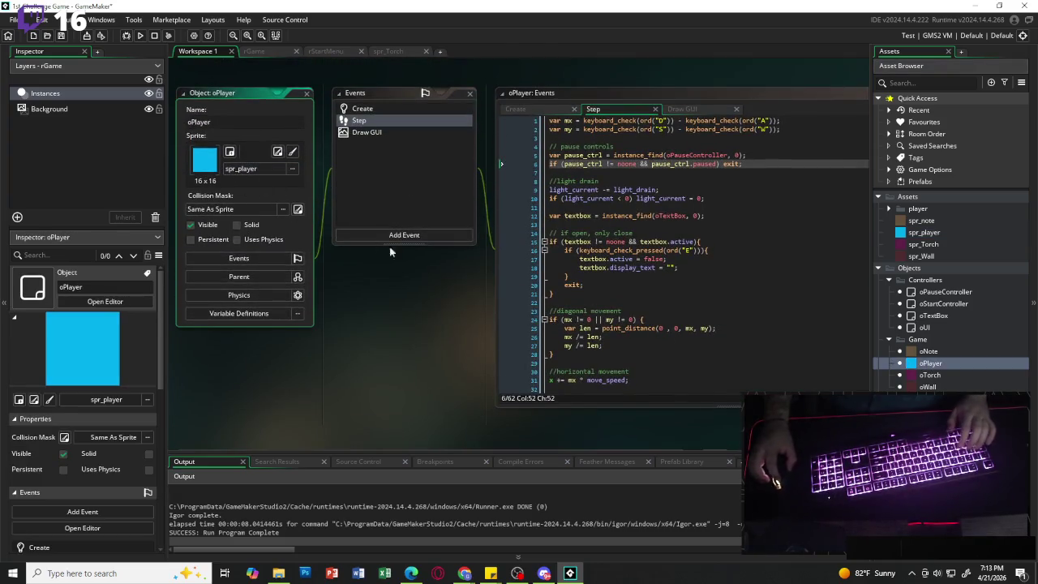
{"action": "left_click", "coordinate": [259, 169]}
{"action": "double_click", "coordinate": [350, 202]}
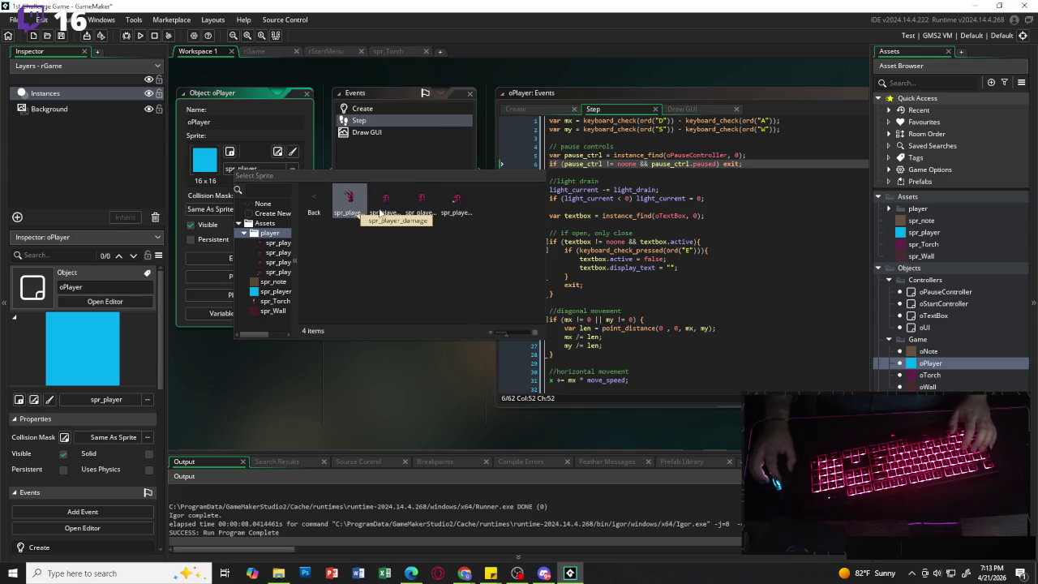
{"action": "left_click", "coordinate": [428, 206]}
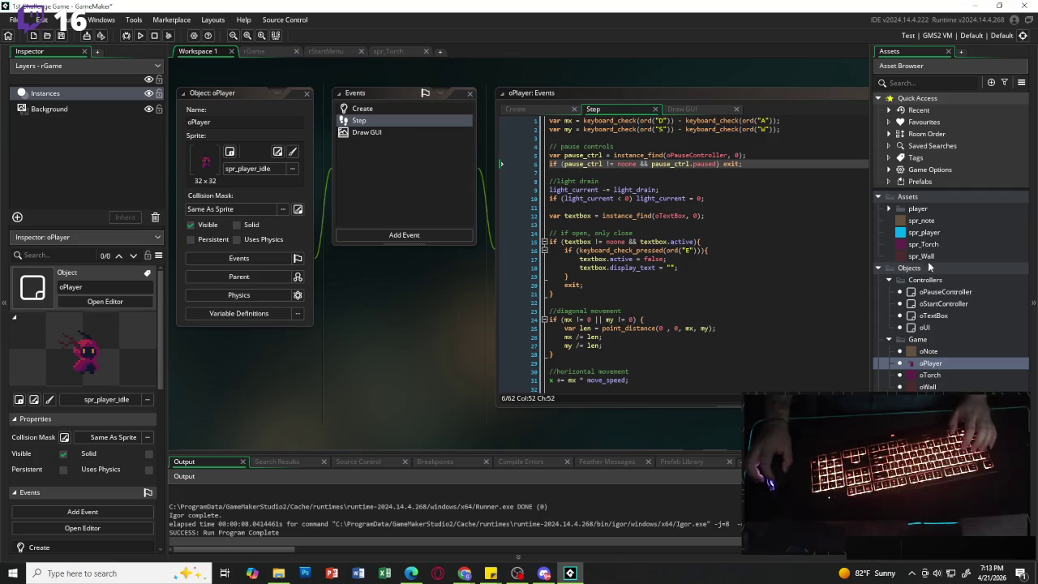
- Delete the old blue spr_player sprite from the assets and confirm
{"action": "left_click", "coordinate": [929, 235]}
{"action": "key", "text": "Delete"}
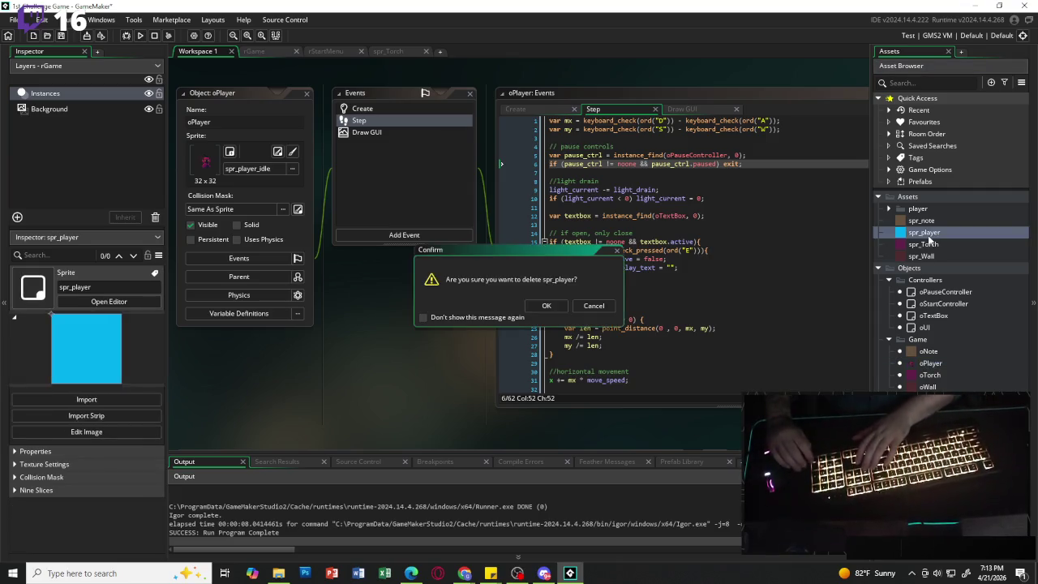
{"action": "key", "text": "Return"}
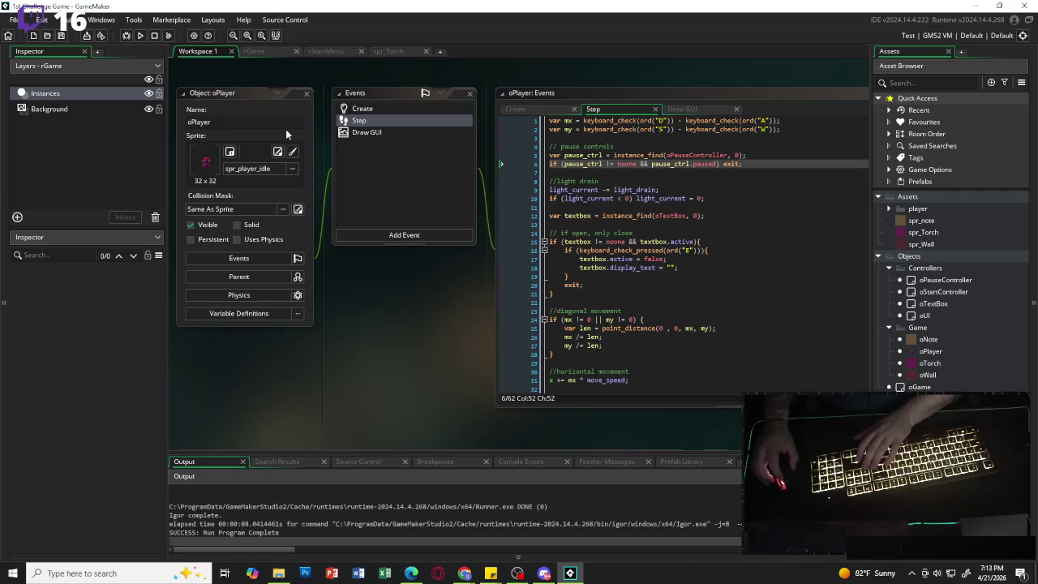
- Run the game, walk the player to the note, read its Hello World message, then close
{"action": "key", "text": "F5"}
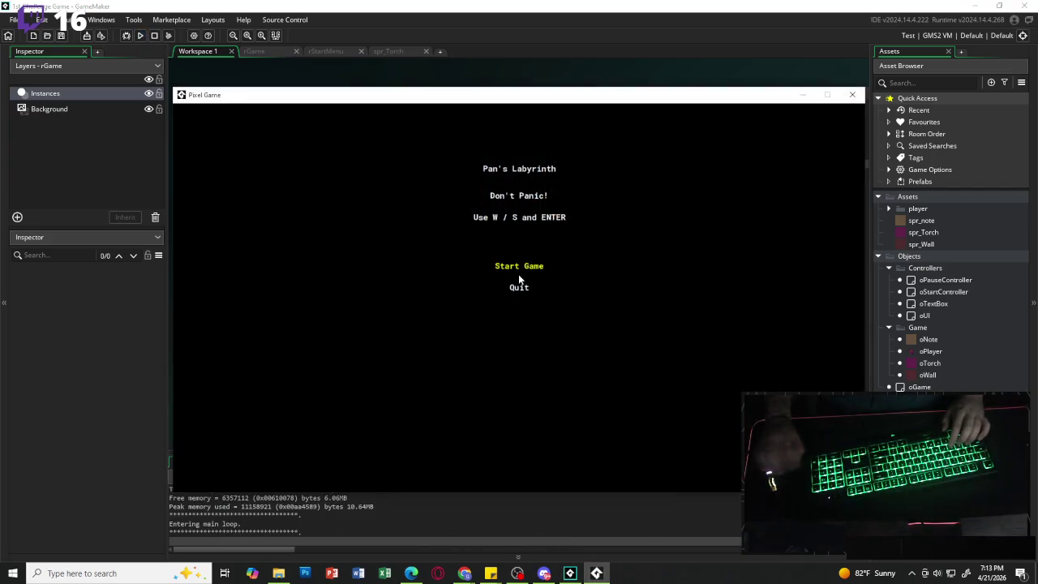
{"action": "left_click", "coordinate": [518, 275]}
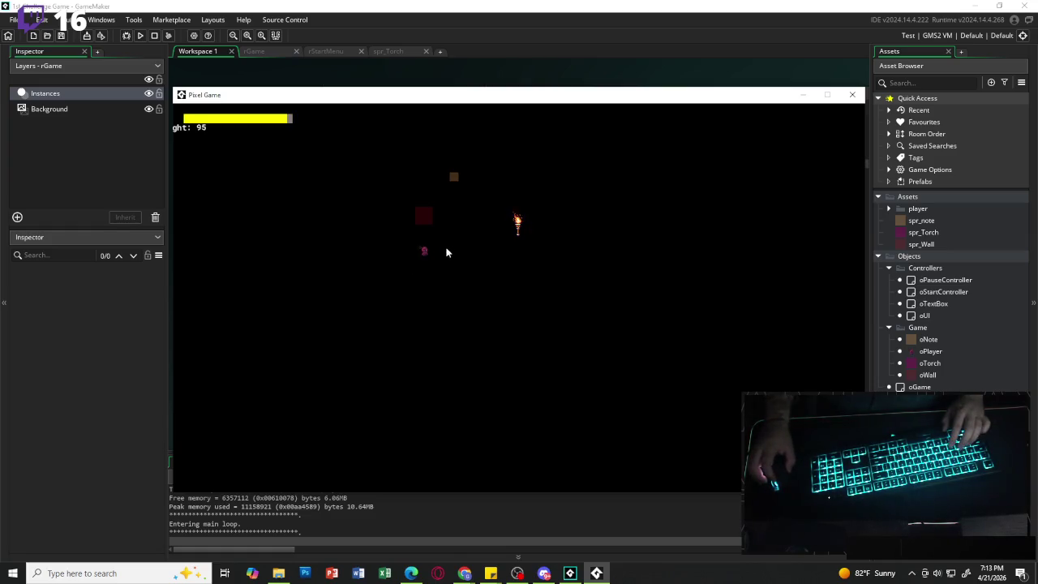
{"action": "key", "text": "d"}
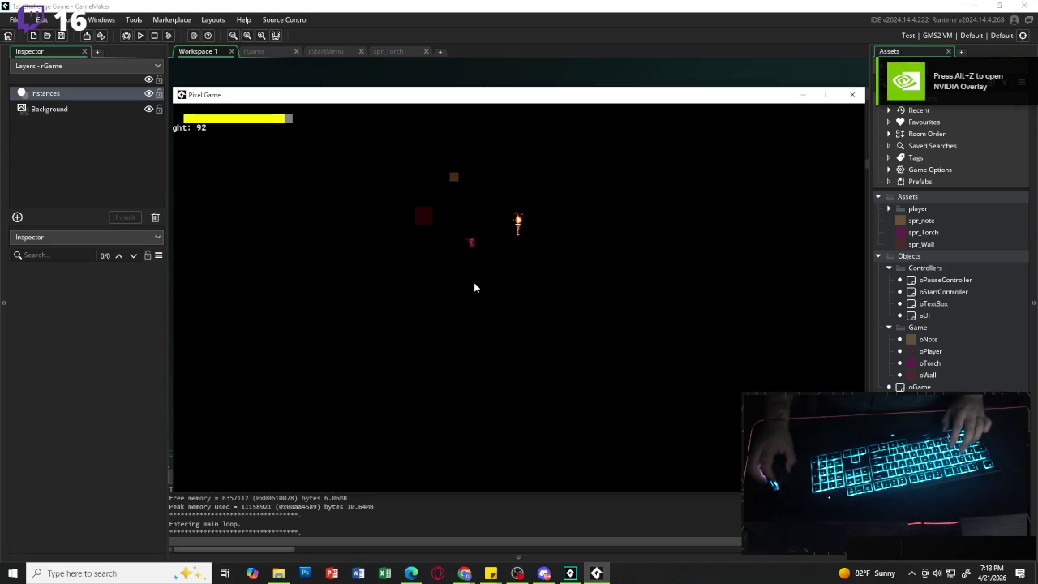
{"action": "key", "text": "w"}
{"action": "key", "text": "a"}
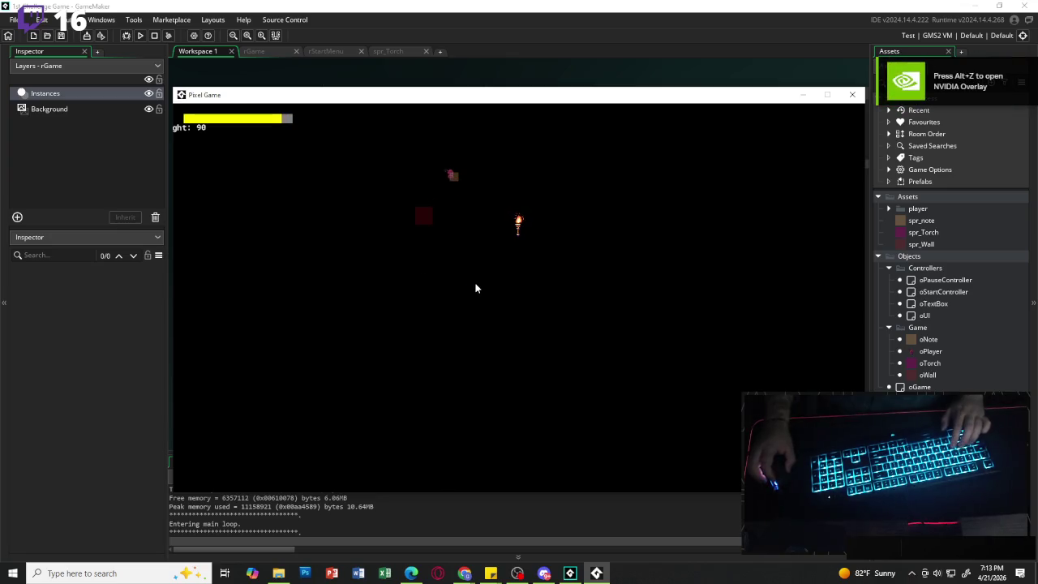
{"action": "key", "text": "e"}
{"action": "key", "text": "e"}
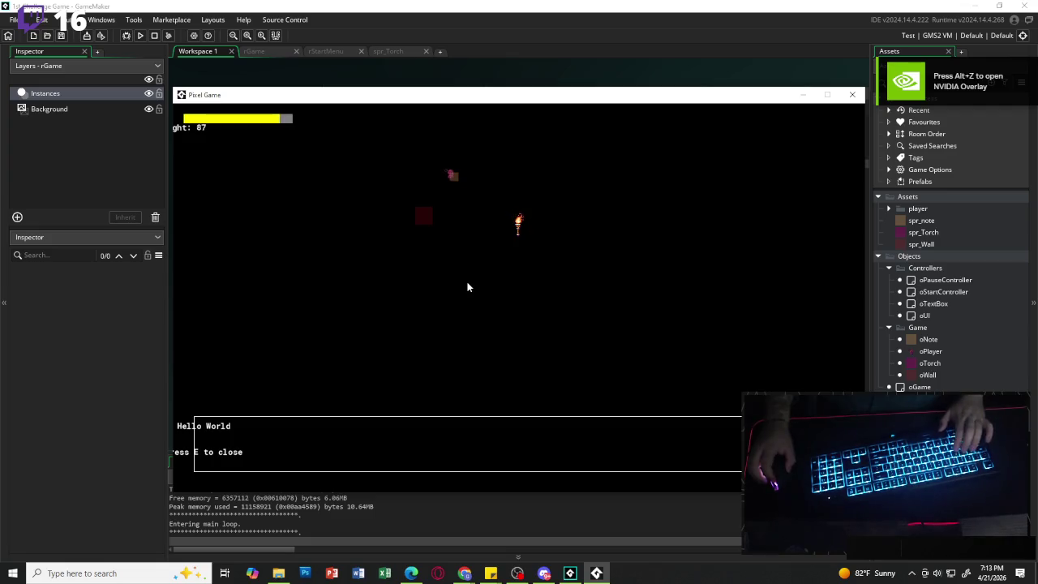
{"action": "key", "text": "e"}
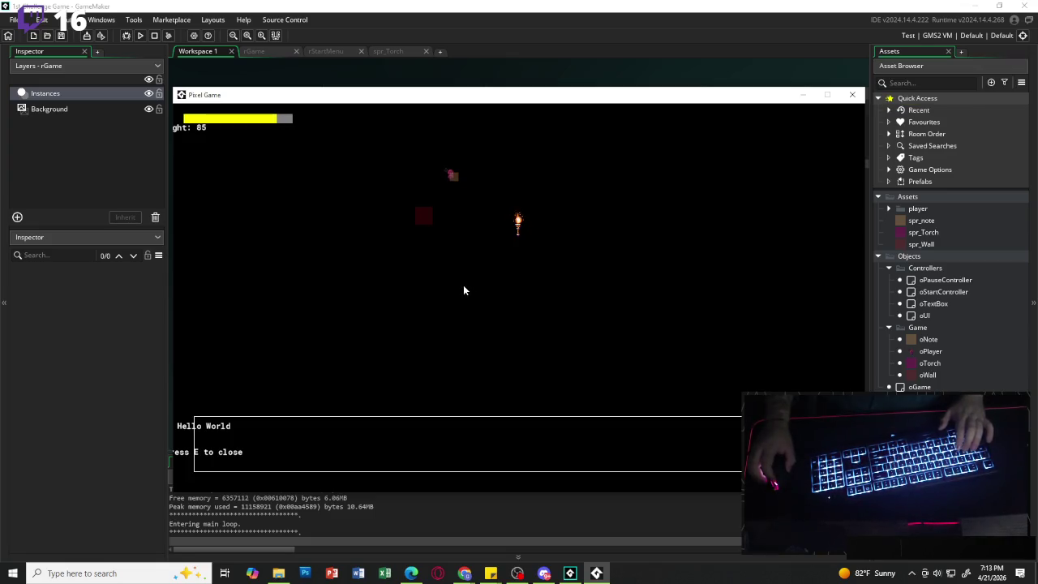
{"action": "key", "text": "e"}
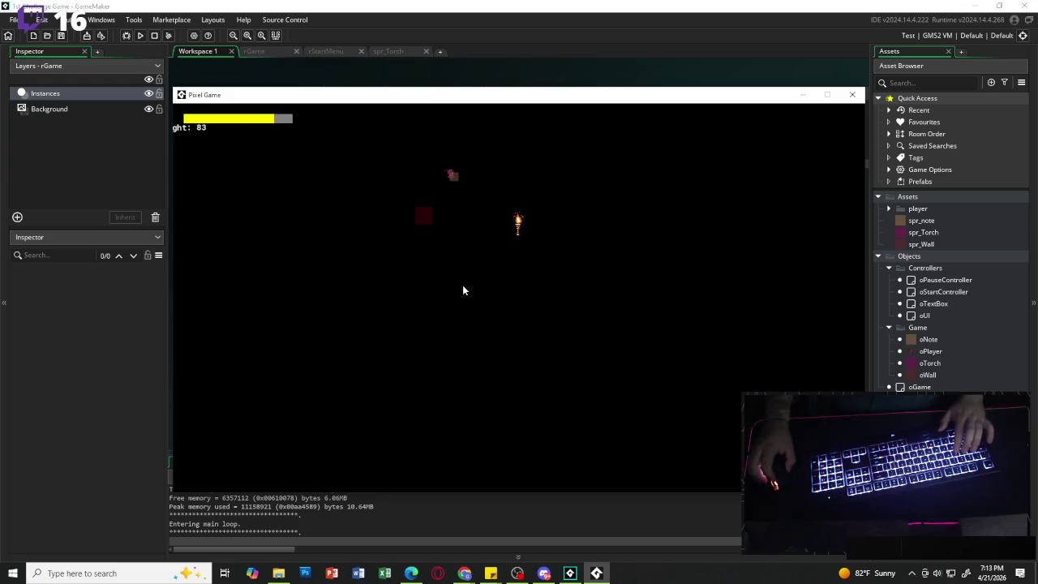
{"action": "left_click", "coordinate": [853, 96]}
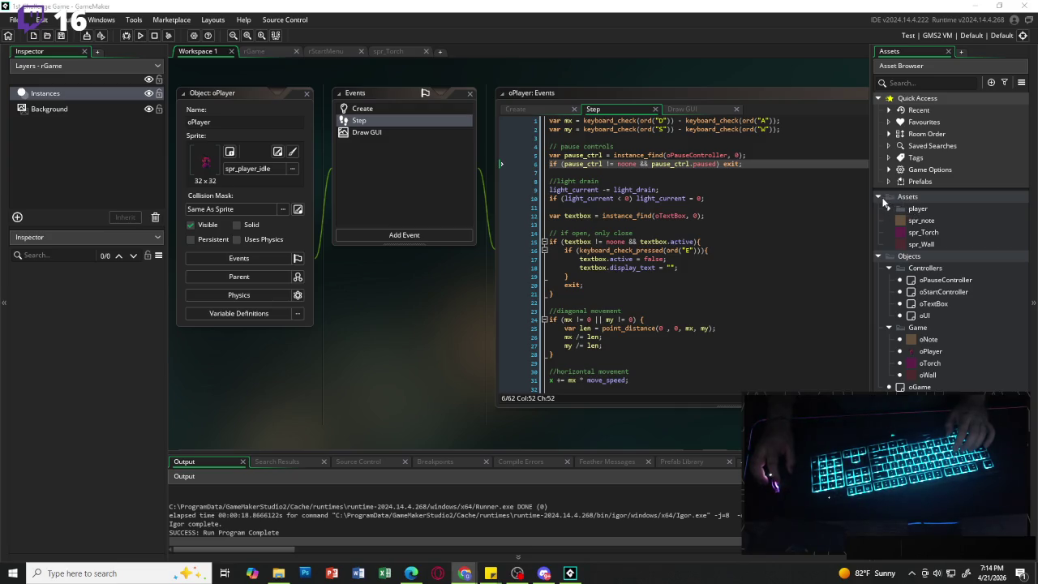
- Create a new asset group named Map under Assets
{"action": "right_click", "coordinate": [919, 199]}
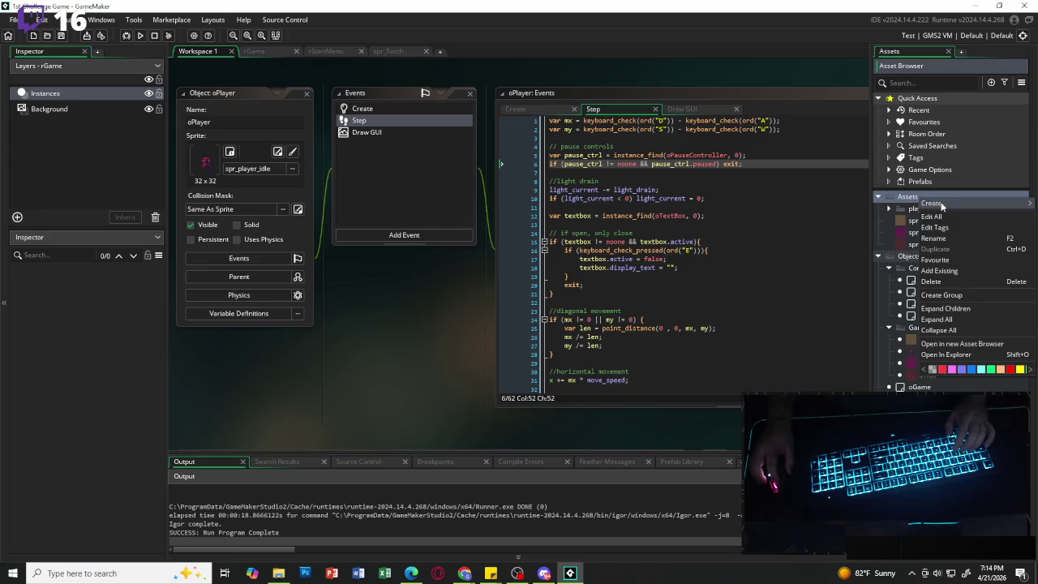
{"action": "mouse_move", "coordinate": [942, 205]}
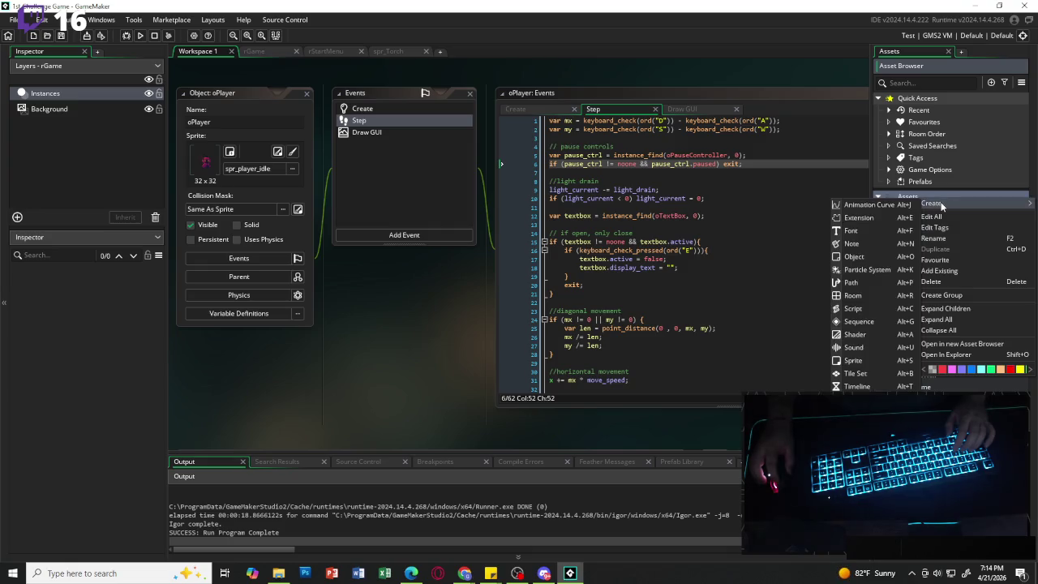
{"action": "left_click", "coordinate": [943, 295]}
{"action": "type", "text": "Map"}
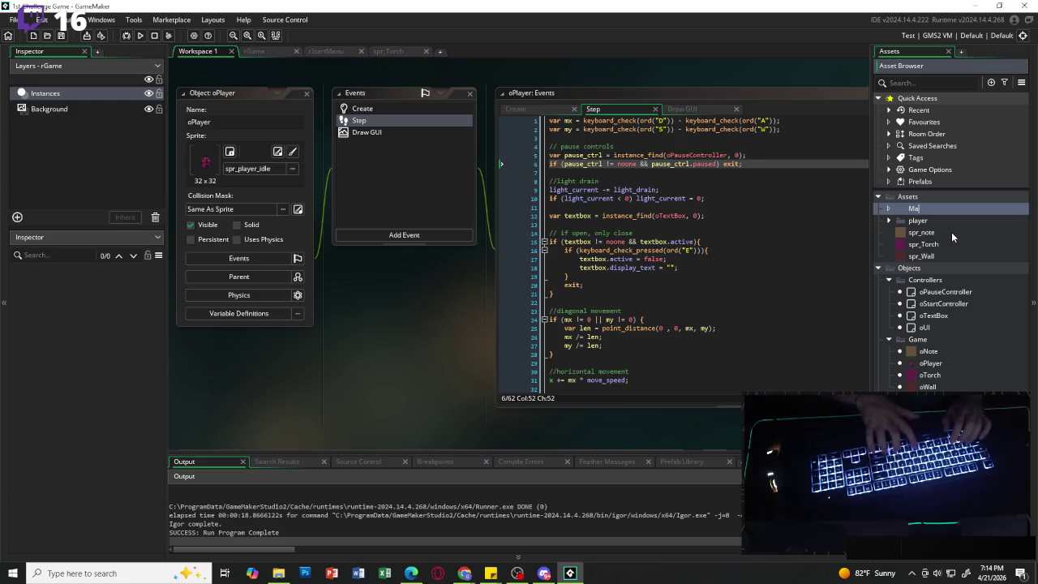
{"action": "right_click", "coordinate": [914, 210]}
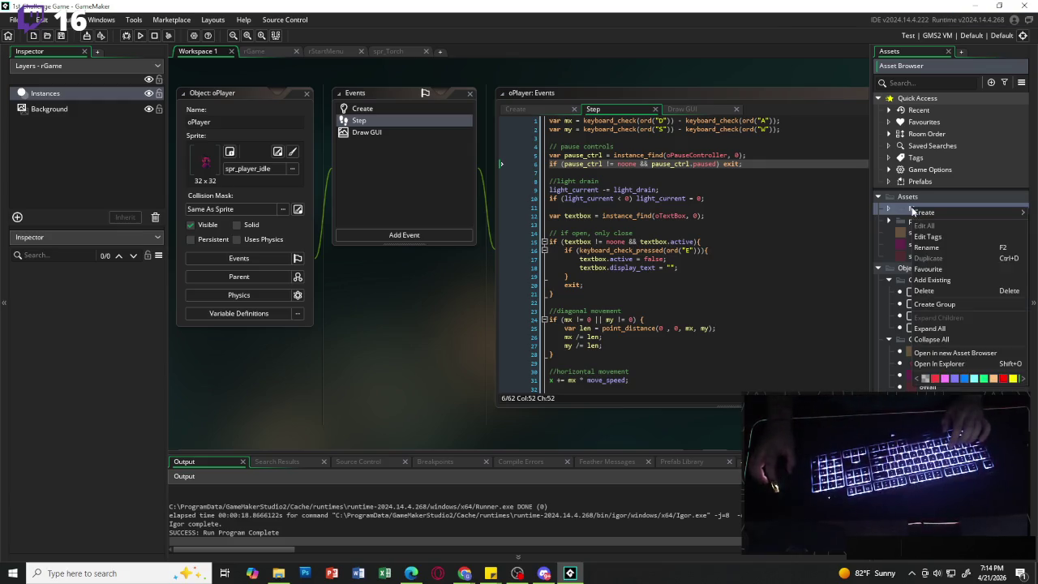
{"action": "key", "text": "Escape"}
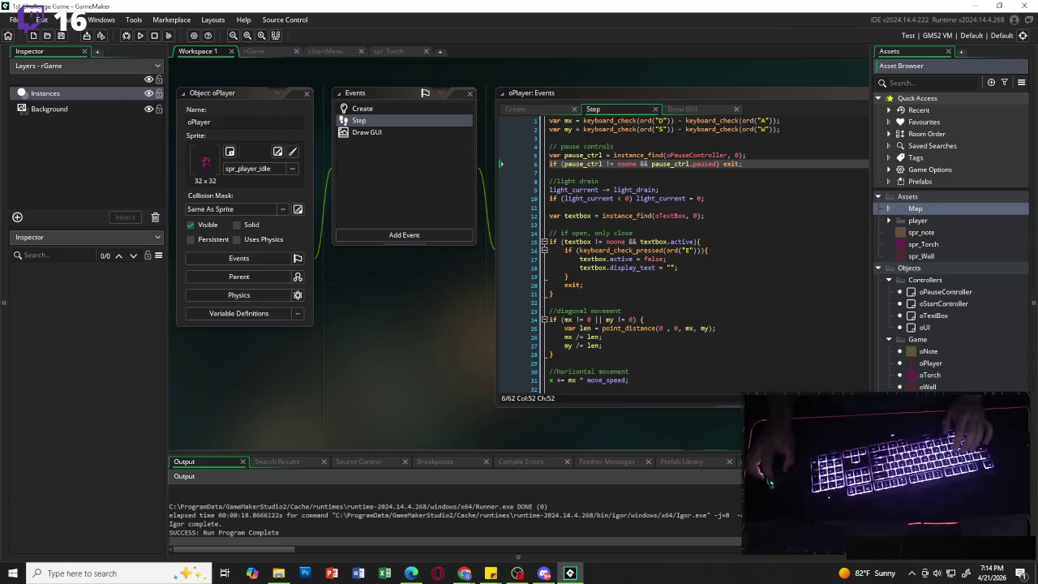
- Start another new asset group and cancel it with Escape
{"action": "right_click", "coordinate": [925, 363]}
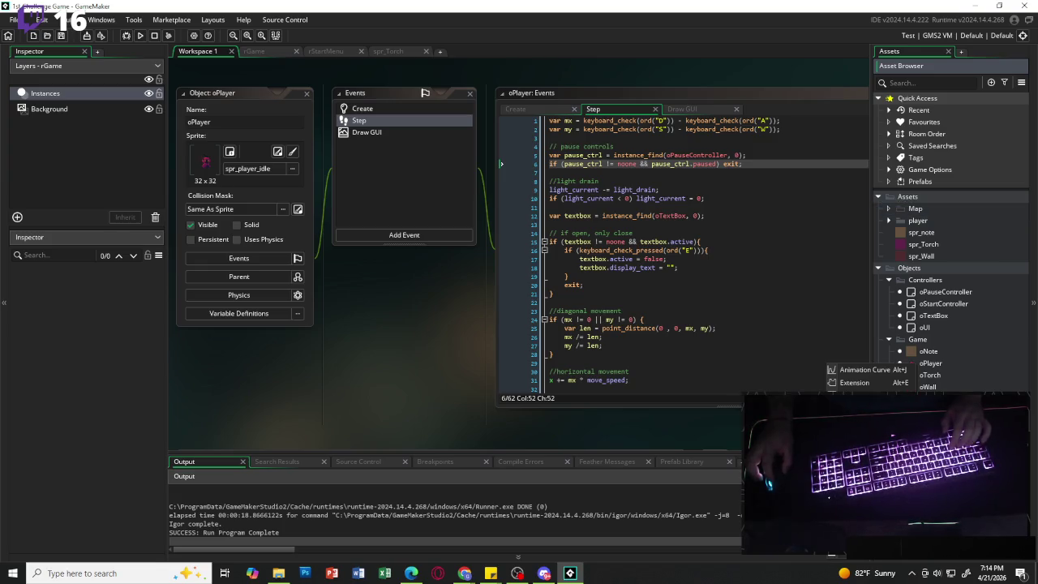
{"action": "type", "text": "Tile"}
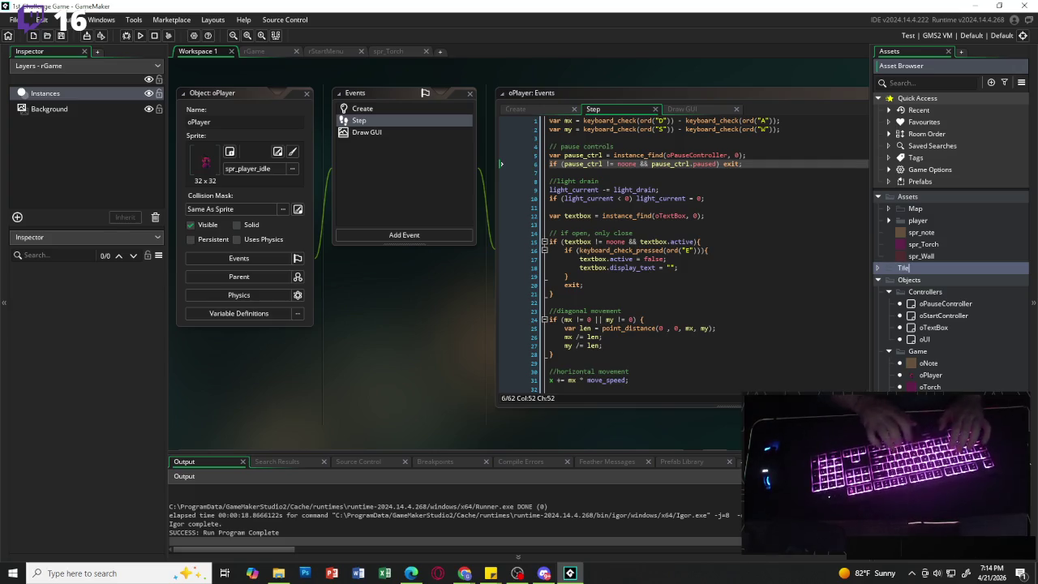
{"action": "key", "text": "Escape"}
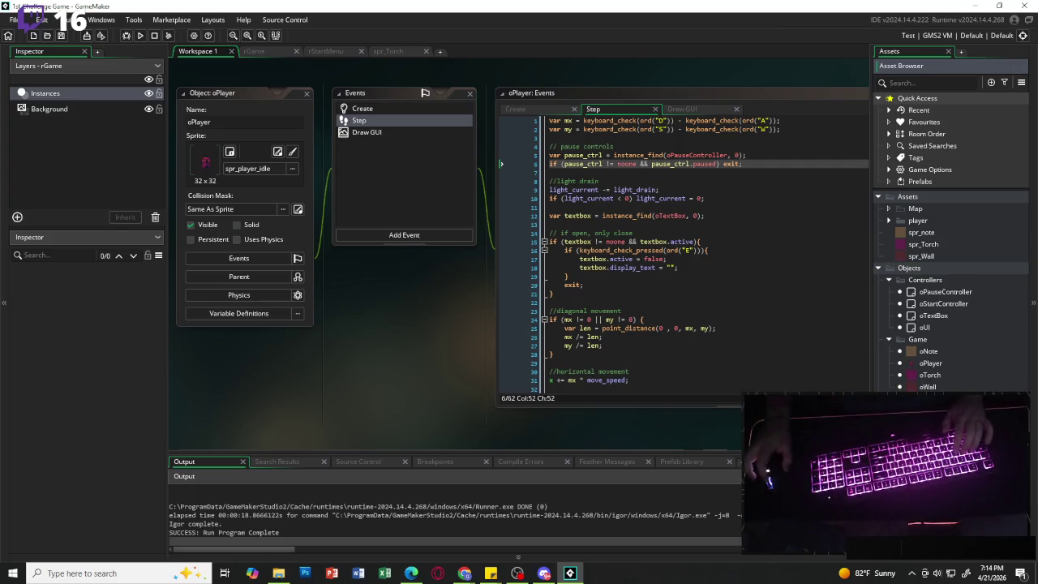
- In the rGame room, add a tile layer named Floor above the Background layer
{"action": "left_click", "coordinate": [279, 52]}
{"action": "left_click", "coordinate": [89, 110]}
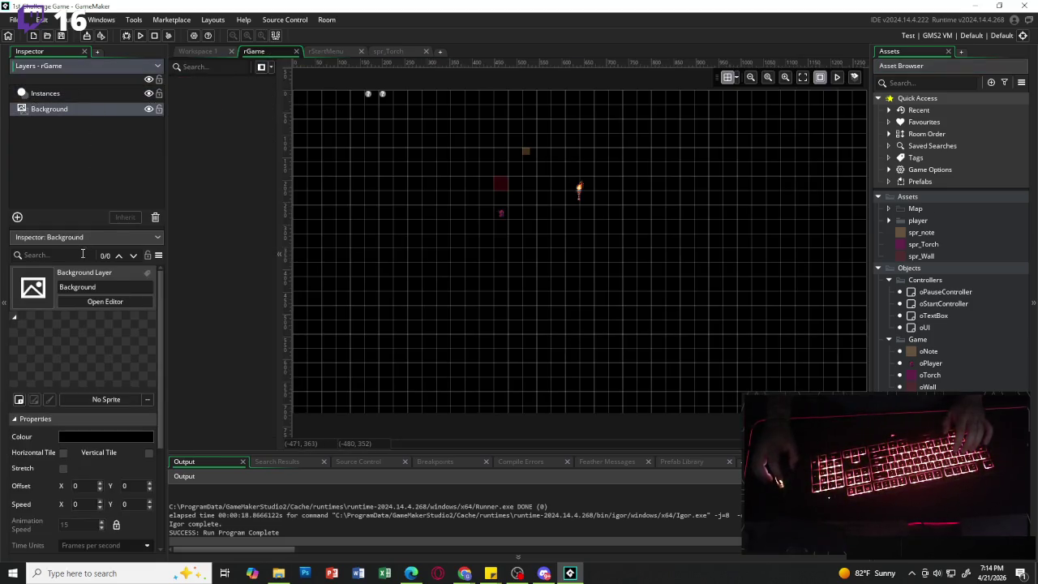
{"action": "left_click", "coordinate": [17, 216]}
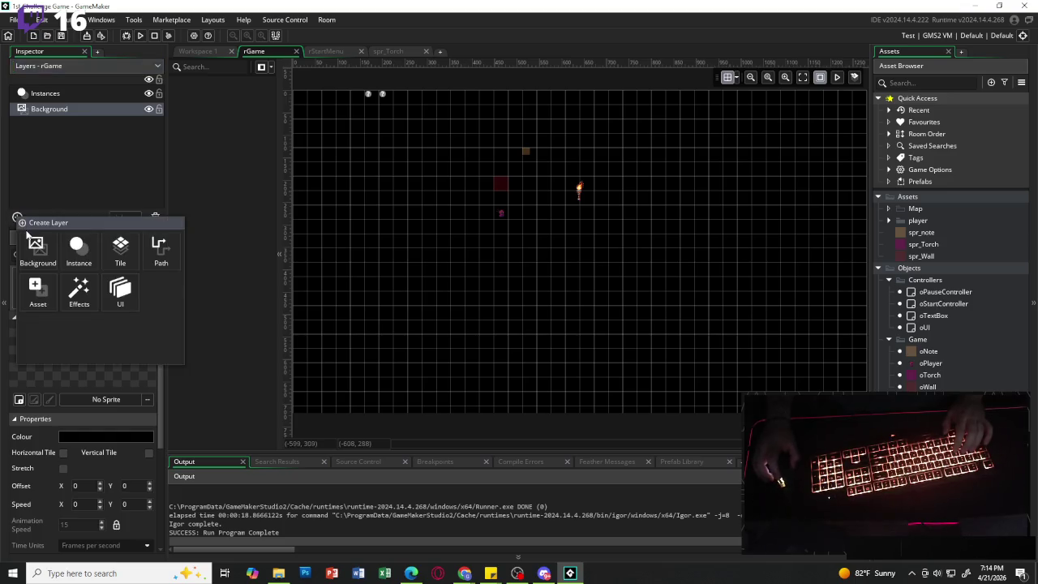
{"action": "left_click", "coordinate": [122, 253]}
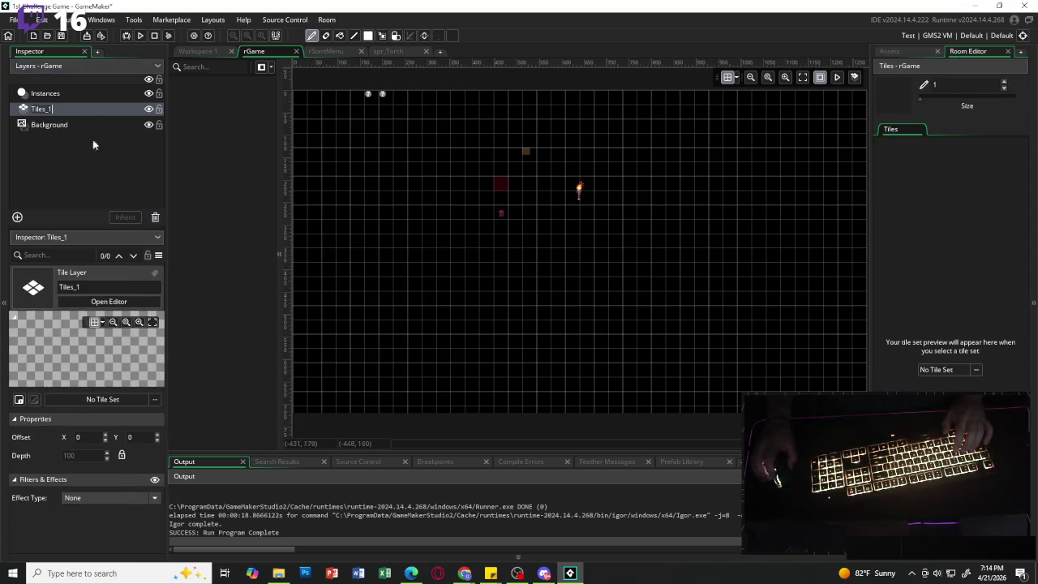
{"action": "type", "text": "Fl"}
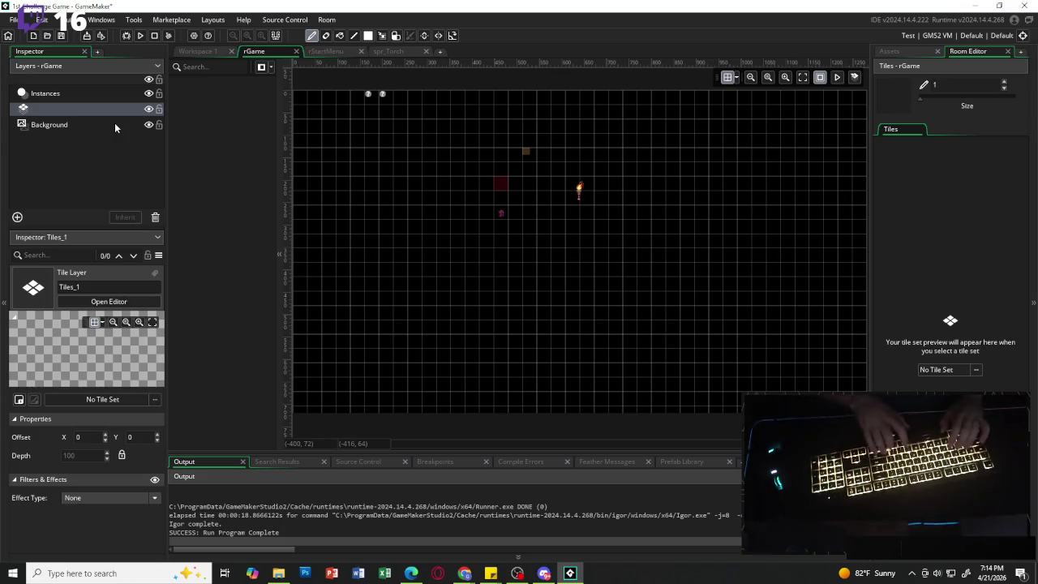
{"action": "type", "text": "oor"}
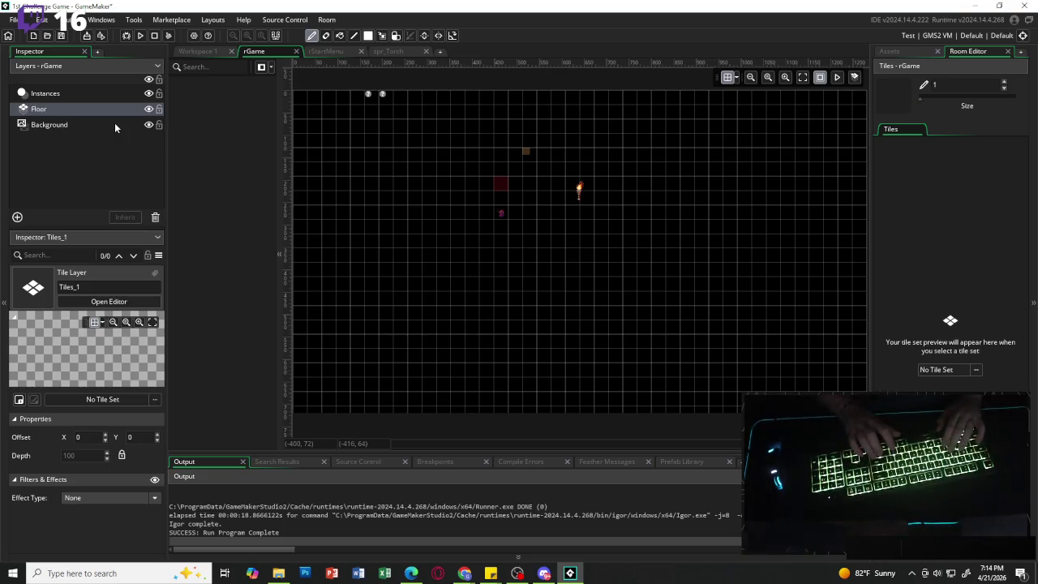
{"action": "key", "text": "Return"}
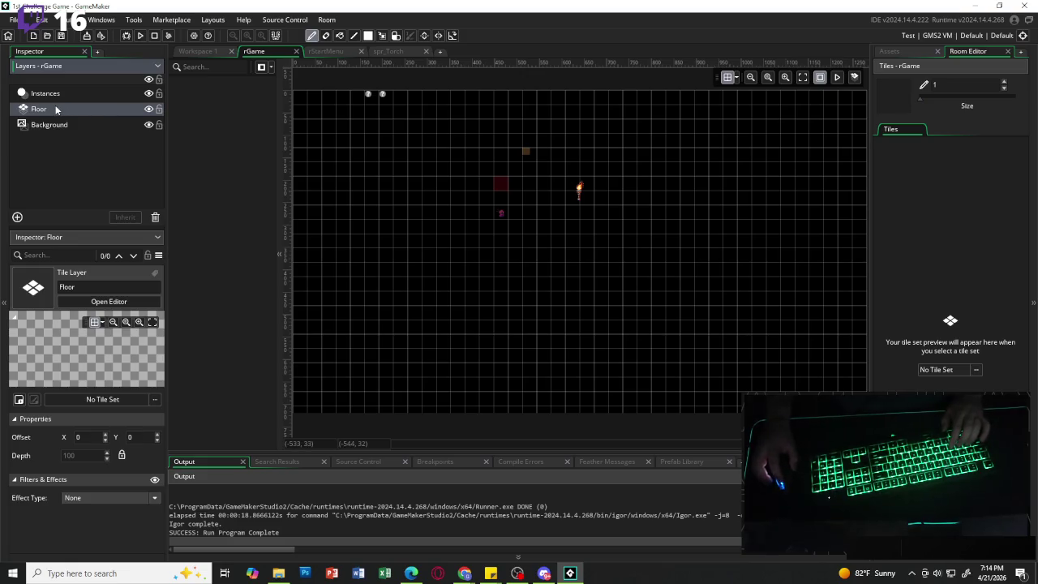
- Add a second tile layer named Decoration, placed above Floor
{"action": "left_click", "coordinate": [17, 216]}
{"action": "left_click", "coordinate": [126, 243]}
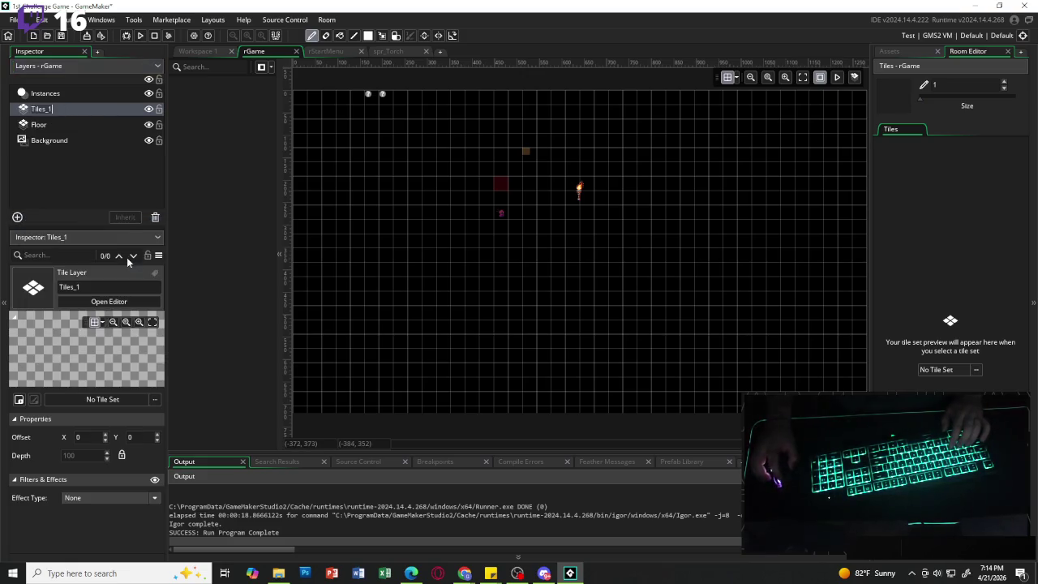
{"action": "key", "text": "F2"}
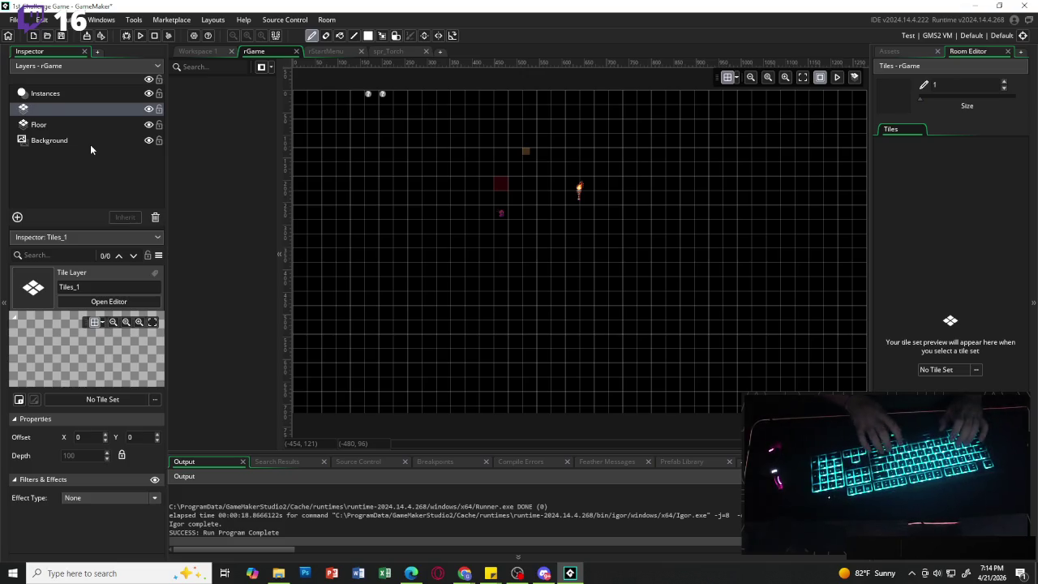
{"action": "type", "text": "DEcorat"}
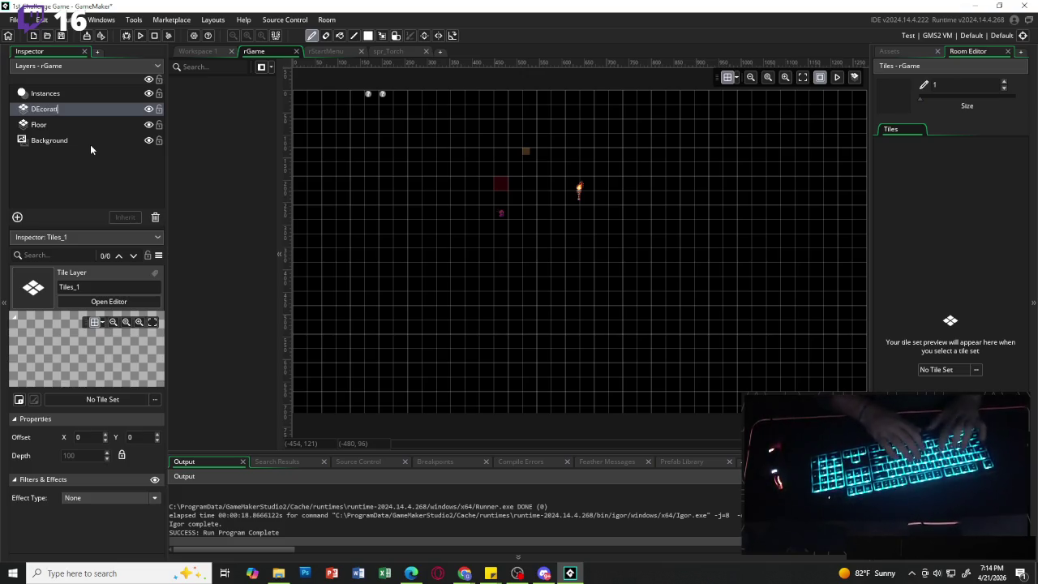
{"action": "key", "text": "BackSpace"}
{"action": "key", "text": "BackSpace"}
{"action": "key", "text": "BackSpace"}
{"action": "type", "text": "e"}
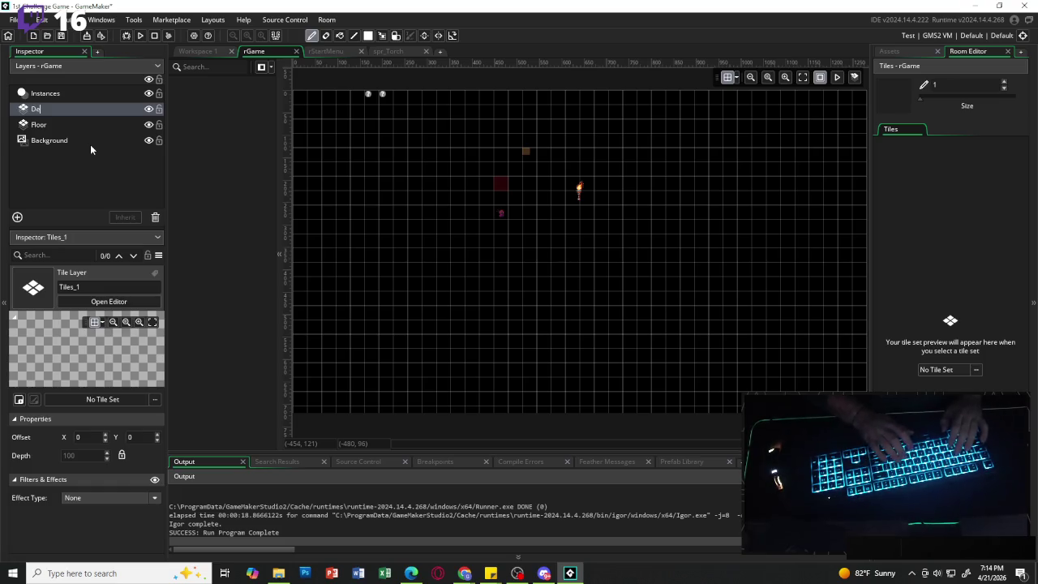
{"action": "type", "text": "coration"}
{"action": "key", "text": "Return"}
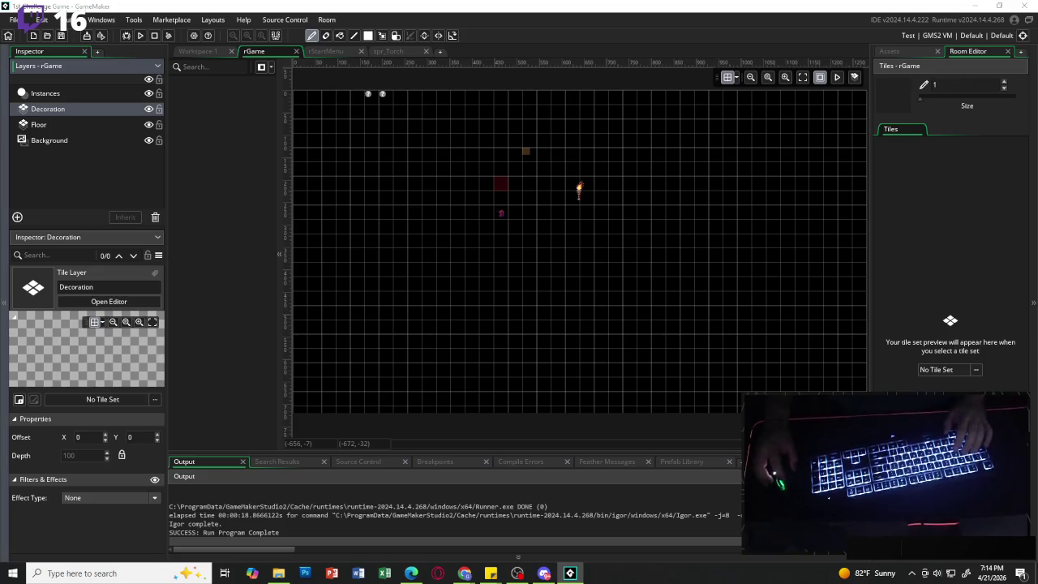
{"action": "left_click", "coordinate": [70, 127]}
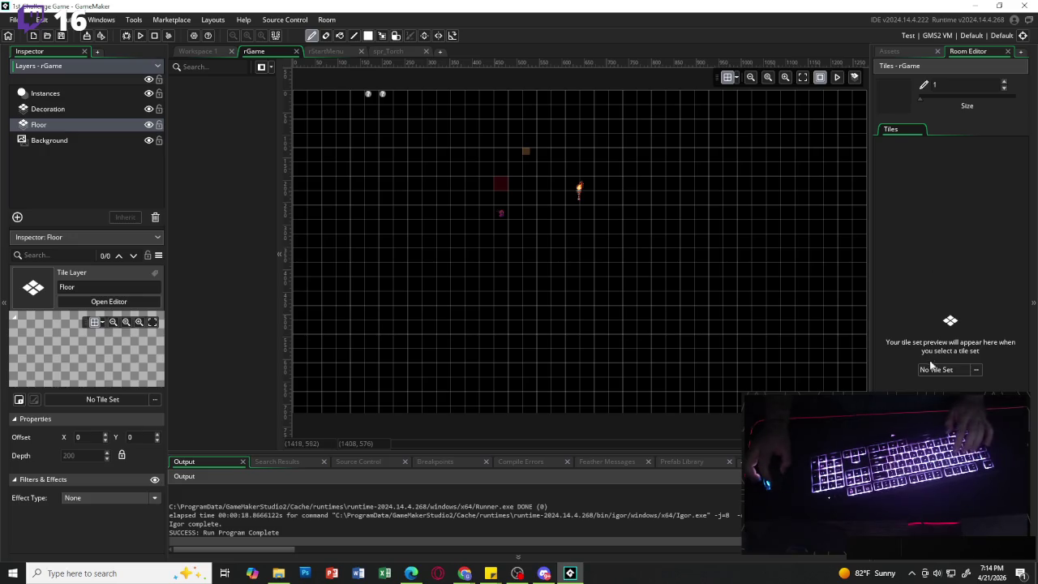
{"action": "left_click", "coordinate": [892, 52]}
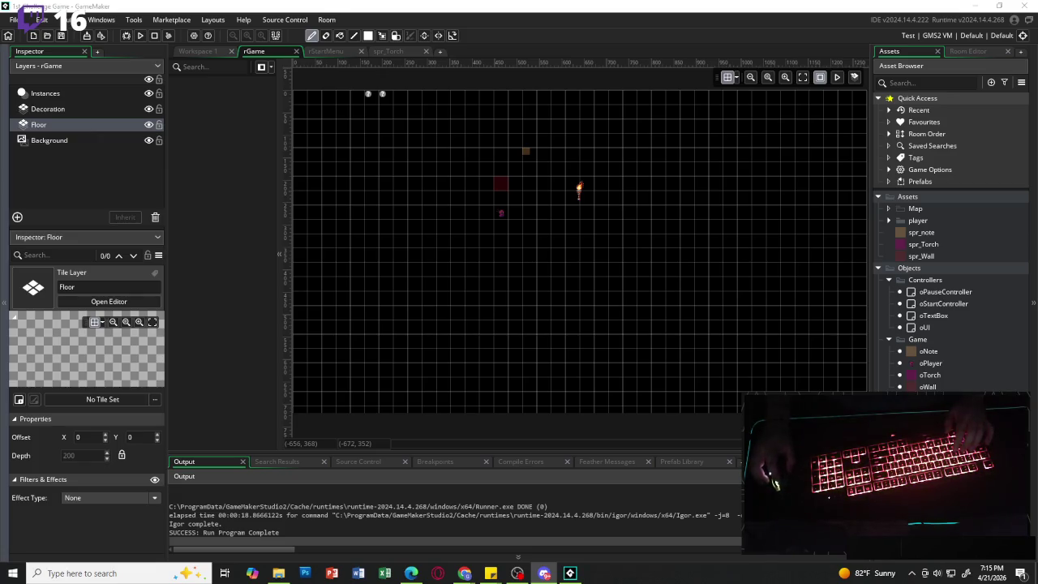
{"action": "key", "text": "alt+Tab"}
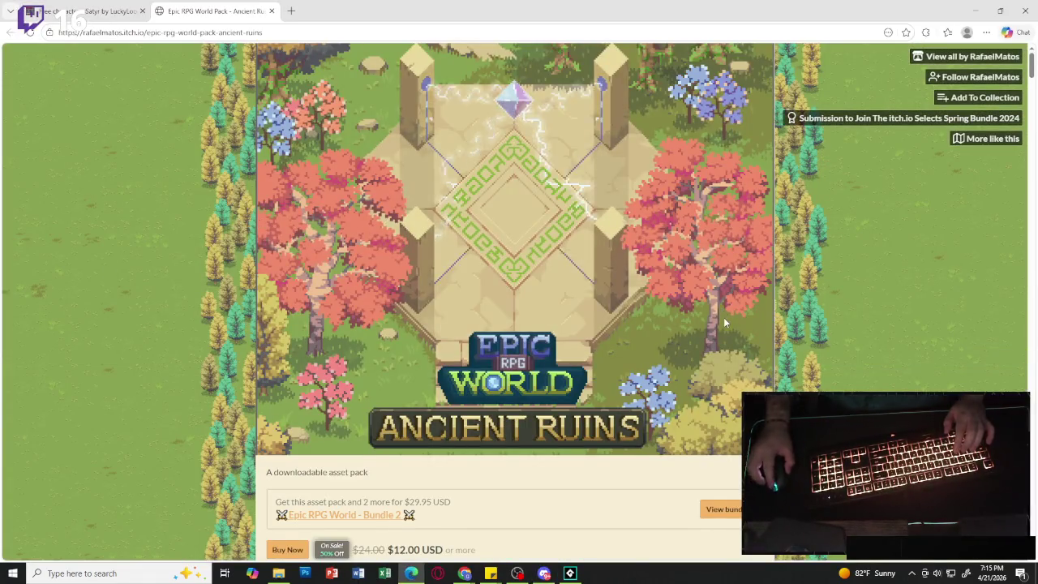
{"action": "scroll", "coordinate": [724, 322], "scroll_direction": "down", "scroll_amount": 3}
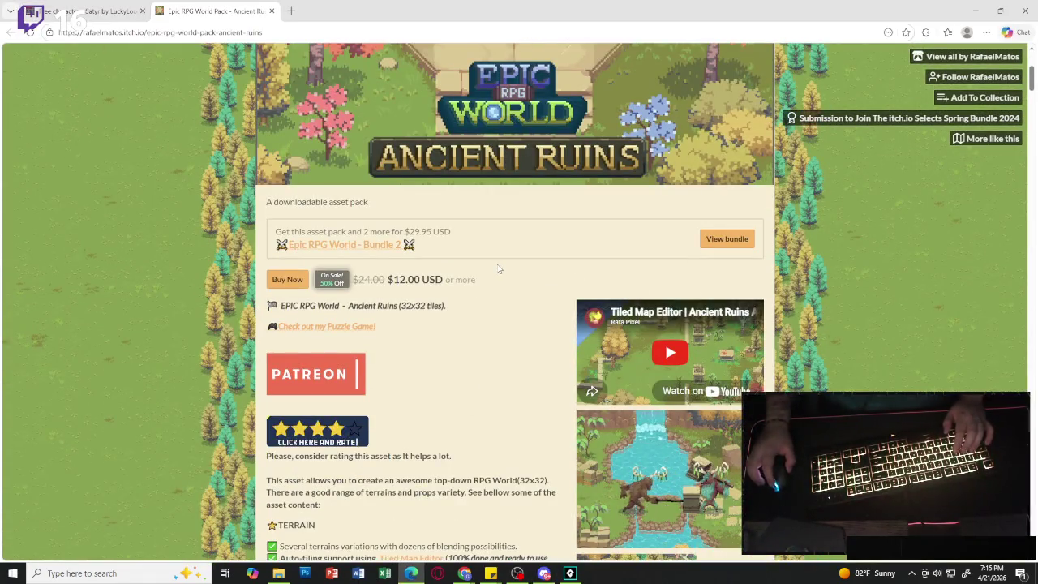
{"action": "scroll", "coordinate": [497, 269], "scroll_direction": "down", "scroll_amount": 1}
{"action": "scroll", "coordinate": [479, 267], "scroll_direction": "down", "scroll_amount": 1}
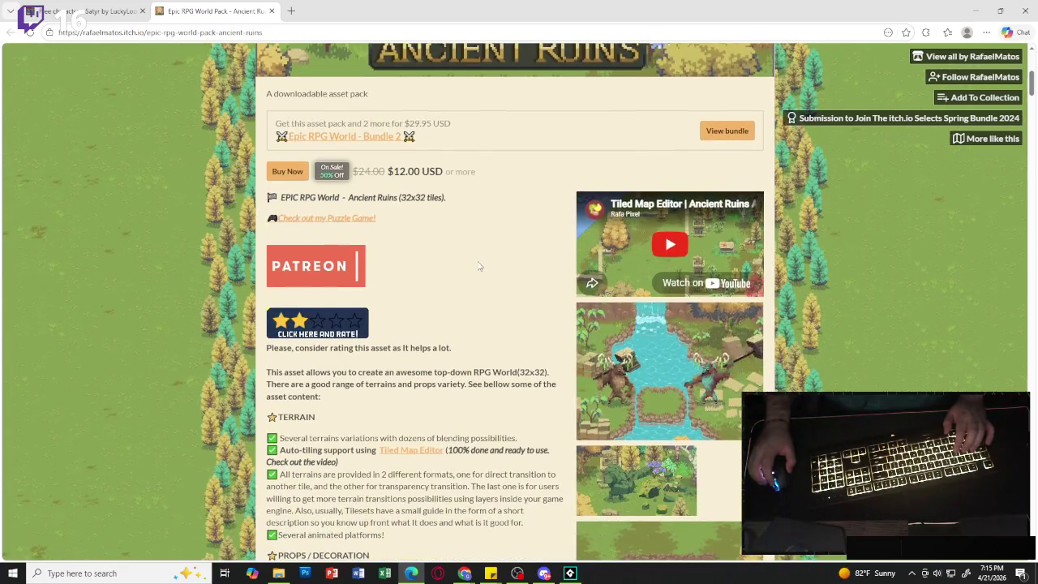
{"action": "scroll", "coordinate": [480, 267], "scroll_direction": "down", "scroll_amount": 2}
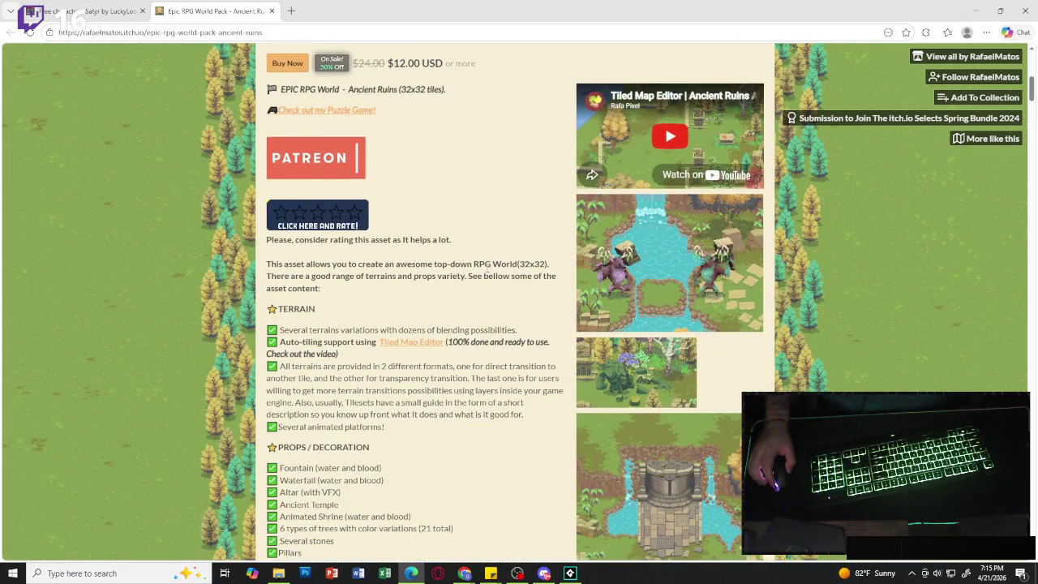
{"action": "scroll", "coordinate": [454, 268], "scroll_direction": "down", "scroll_amount": 2}
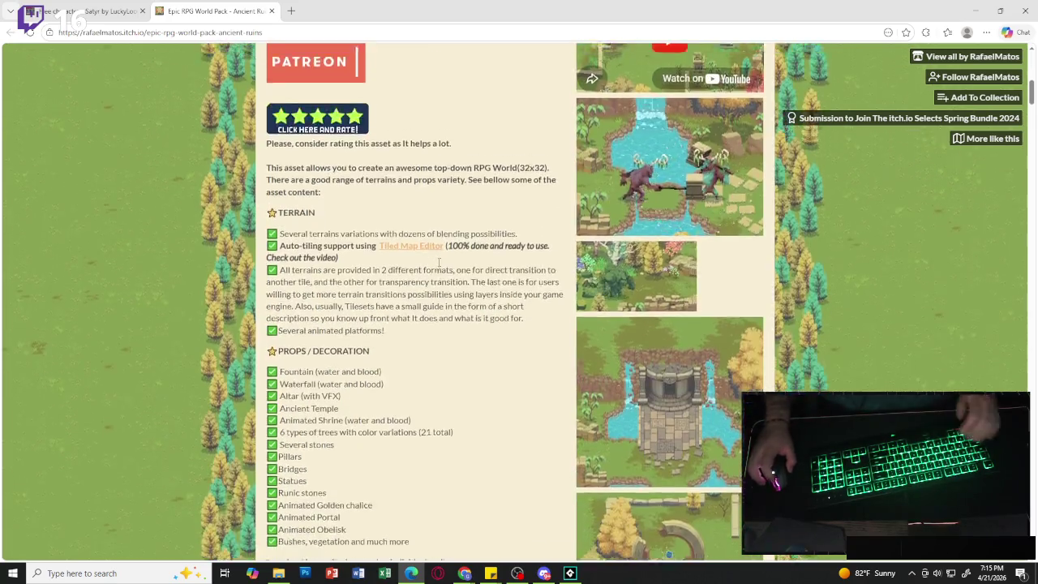
{"action": "scroll", "coordinate": [439, 262], "scroll_direction": "up", "scroll_amount": 6}
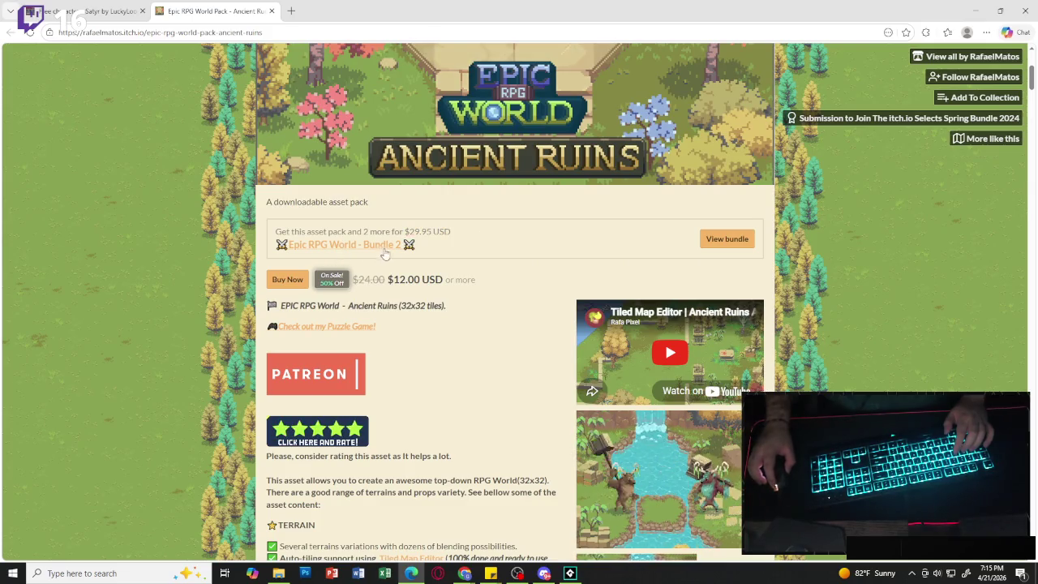
{"action": "scroll", "coordinate": [422, 266], "scroll_direction": "down", "scroll_amount": 1}
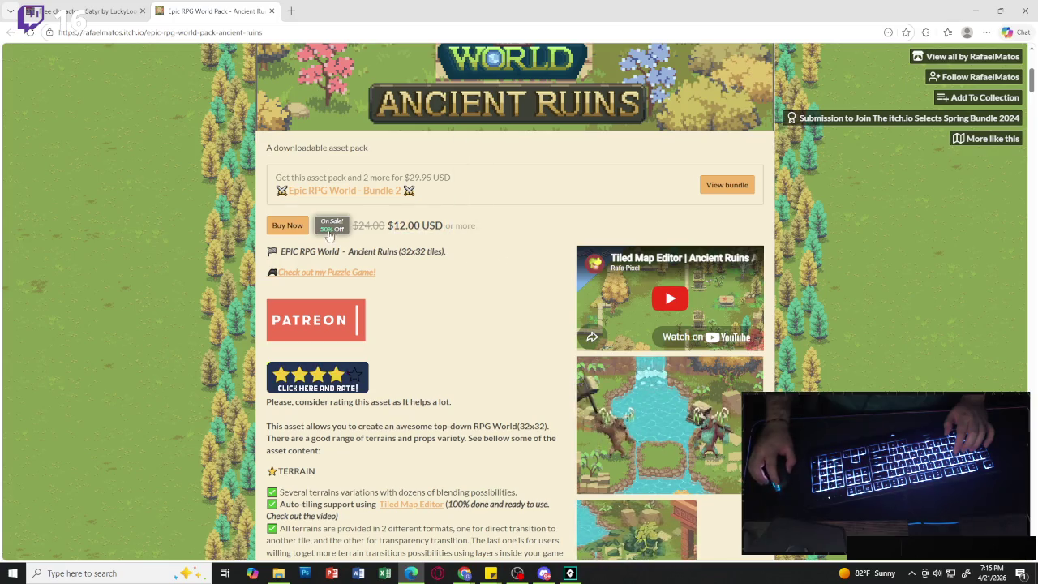
{"action": "left_click", "coordinate": [290, 225]}
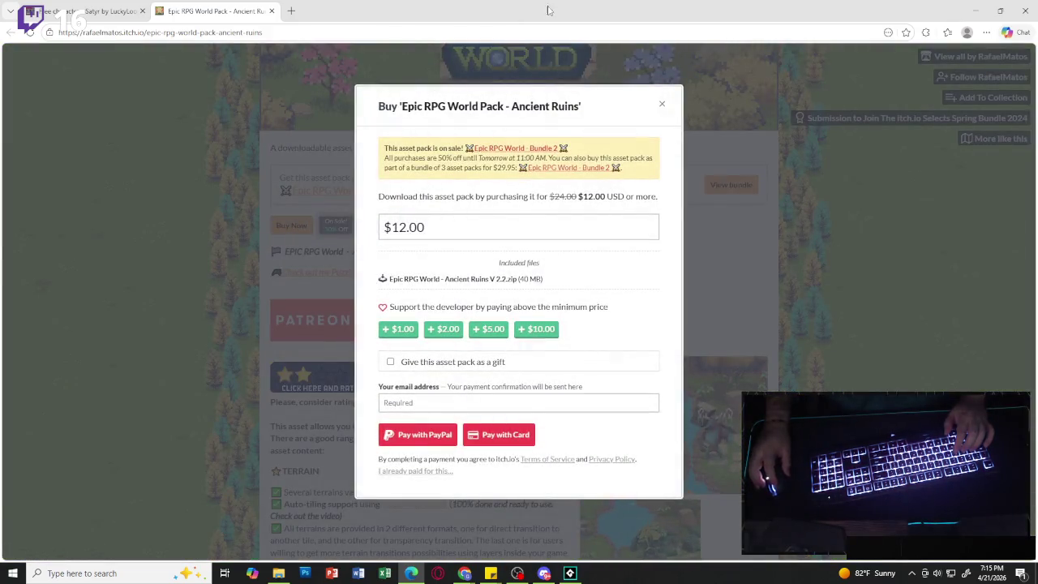
{"action": "key", "text": "alt+Tab"}
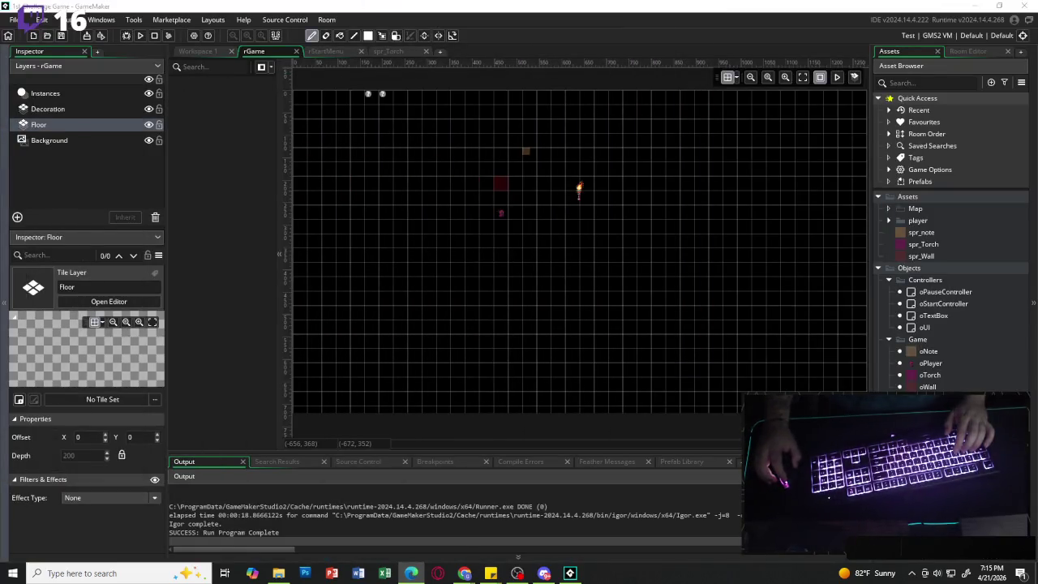
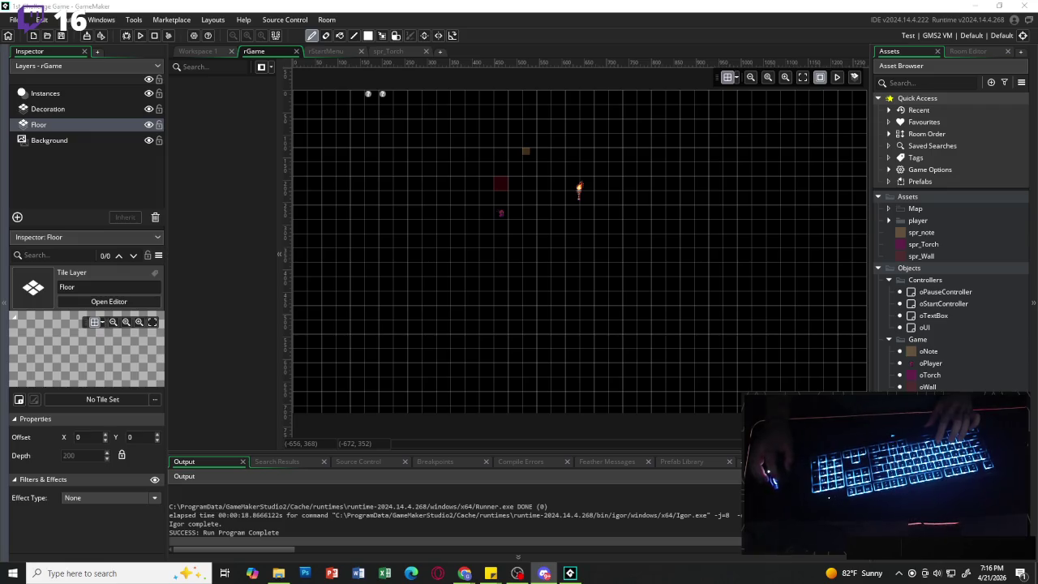
- Load the Epic RPG World Ancient Ruins itch.io page from the pasted URL and choose Buy Now
{"action": "left_click", "coordinate": [544, 573]}
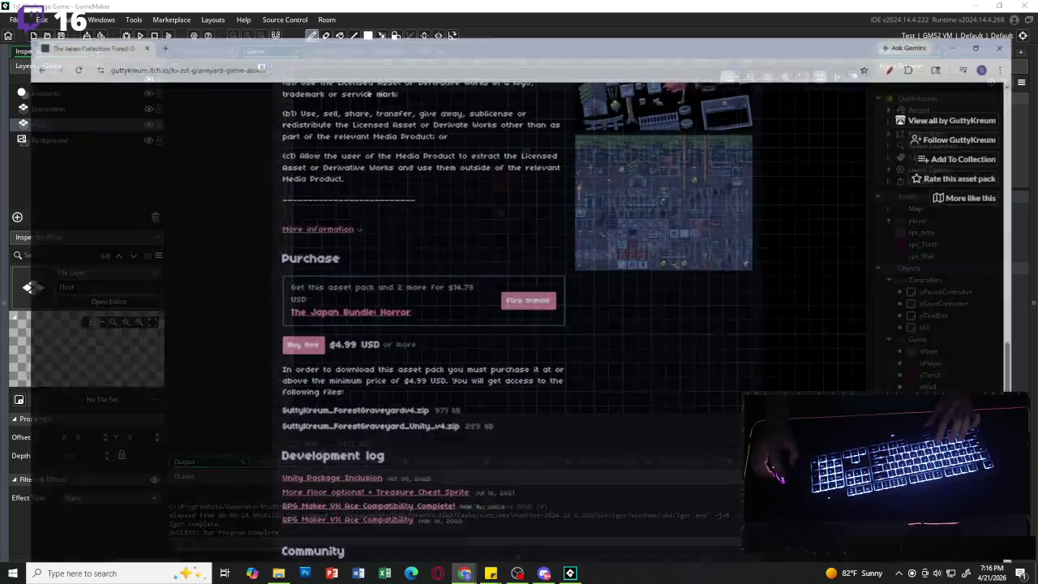
{"action": "left_click", "coordinate": [301, 34]}
{"action": "type", "text": "https://rafaelmatos.itch.io/epic-rpg-world-pack-ancient-ruins"}
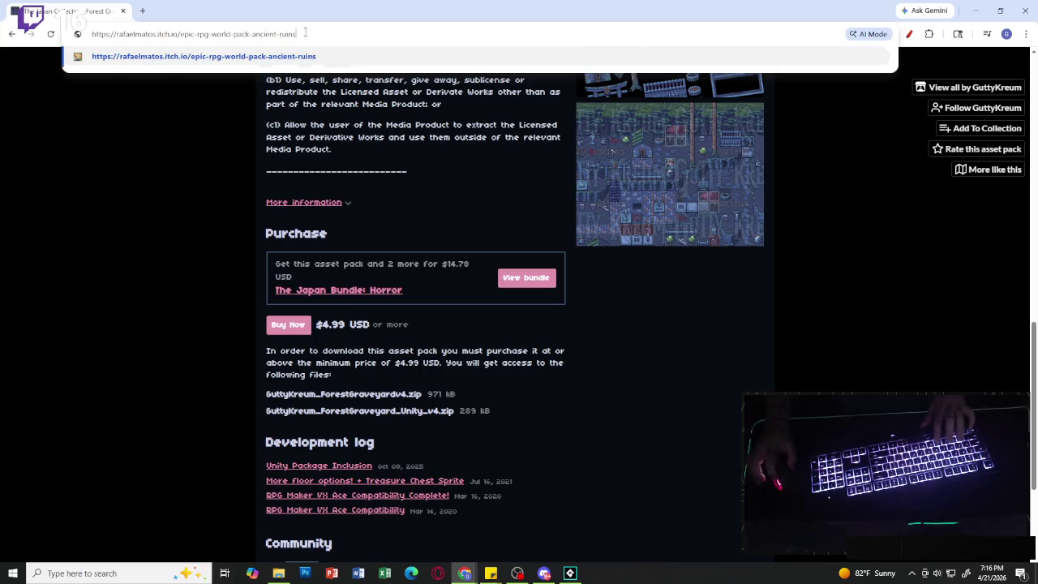
{"action": "key", "text": "Return"}
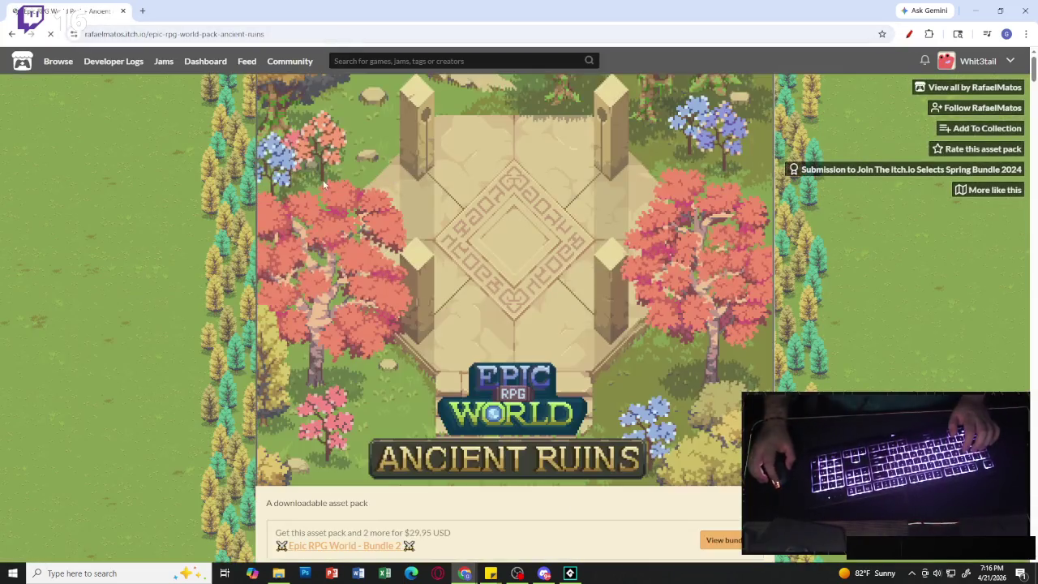
{"action": "scroll", "coordinate": [294, 382], "scroll_direction": "down", "scroll_amount": 3}
{"action": "left_click", "coordinate": [288, 364]}
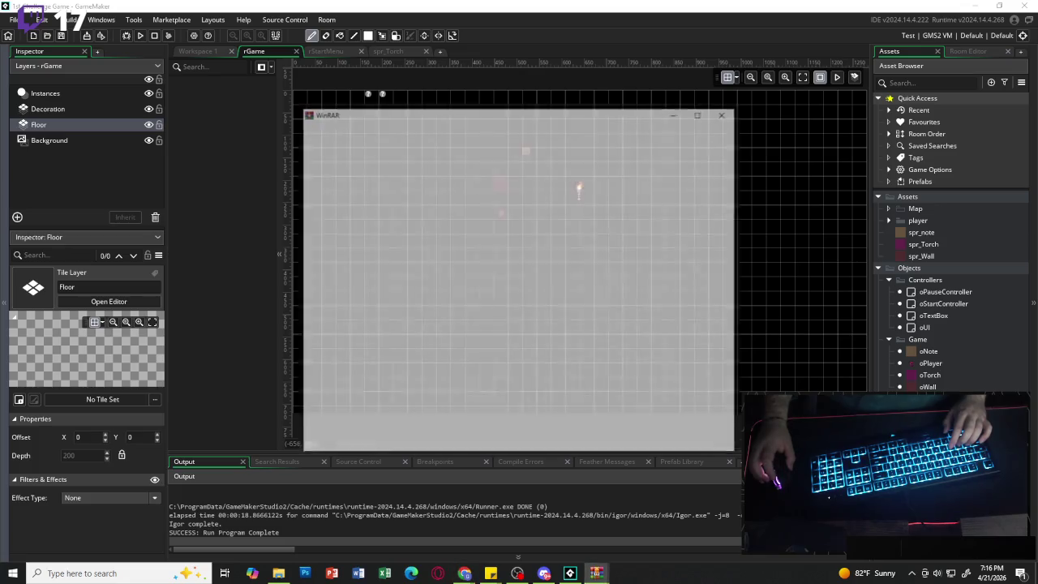
- Close the WinRAR expired-trial notice
{"action": "left_click", "coordinate": [726, 113]}
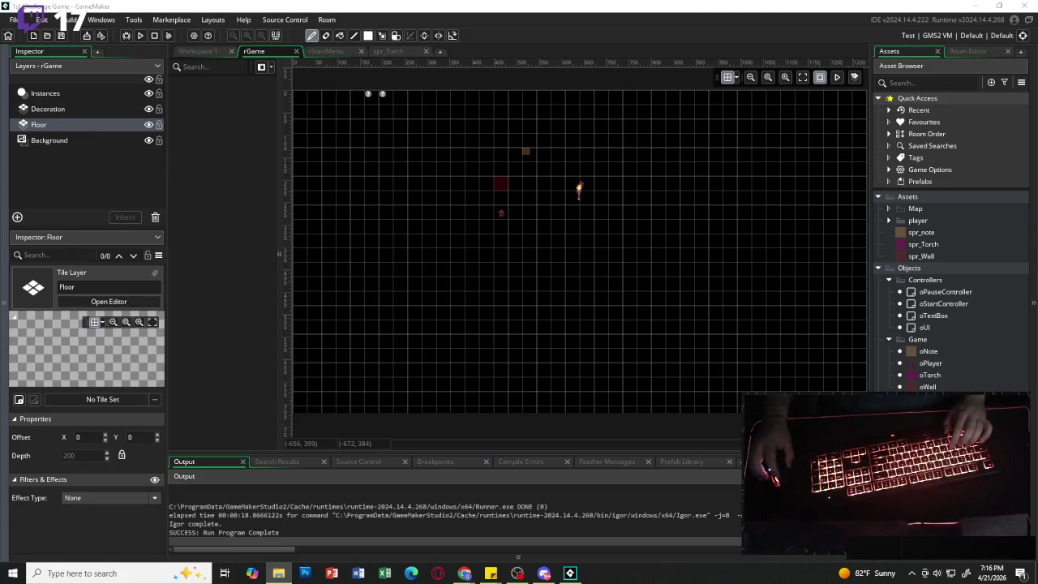
- Bring the Tilesets folder window forward and maximize it
{"action": "key", "text": "alt+Tab"}
{"action": "scroll", "coordinate": [621, 276], "scroll_direction": "down", "scroll_amount": 10}
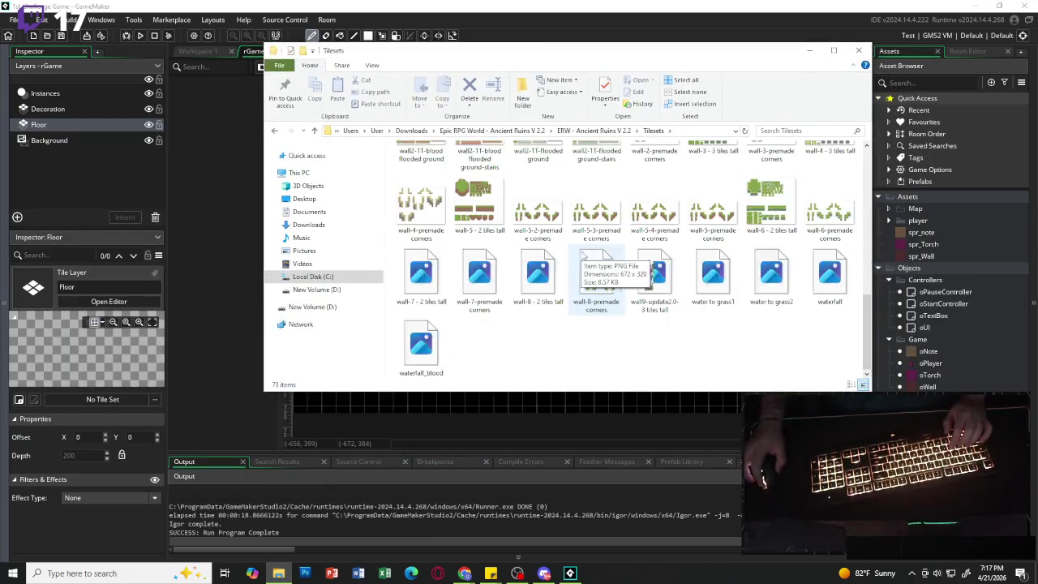
{"action": "scroll", "coordinate": [619, 276], "scroll_direction": "up", "scroll_amount": 10}
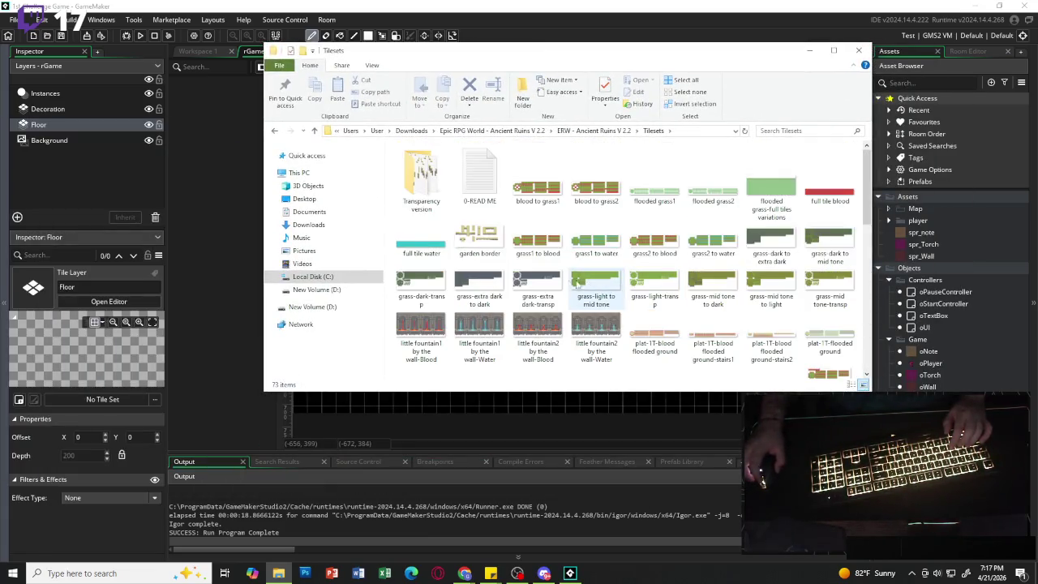
{"action": "scroll", "coordinate": [578, 278], "scroll_direction": "down", "scroll_amount": 10}
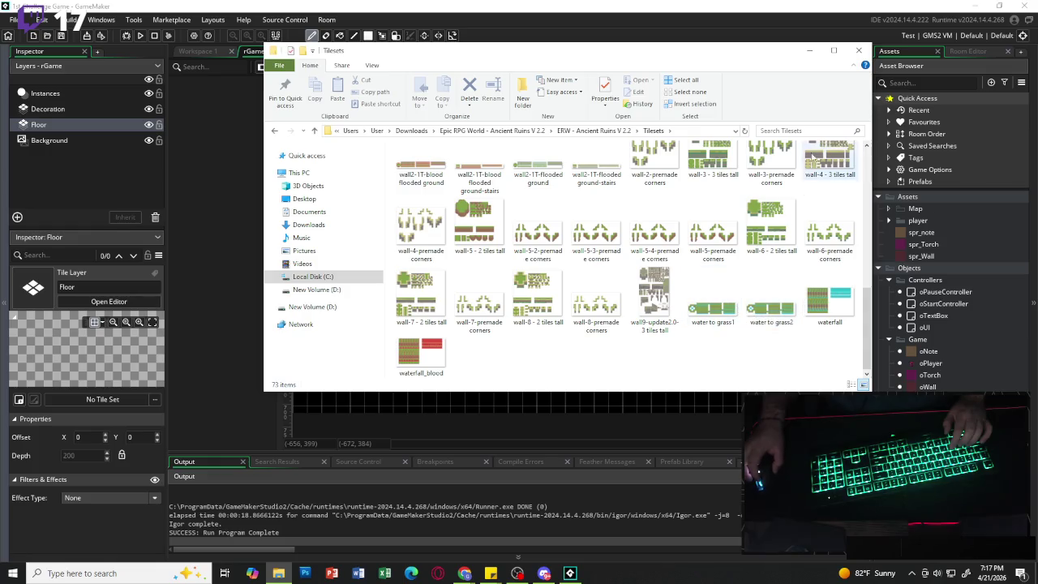
{"action": "left_click", "coordinate": [834, 50]}
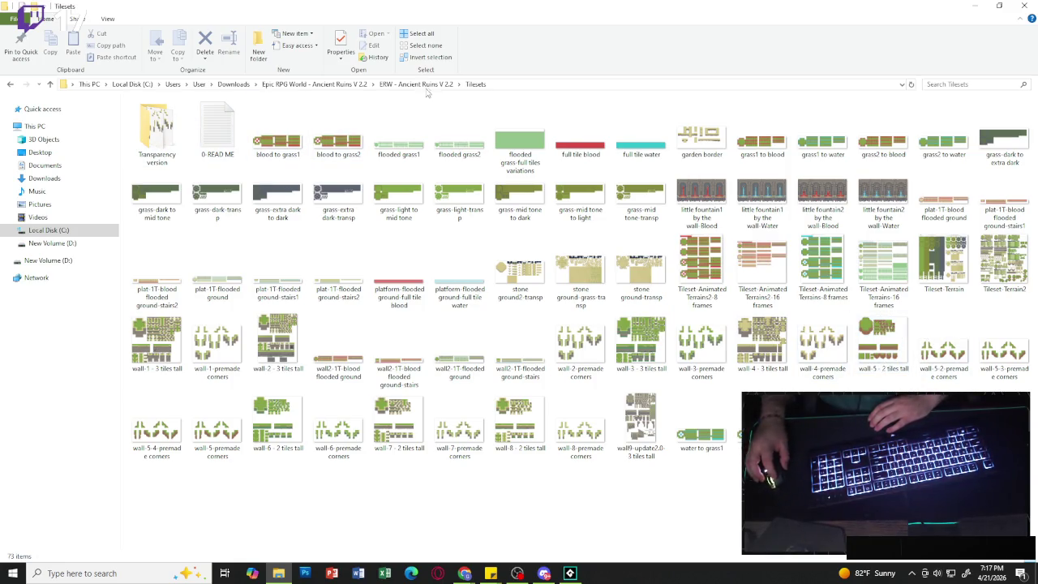
- Look through TiledMap Editor › Tilesets, then open Props › animated in the ERW pack
{"action": "left_click", "coordinate": [424, 86]}
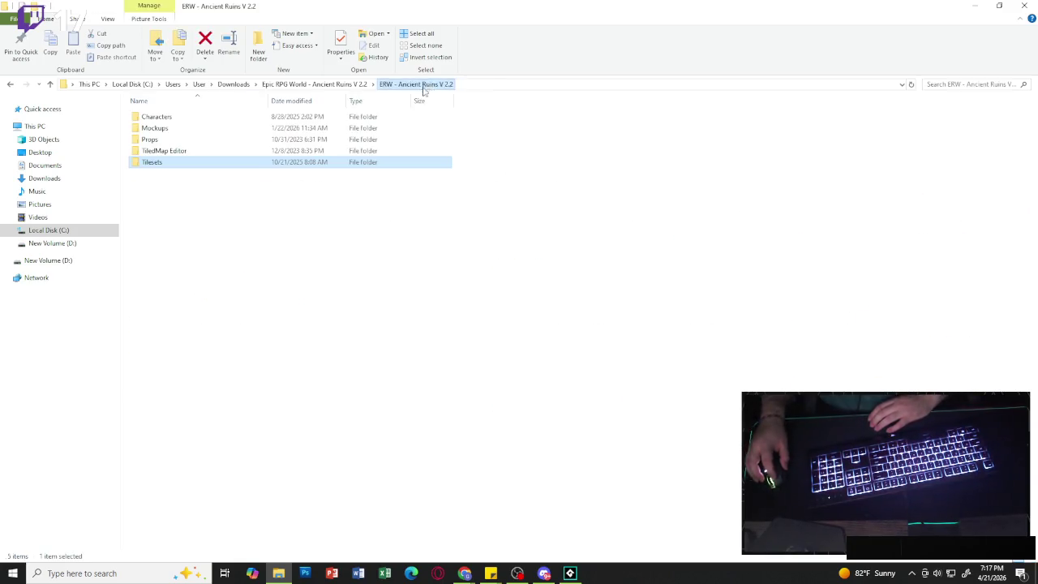
{"action": "double_click", "coordinate": [164, 151]}
{"action": "double_click", "coordinate": [189, 130]}
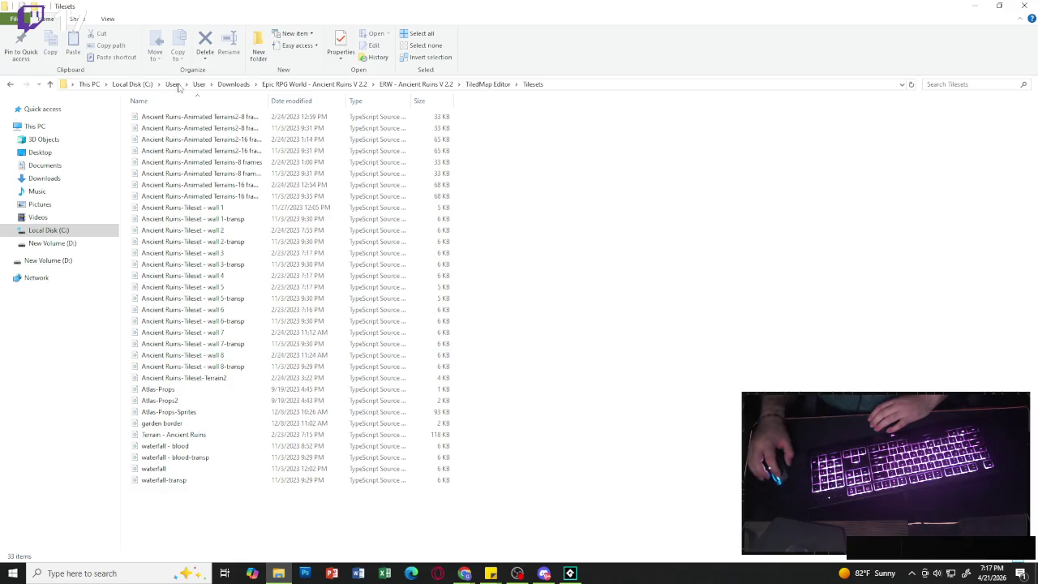
{"action": "left_click", "coordinate": [414, 84]}
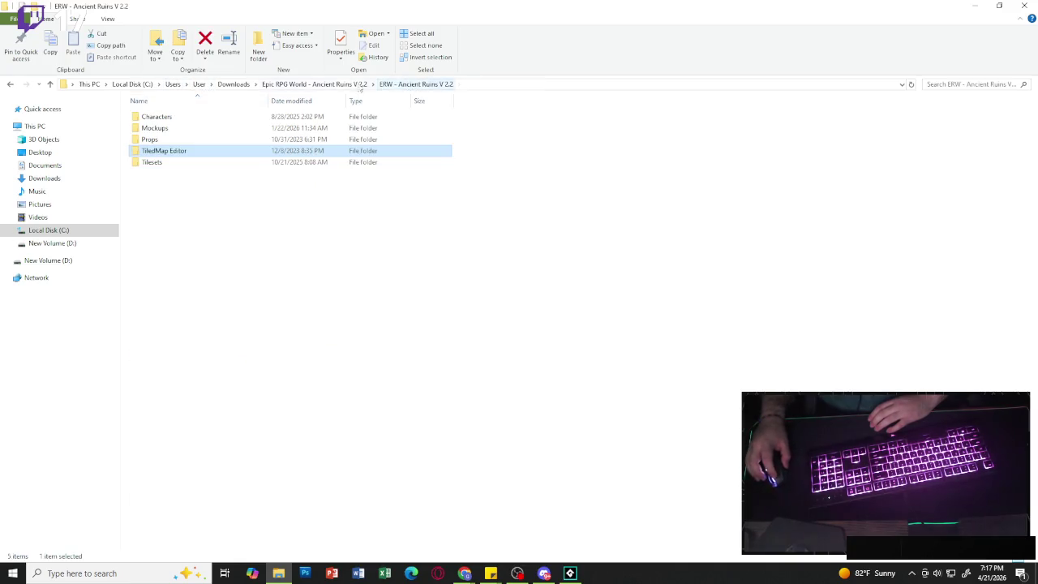
{"action": "double_click", "coordinate": [177, 143]}
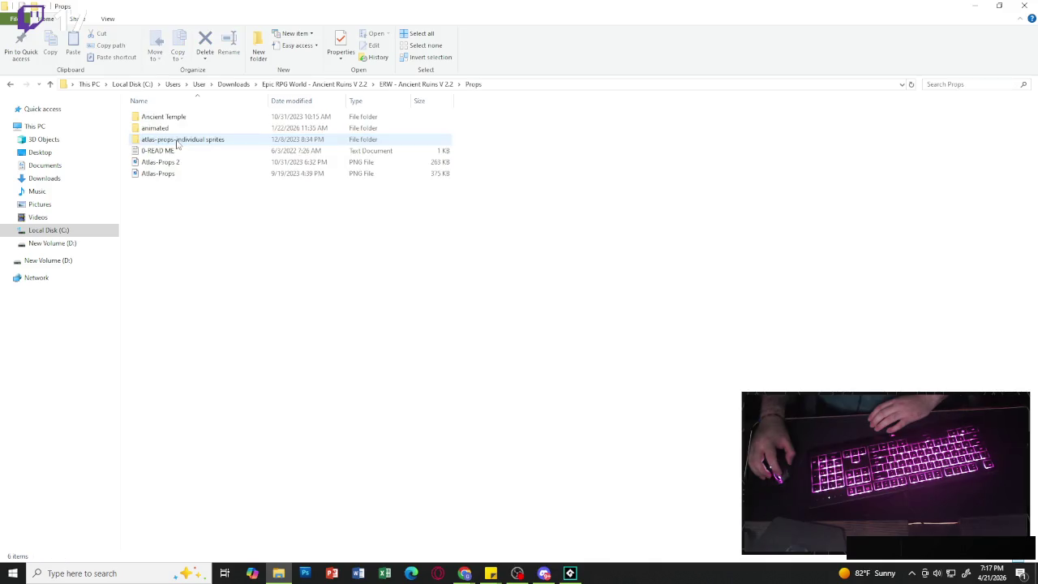
{"action": "double_click", "coordinate": [196, 130]}
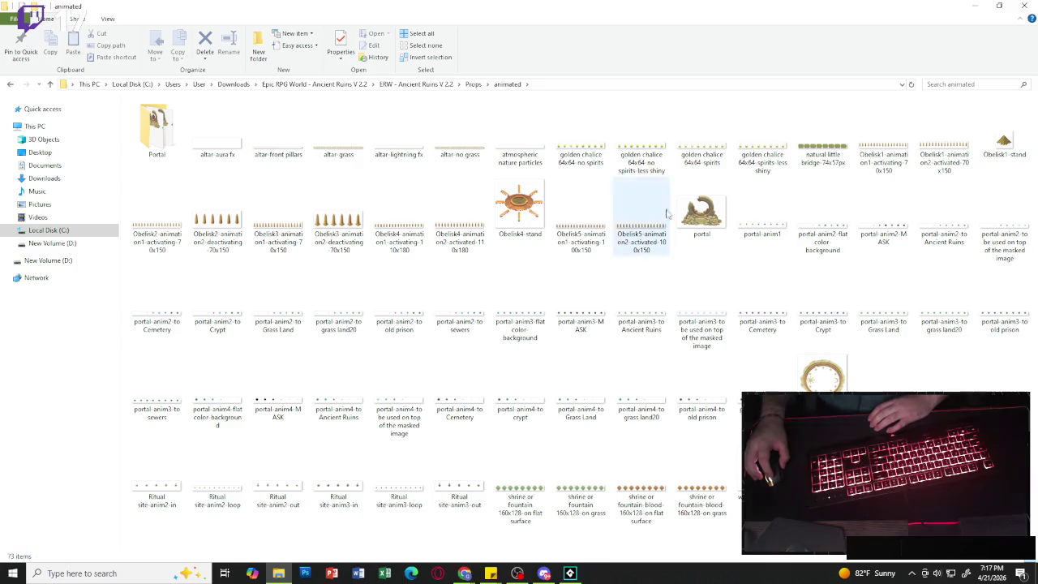
- Preview the portal, altar-aura fx, Ritual site and waterfall-structure images
{"action": "double_click", "coordinate": [703, 209]}
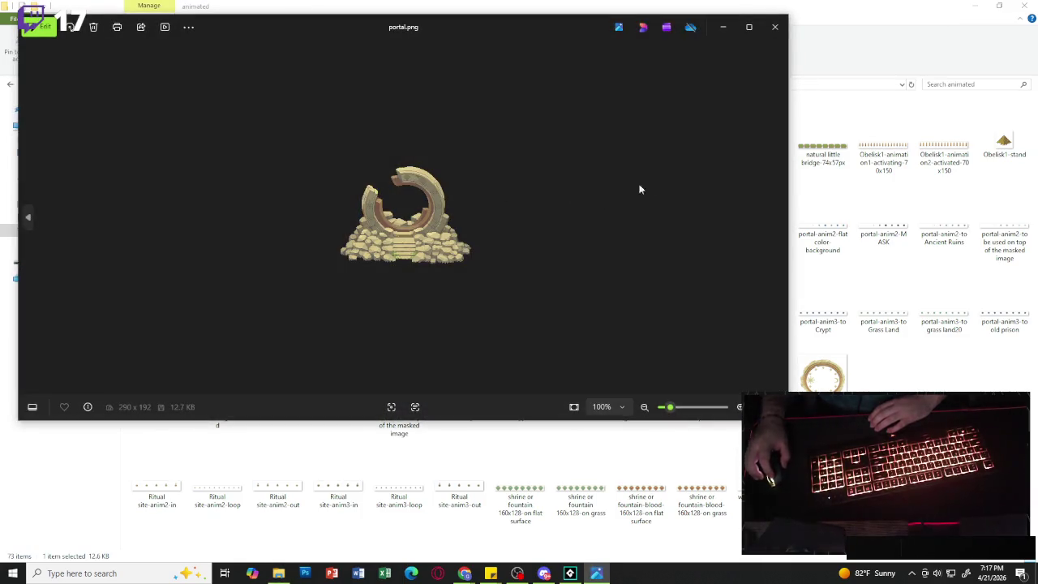
{"action": "left_click", "coordinate": [775, 27]}
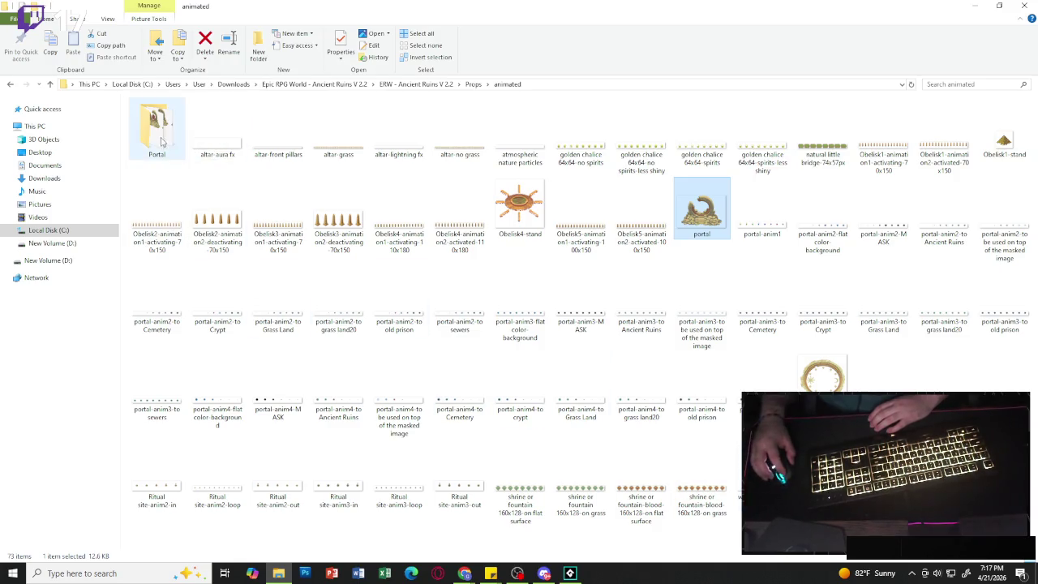
{"action": "double_click", "coordinate": [225, 151]}
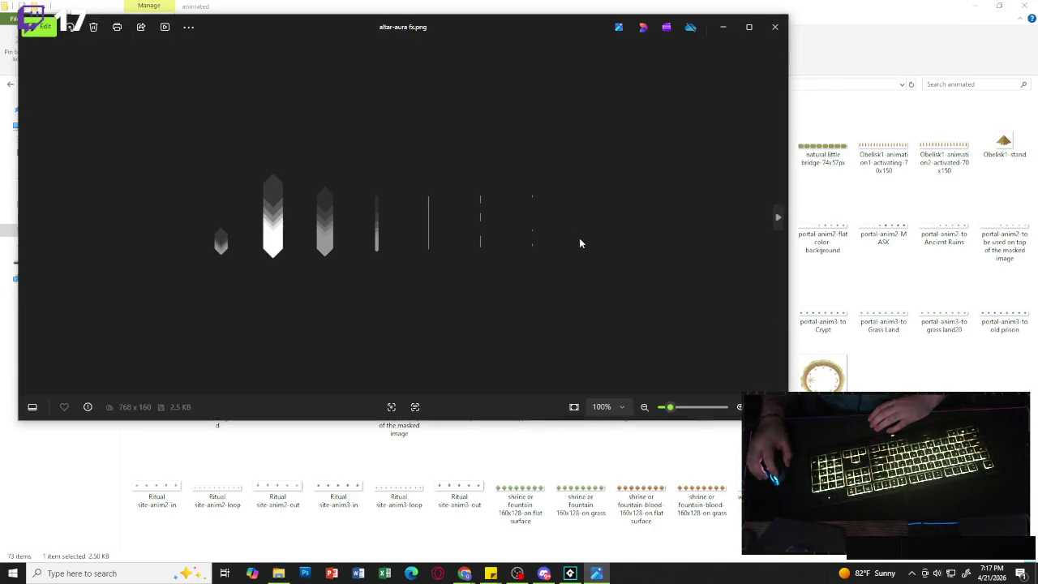
{"action": "left_click", "coordinate": [773, 29]}
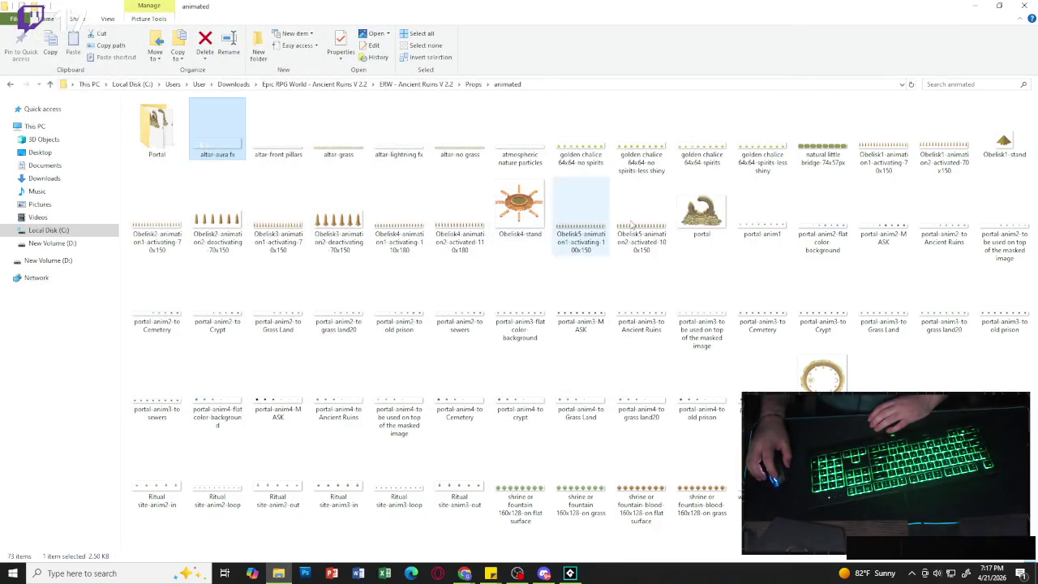
{"action": "double_click", "coordinate": [825, 374]}
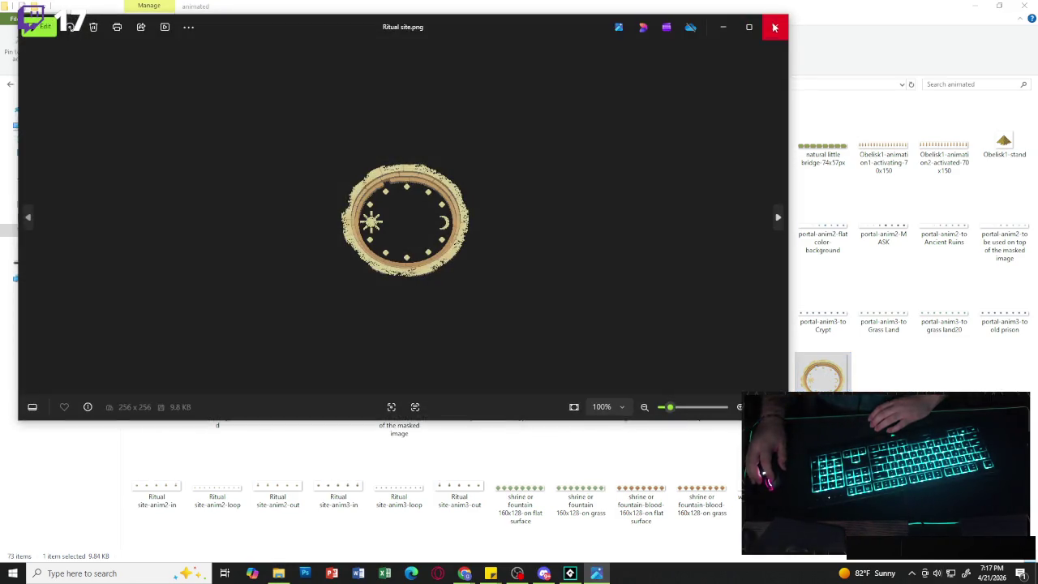
{"action": "left_click", "coordinate": [774, 29]}
{"action": "double_click", "coordinate": [691, 168]}
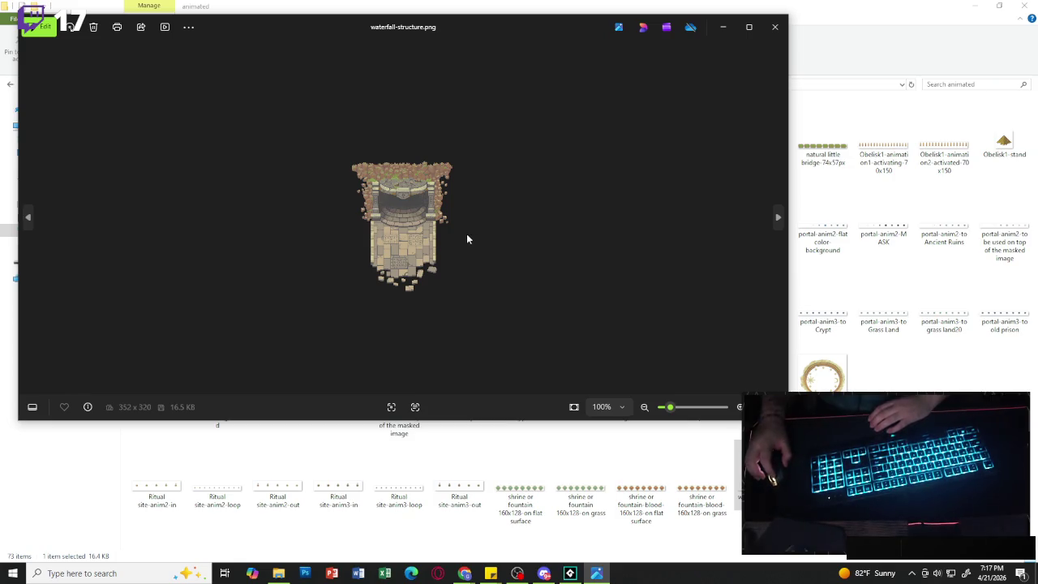
{"action": "left_click", "coordinate": [774, 27]}
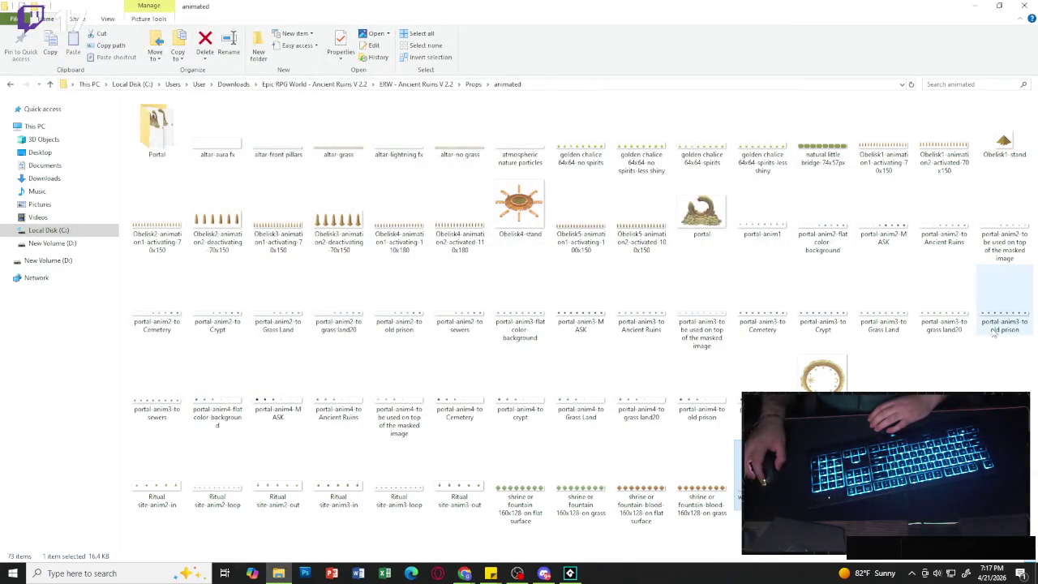
- In Portal, preview the portal-inactive-loop, portal-crypt-deactivating and portal-ancient-ruins-activated-loop sheets
{"action": "left_click", "coordinate": [162, 133]}
{"action": "double_click", "coordinate": [162, 133]}
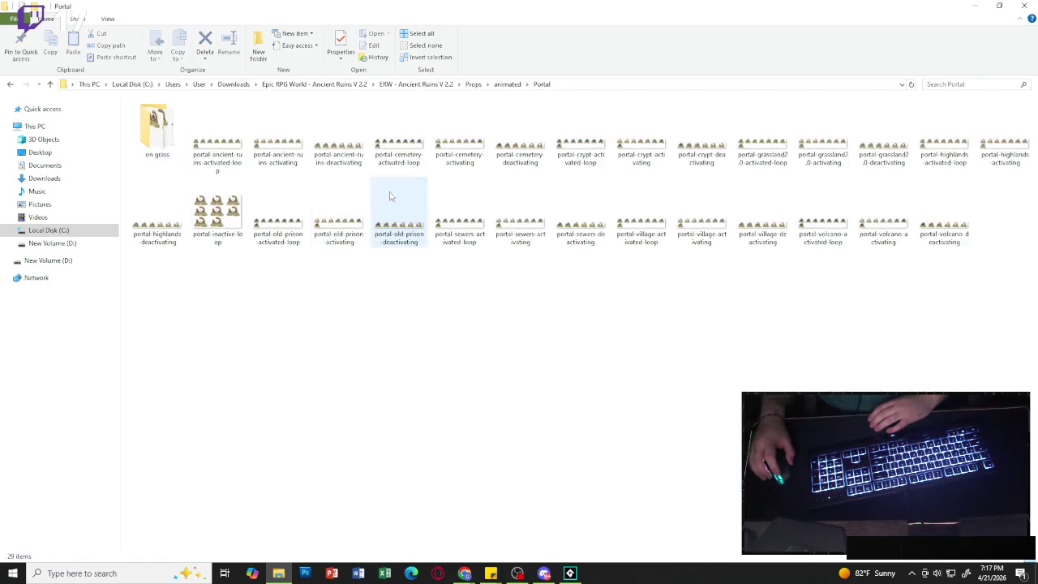
{"action": "left_click", "coordinate": [213, 210]}
{"action": "double_click", "coordinate": [214, 210]}
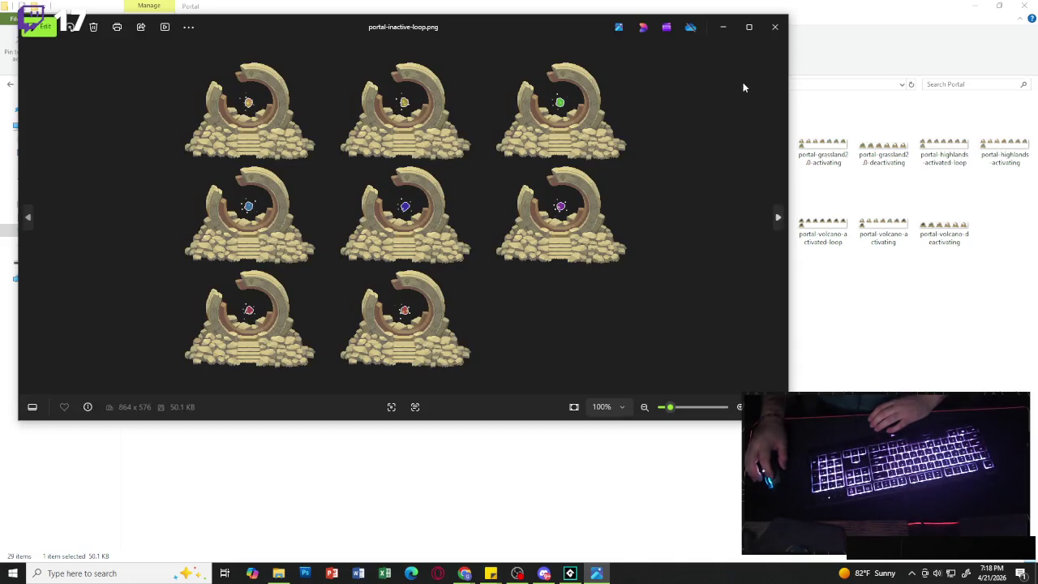
{"action": "left_click", "coordinate": [775, 27]}
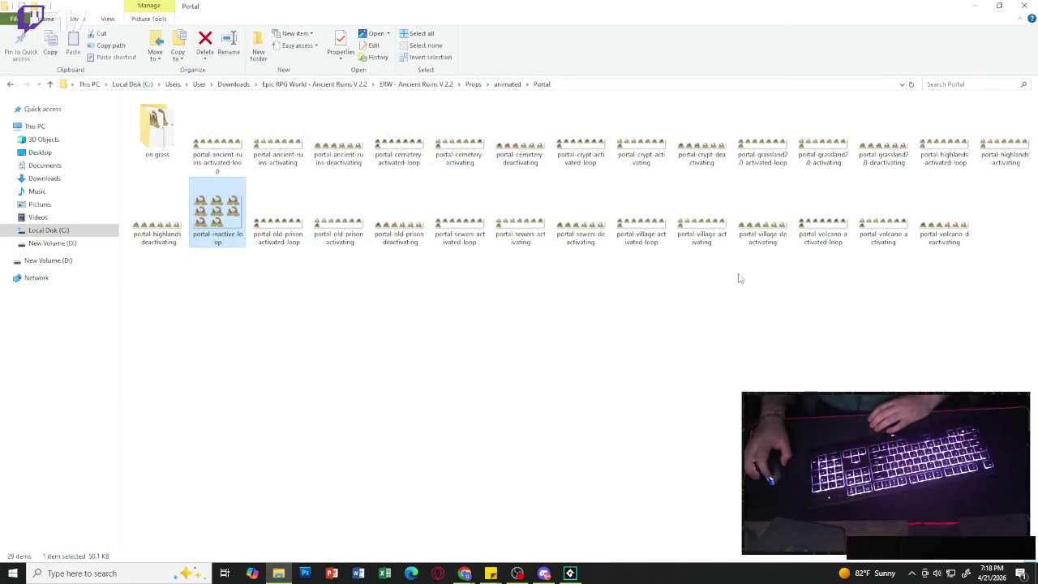
{"action": "double_click", "coordinate": [713, 154]}
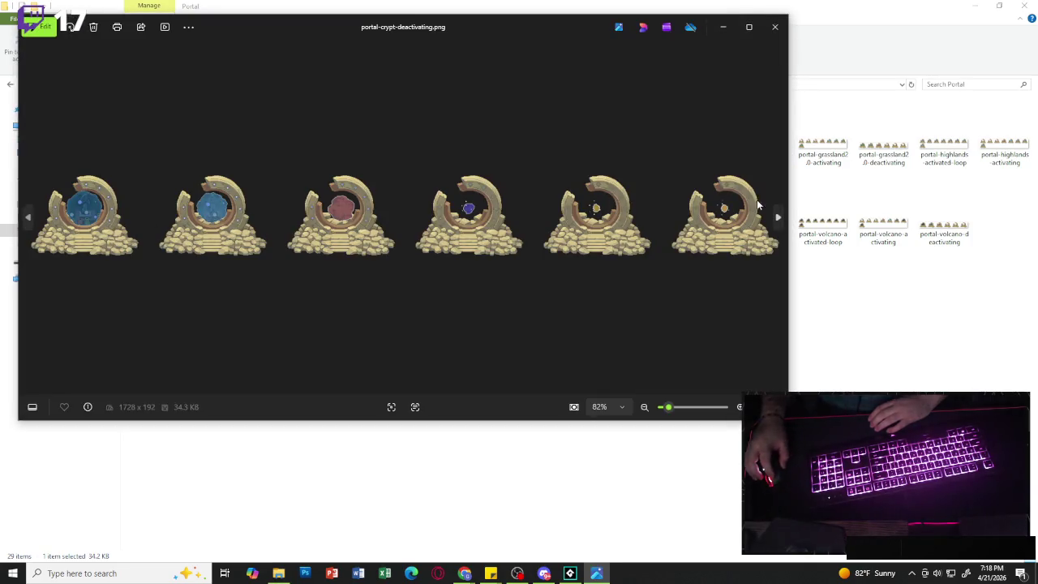
{"action": "left_click", "coordinate": [780, 31]}
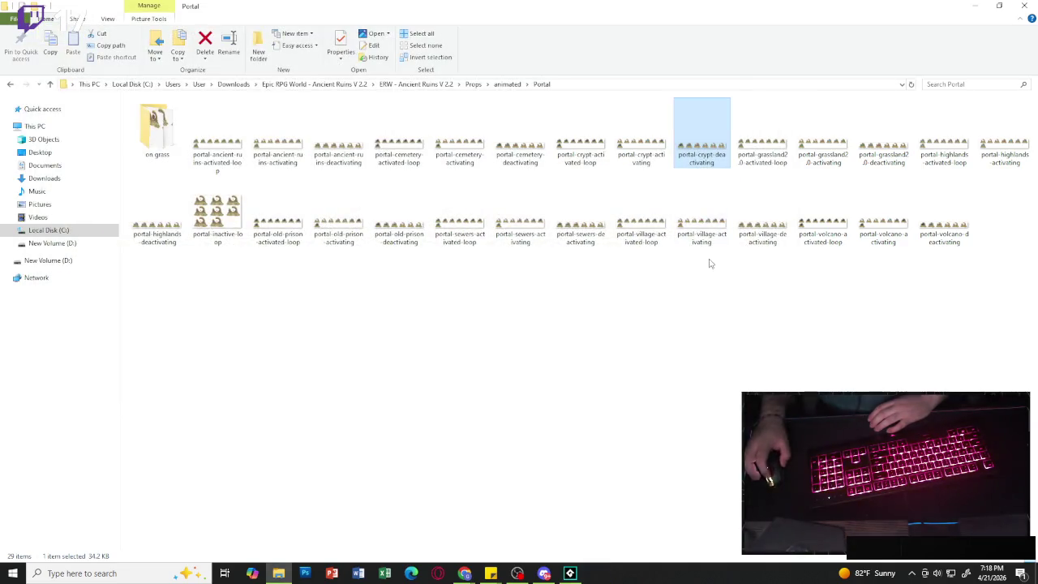
{"action": "double_click", "coordinate": [218, 144]}
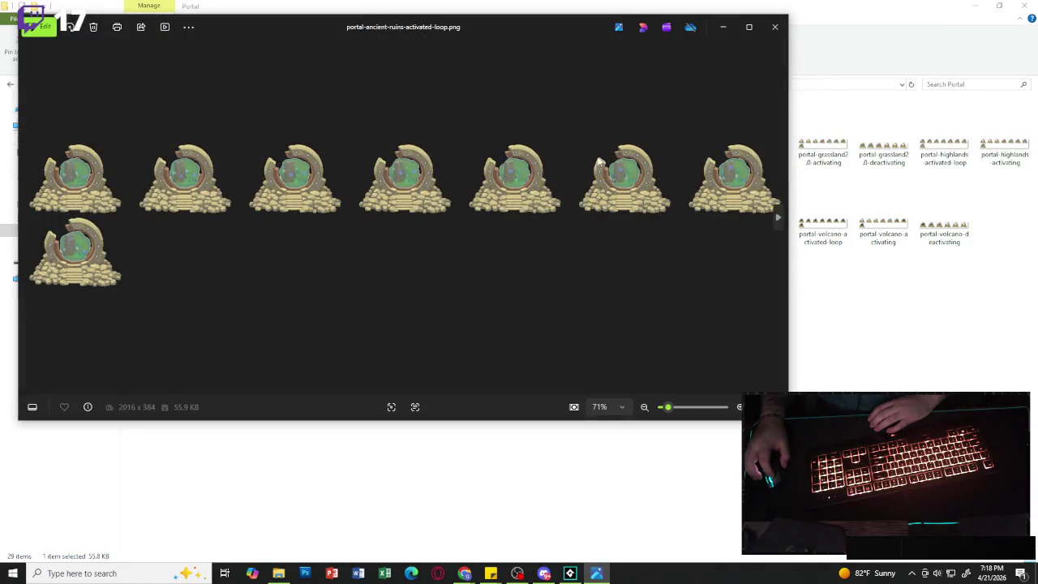
{"action": "left_click", "coordinate": [775, 27]}
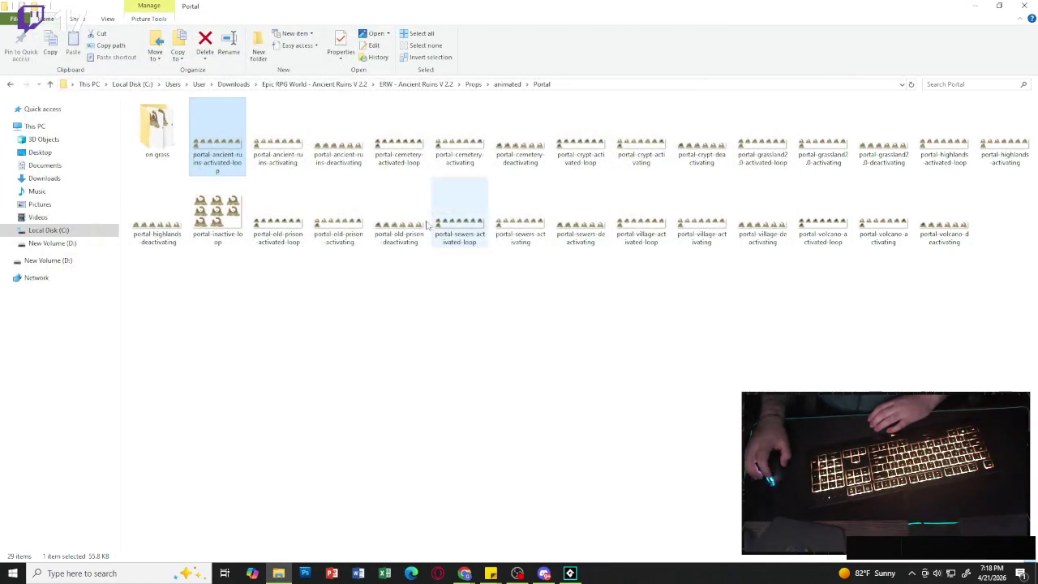
- Preview the on grass ancient ruins portal loop, then go back to the animated folder
{"action": "double_click", "coordinate": [145, 136]}
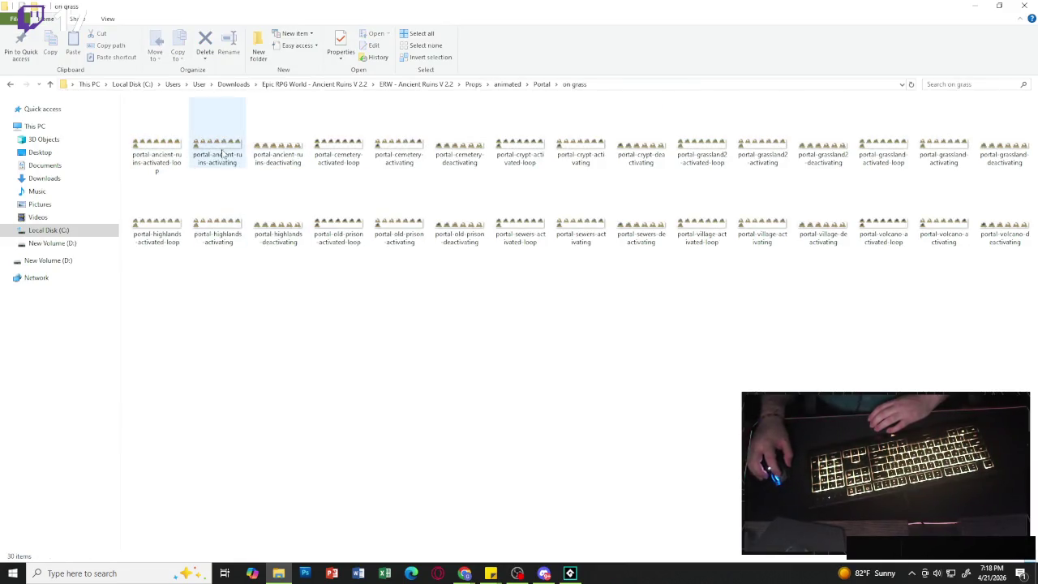
{"action": "left_click", "coordinate": [159, 148]}
{"action": "double_click", "coordinate": [159, 149]}
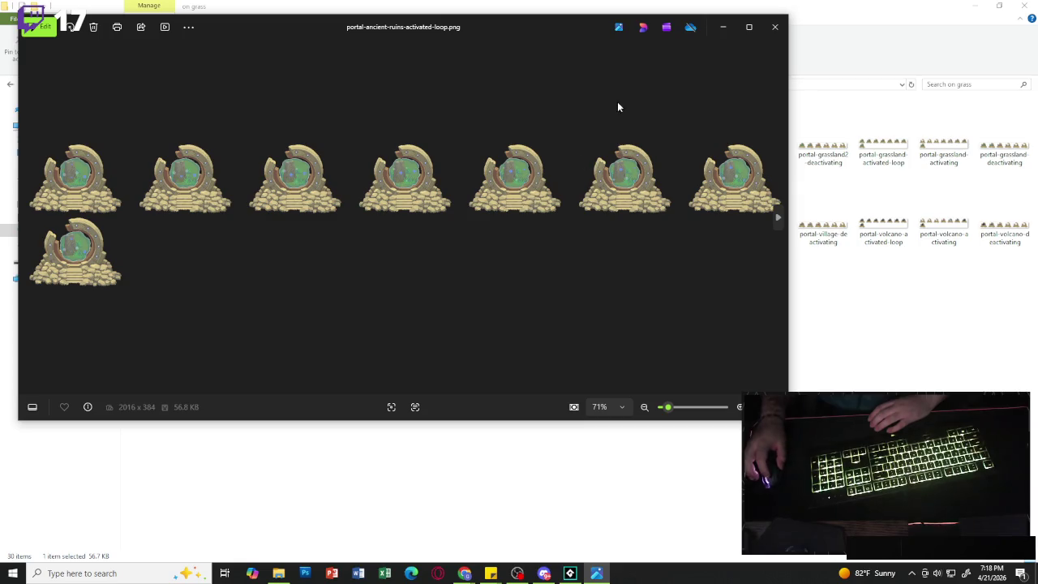
{"action": "left_click", "coordinate": [774, 26]}
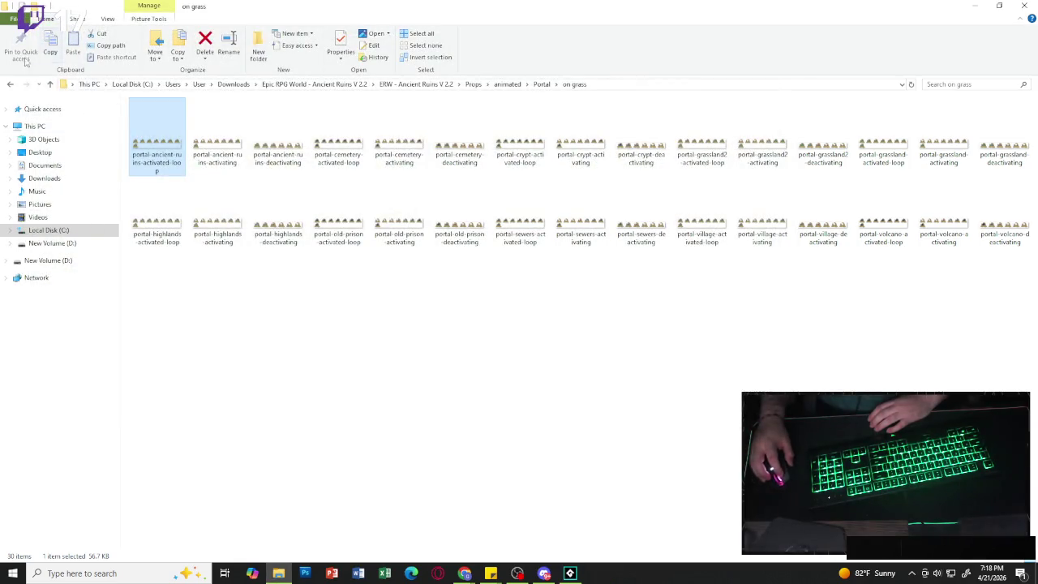
{"action": "left_click", "coordinate": [11, 85]}
{"action": "left_click", "coordinate": [10, 85]}
- Browse Props › Ancient Temple › To be used on grass and the Tilesets folder
{"action": "left_click", "coordinate": [10, 85]}
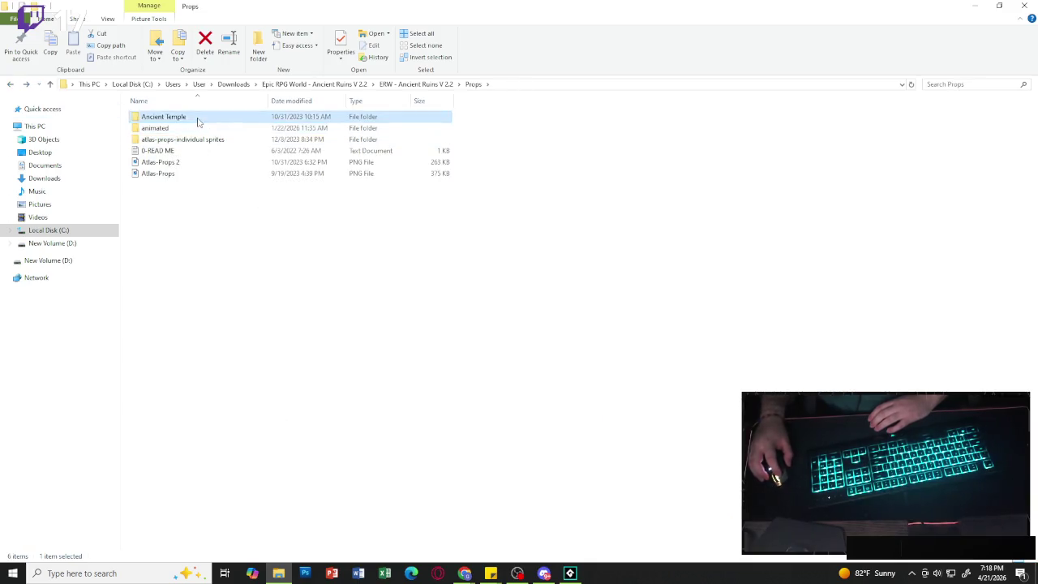
{"action": "double_click", "coordinate": [199, 118]}
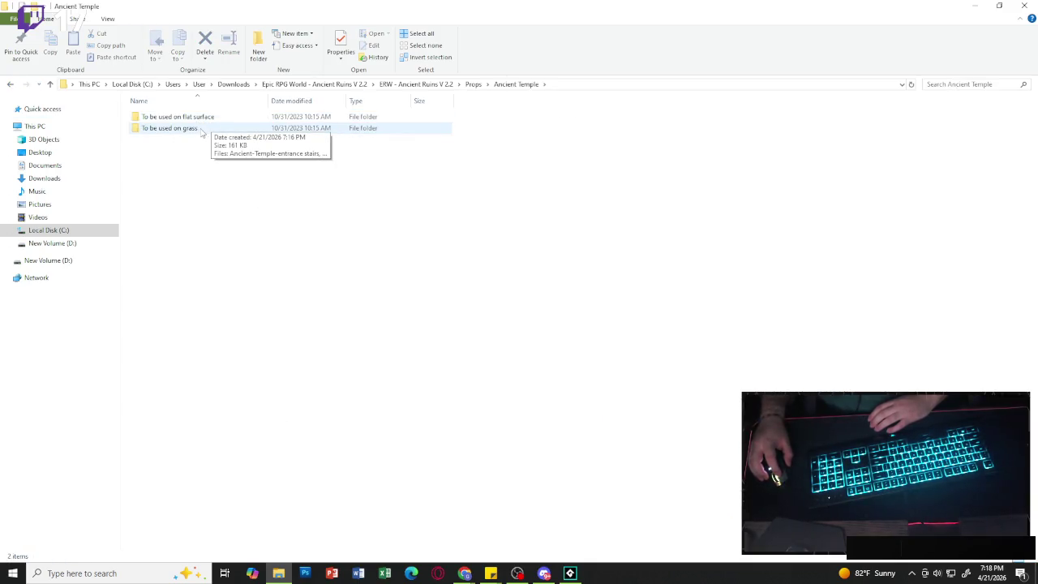
{"action": "double_click", "coordinate": [202, 130]}
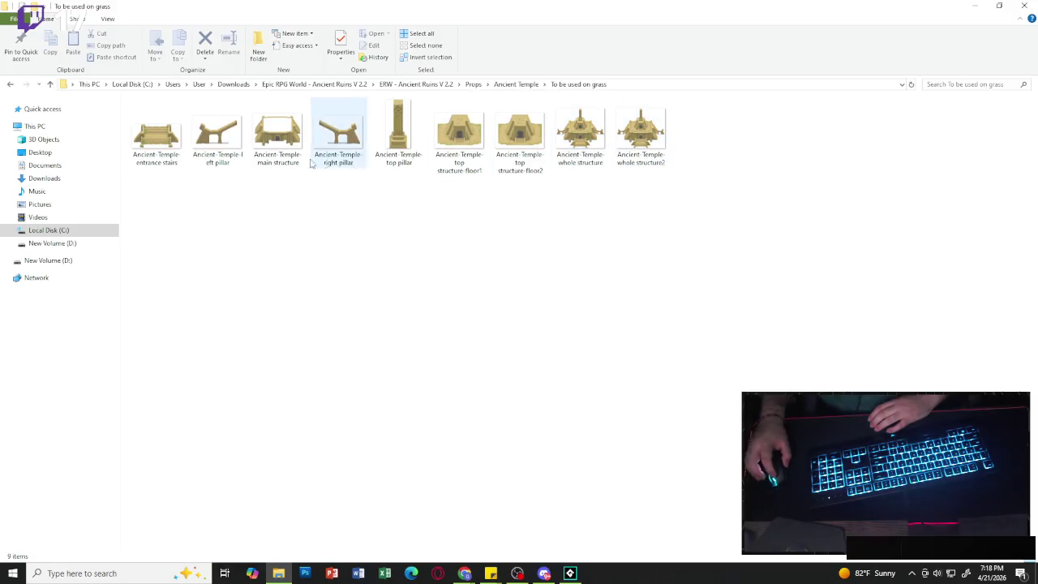
{"action": "left_click", "coordinate": [10, 84]}
{"action": "left_click", "coordinate": [10, 85]}
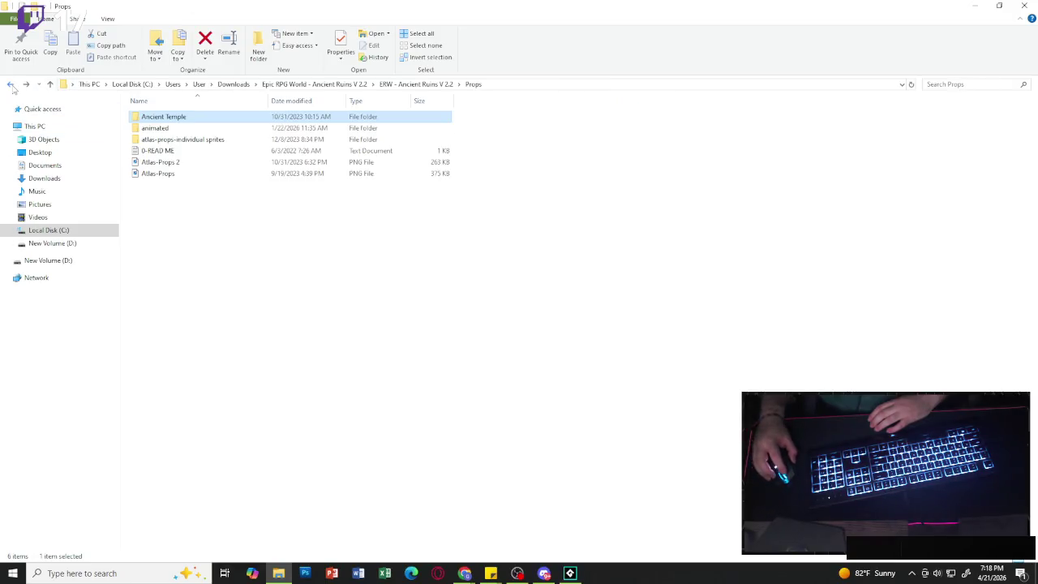
{"action": "left_click", "coordinate": [12, 87]}
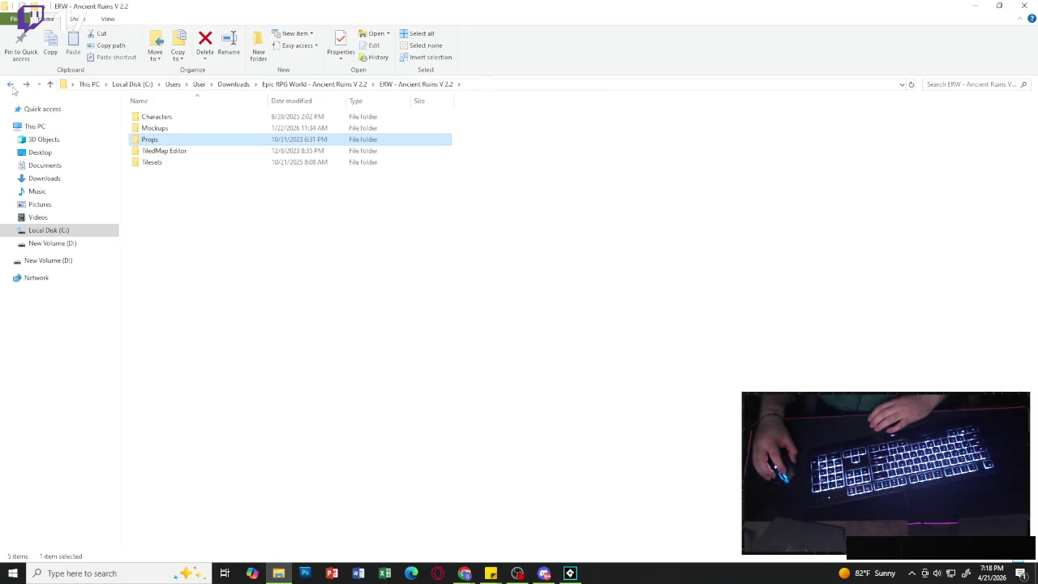
{"action": "double_click", "coordinate": [152, 162]}
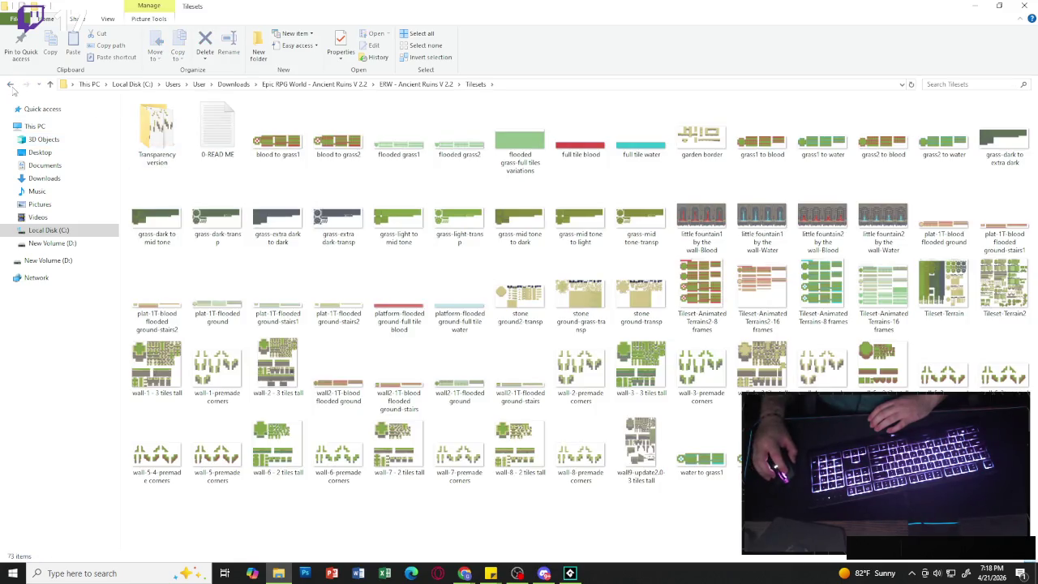
{"action": "key", "text": "alt+Left"}
- Preview NPC Merchant-interaction-rest from Characters › NPC merchant › with animated items, then return to Characters
{"action": "double_click", "coordinate": [195, 117]}
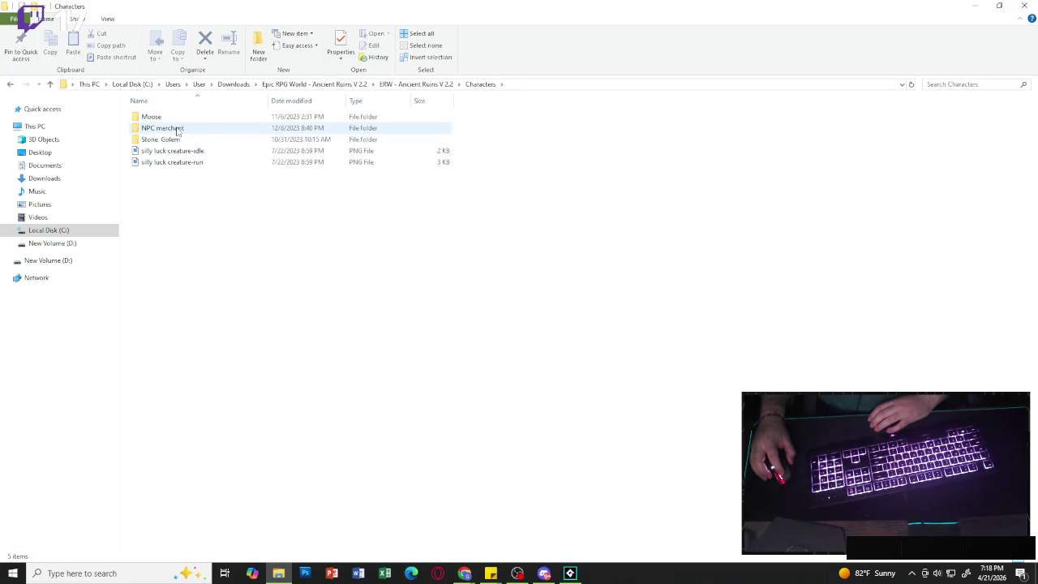
{"action": "double_click", "coordinate": [230, 130]}
{"action": "double_click", "coordinate": [156, 129]}
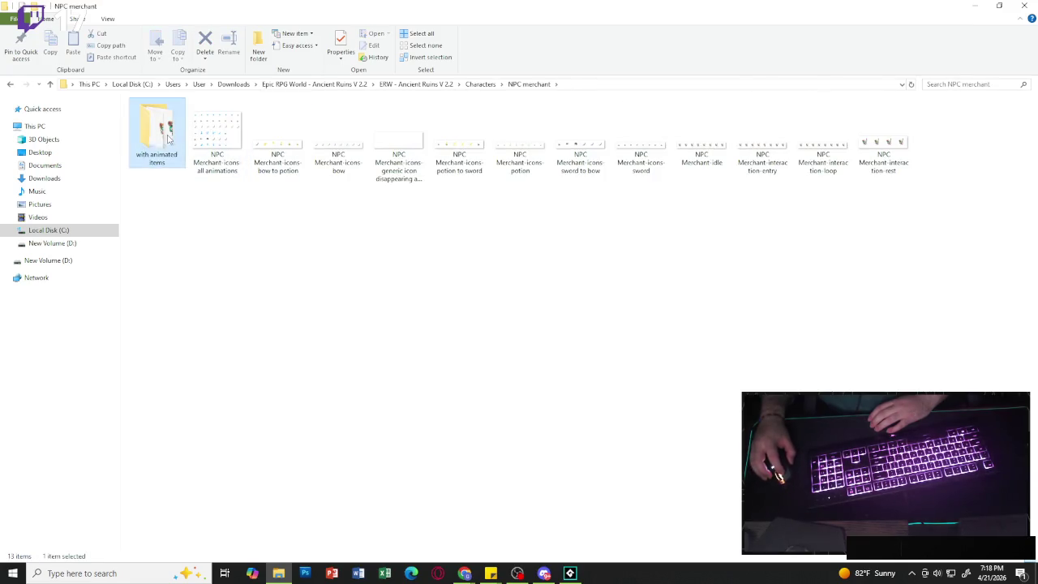
{"action": "left_click", "coordinate": [335, 152]}
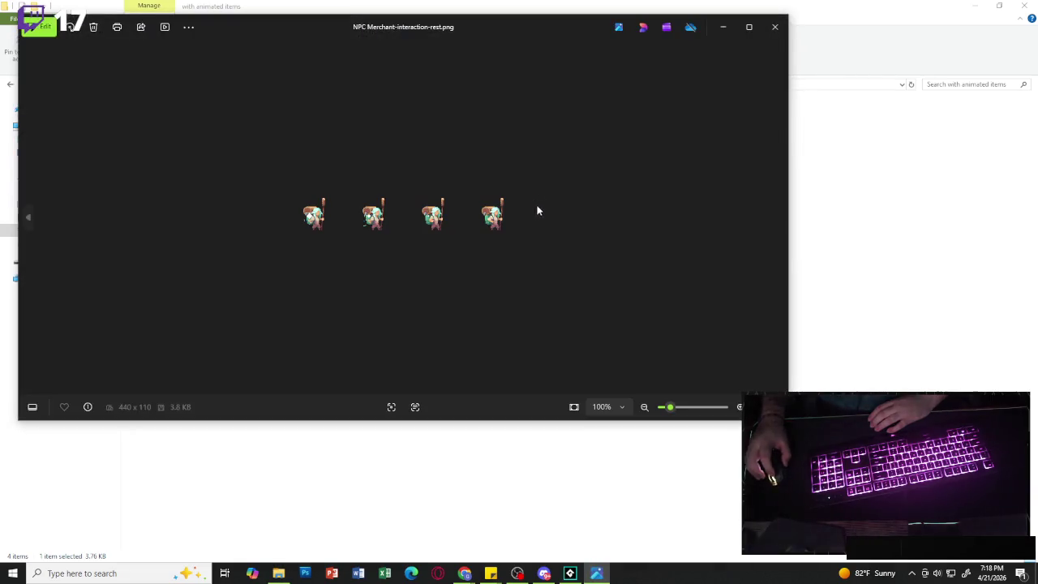
{"action": "scroll", "coordinate": [450, 221], "scroll_direction": "up", "scroll_amount": 3}
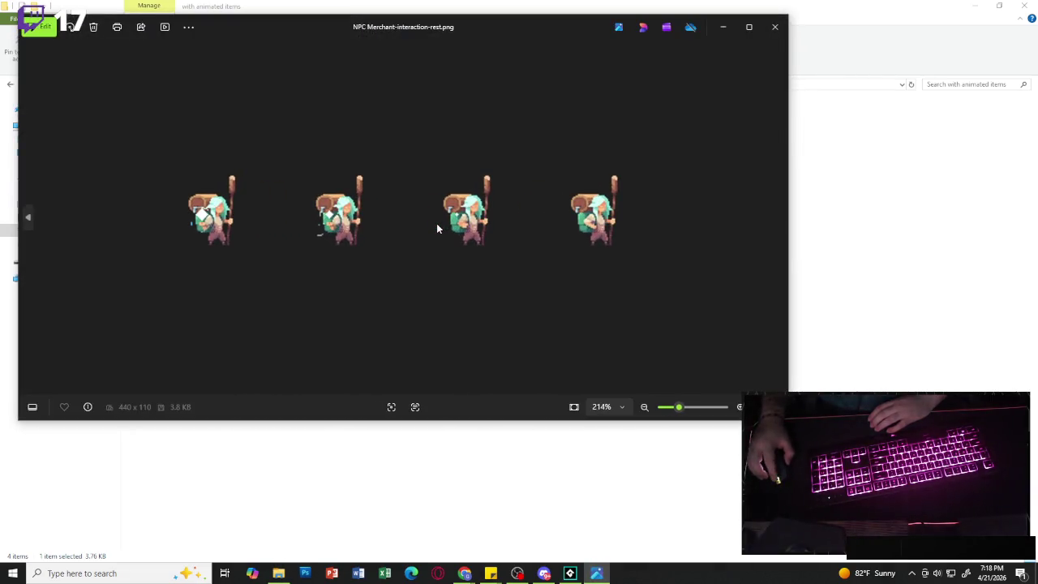
{"action": "left_click", "coordinate": [775, 27]}
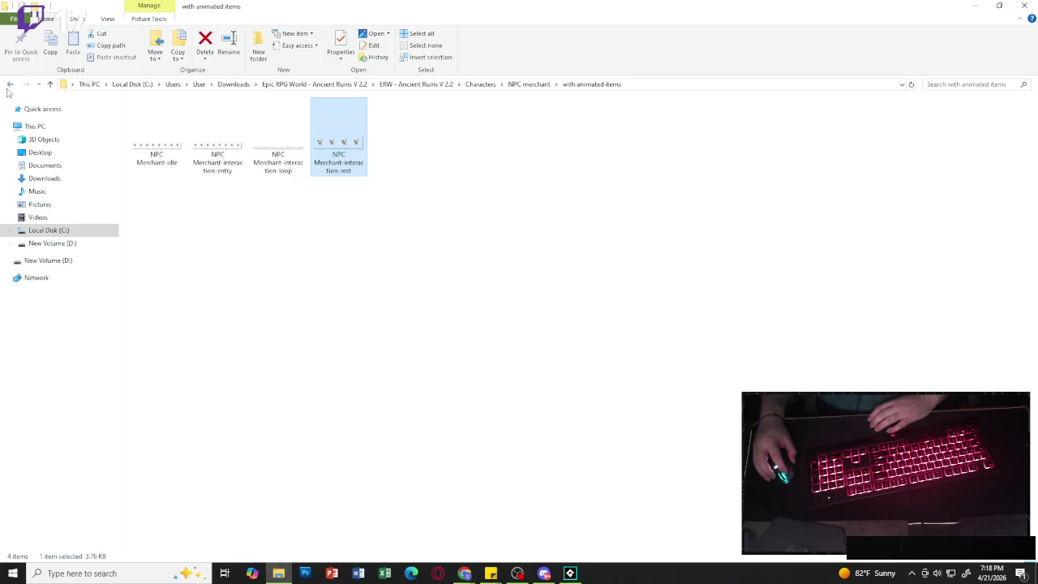
{"action": "left_click", "coordinate": [10, 85]}
{"action": "left_click", "coordinate": [8, 86]}
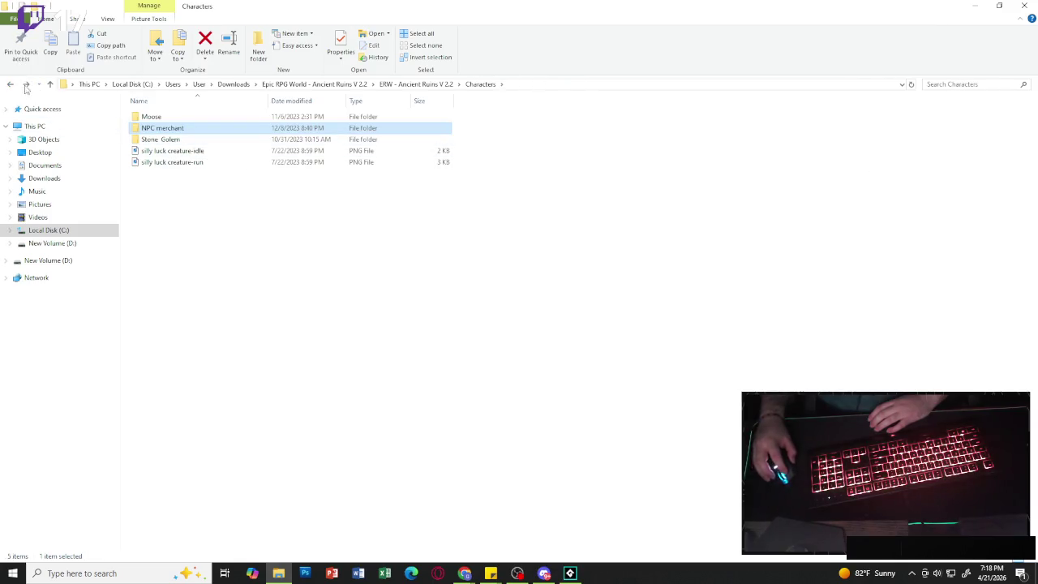
- Open Tilesets and preview the Animated Terrains2-8 frames, grass-light-transp and wall-1 - 3 tiles tall images
{"action": "left_click", "coordinate": [9, 85]}
{"action": "double_click", "coordinate": [171, 162]}
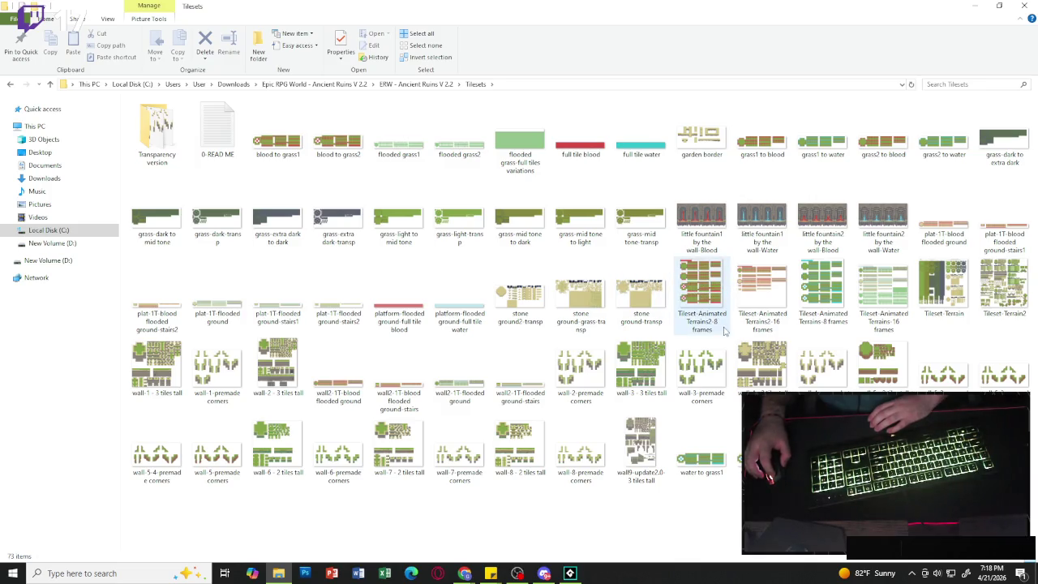
{"action": "double_click", "coordinate": [724, 330]}
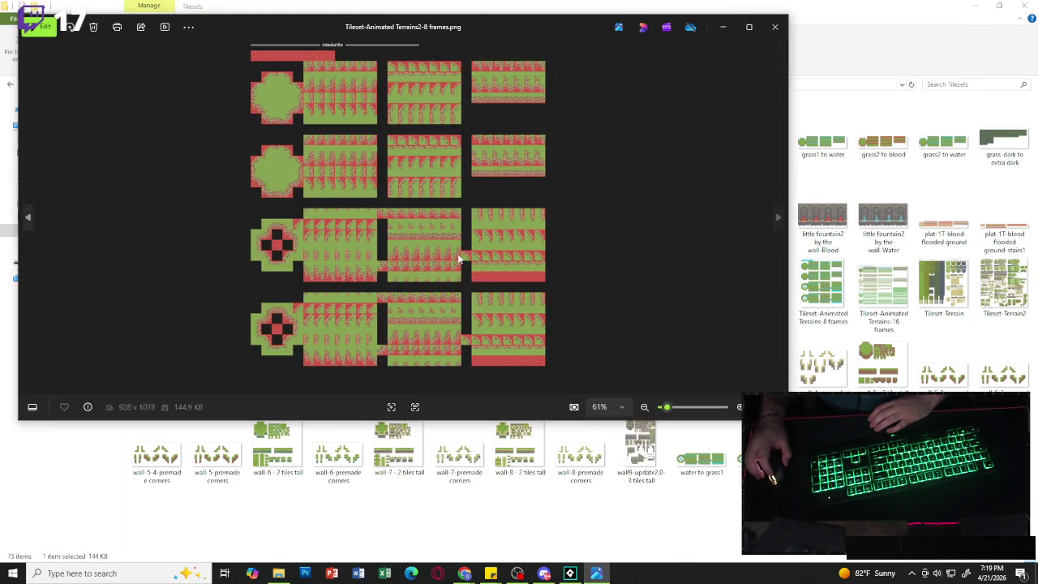
{"action": "left_click", "coordinate": [782, 34]}
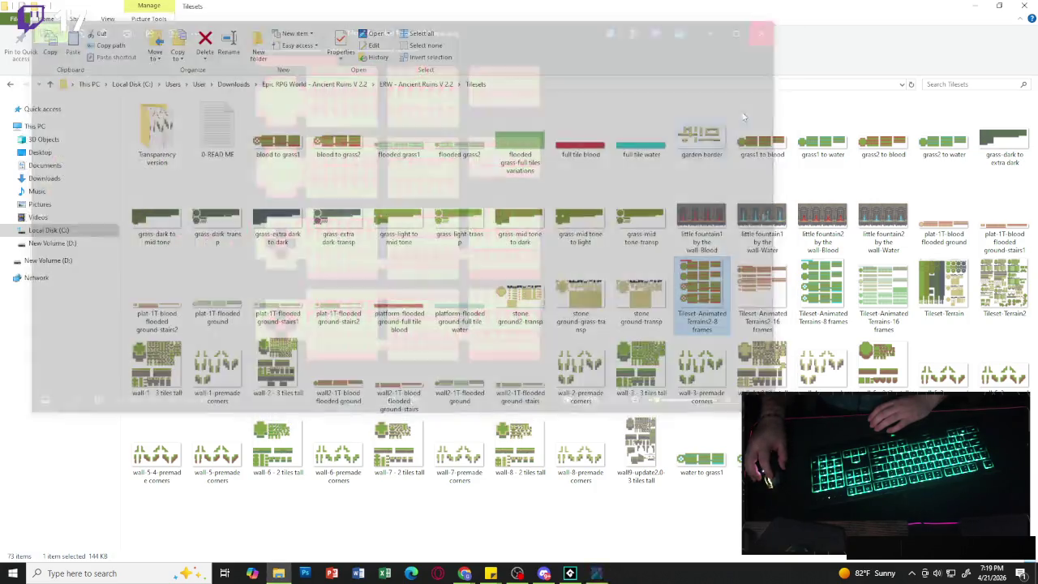
{"action": "double_click", "coordinate": [459, 222]}
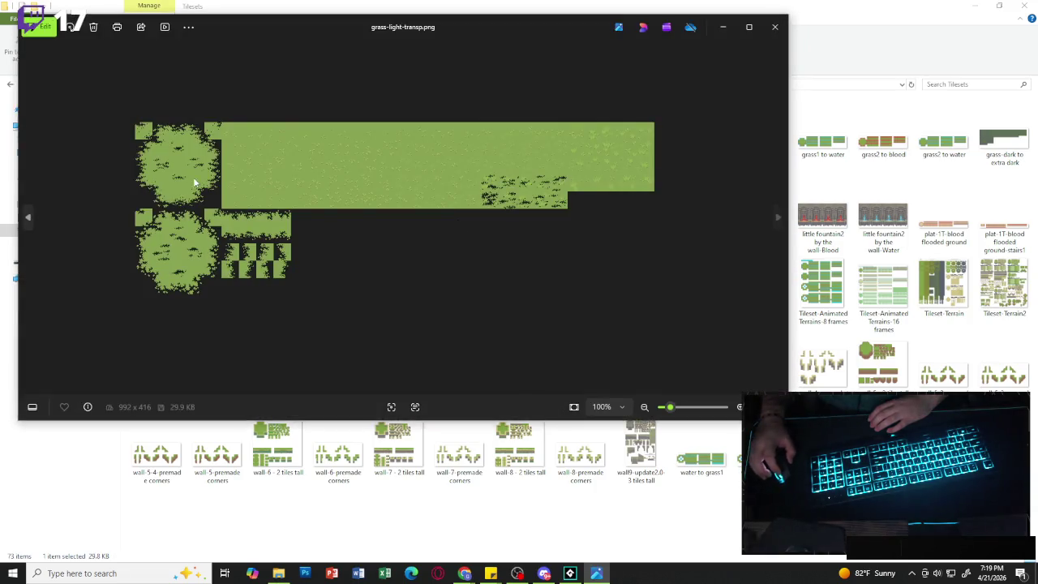
{"action": "left_click", "coordinate": [775, 26]}
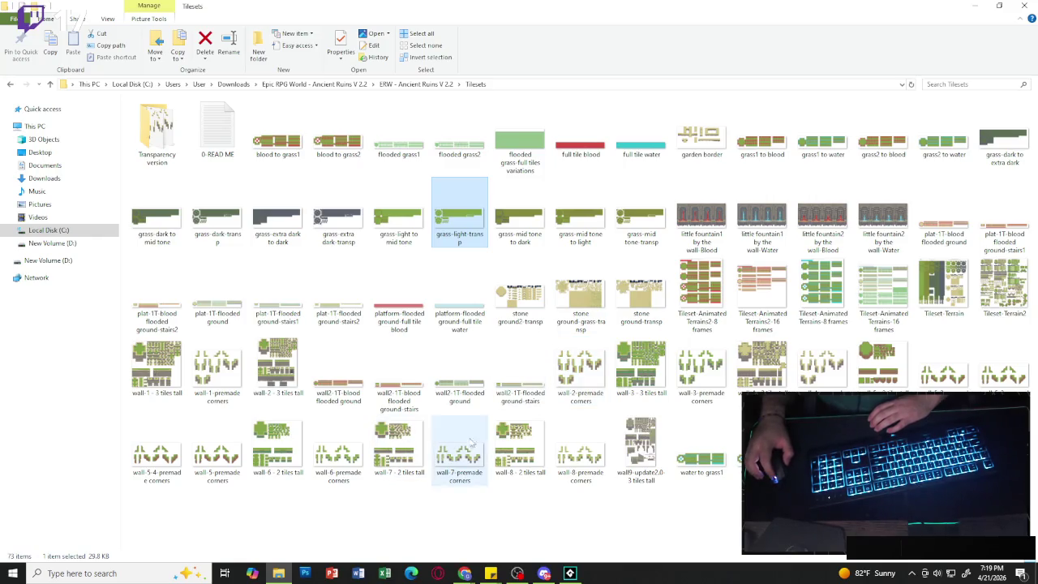
{"action": "double_click", "coordinate": [163, 369]}
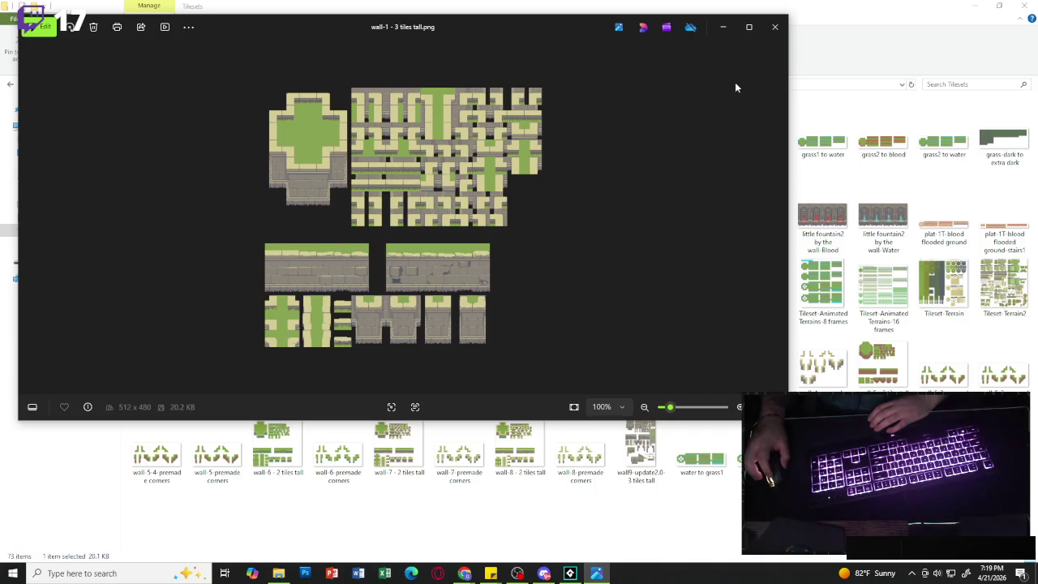
{"action": "left_click", "coordinate": [775, 27]}
{"action": "left_click", "coordinate": [944, 284]}
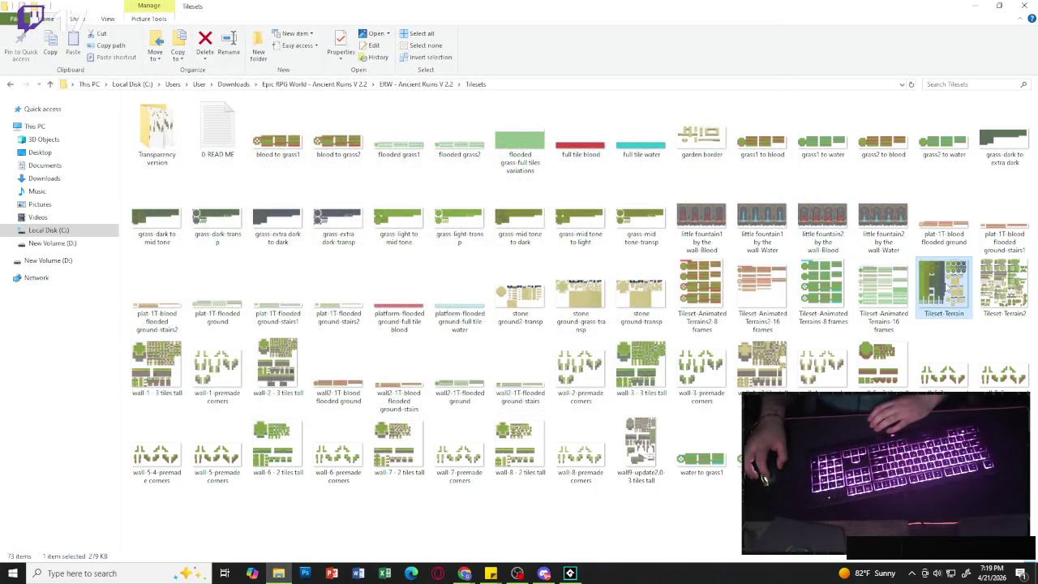
{"action": "double_click", "coordinate": [955, 284]}
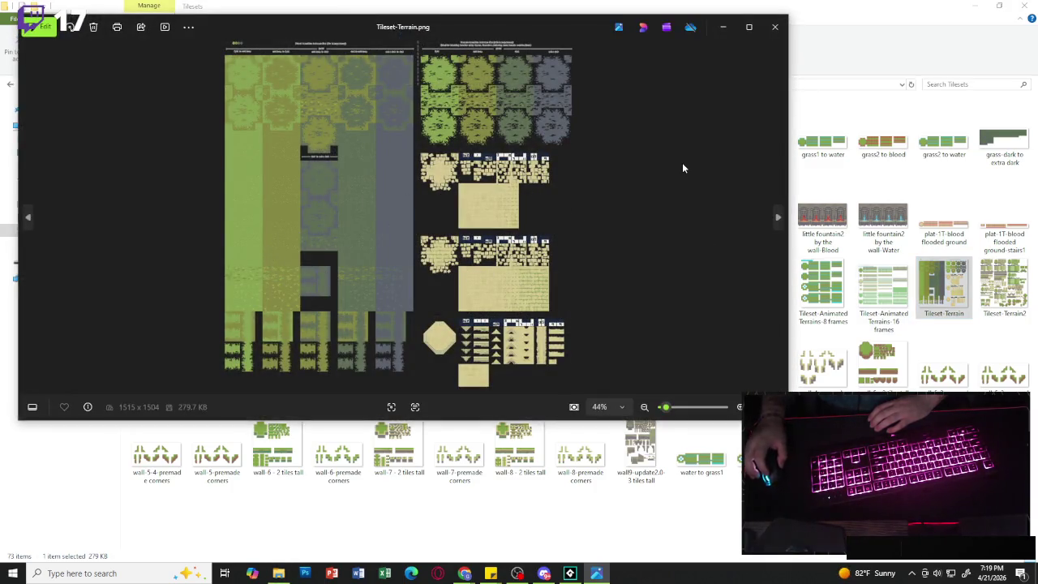
{"action": "left_click", "coordinate": [777, 27]}
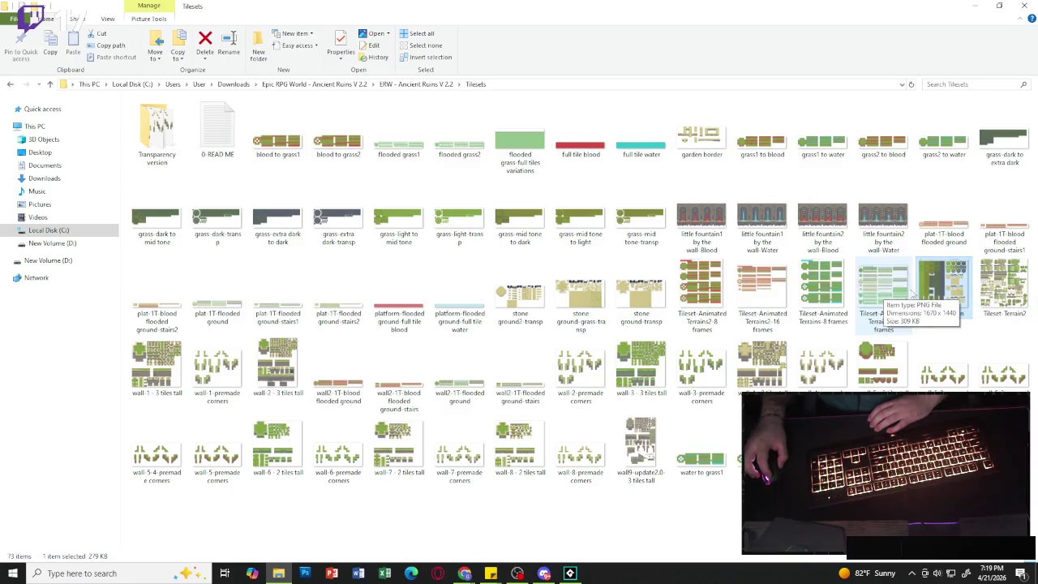
{"action": "double_click", "coordinate": [702, 140]}
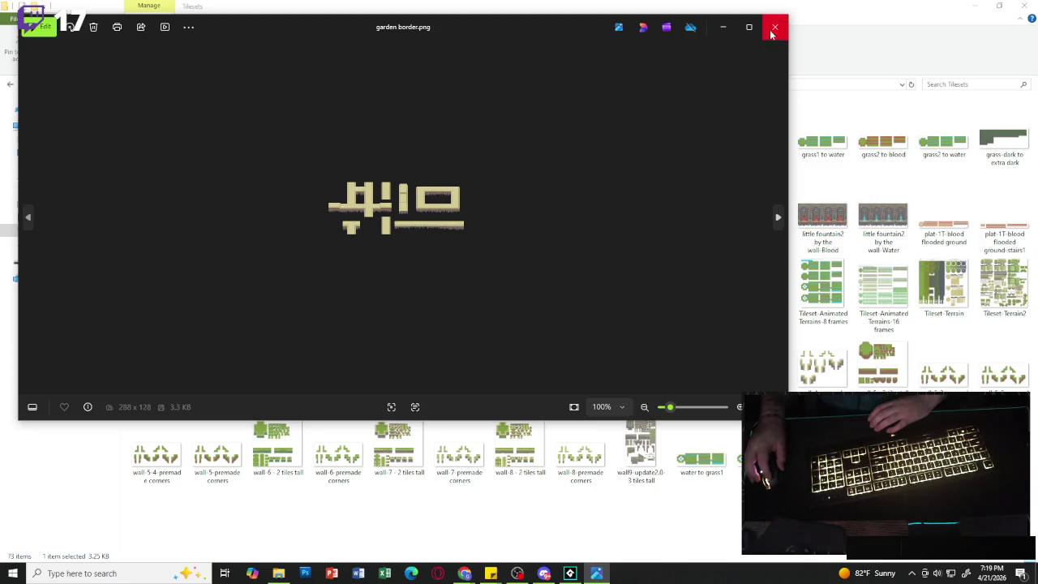
{"action": "left_click", "coordinate": [775, 27]}
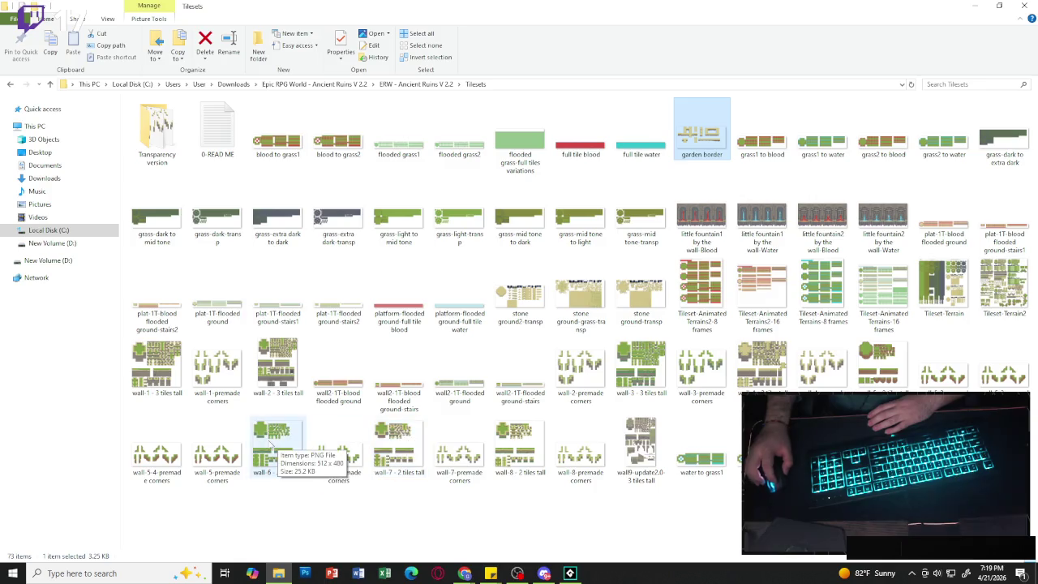
{"action": "left_click", "coordinate": [272, 447]}
{"action": "double_click", "coordinate": [162, 365]}
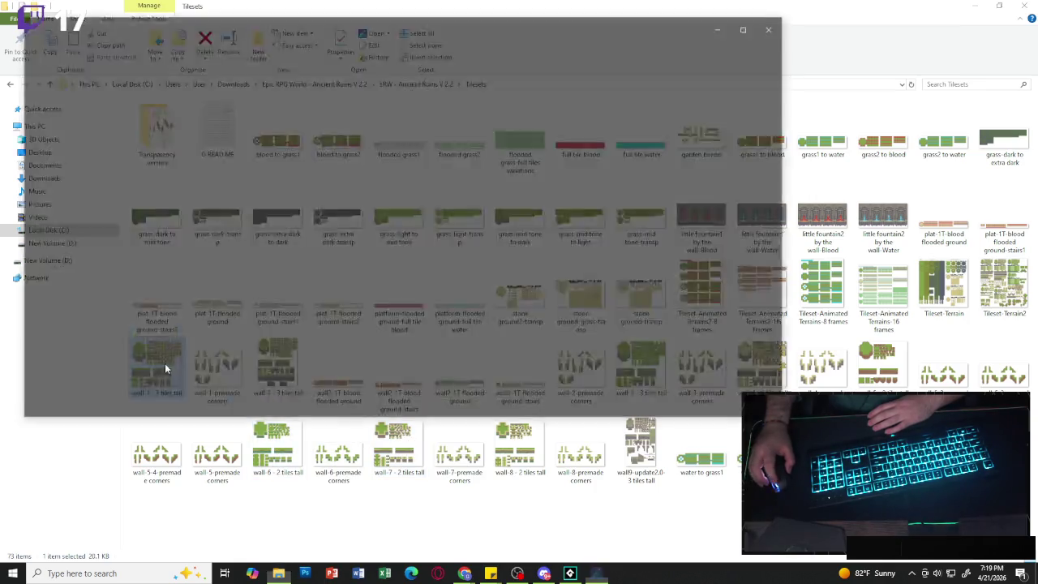
{"action": "left_click", "coordinate": [774, 26]}
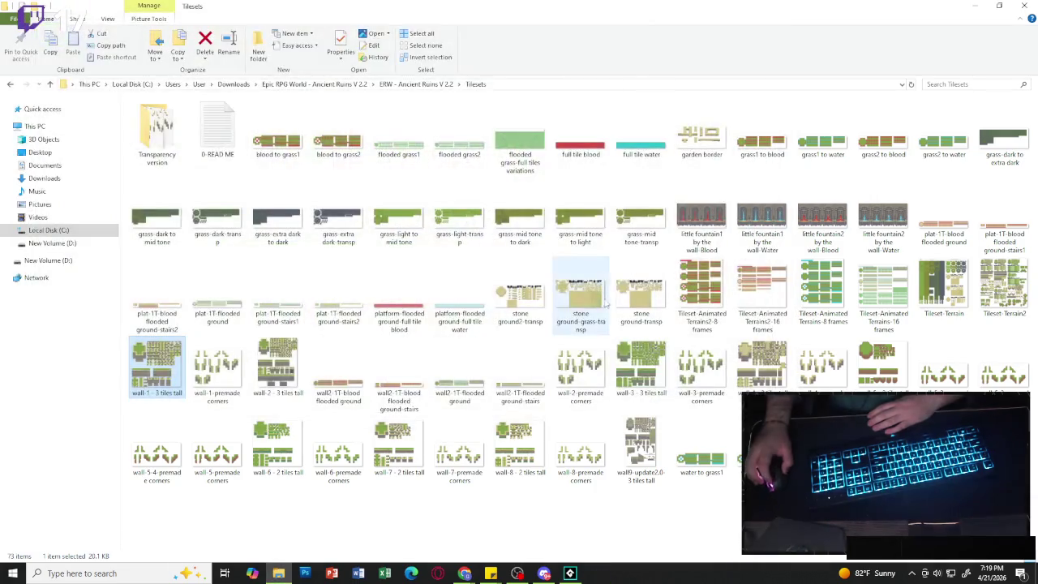
{"action": "double_click", "coordinate": [418, 218]}
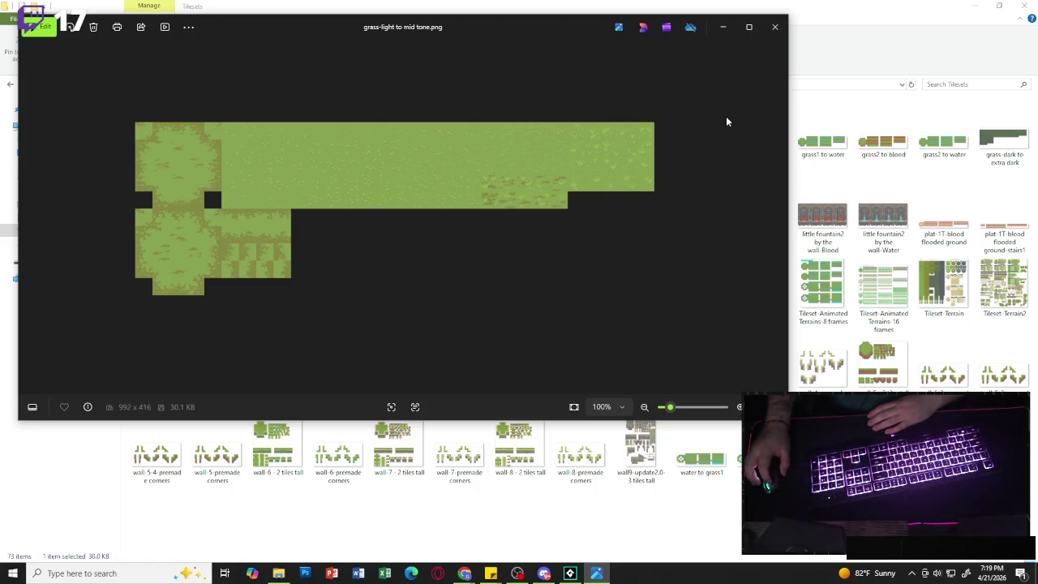
{"action": "left_click", "coordinate": [775, 29]}
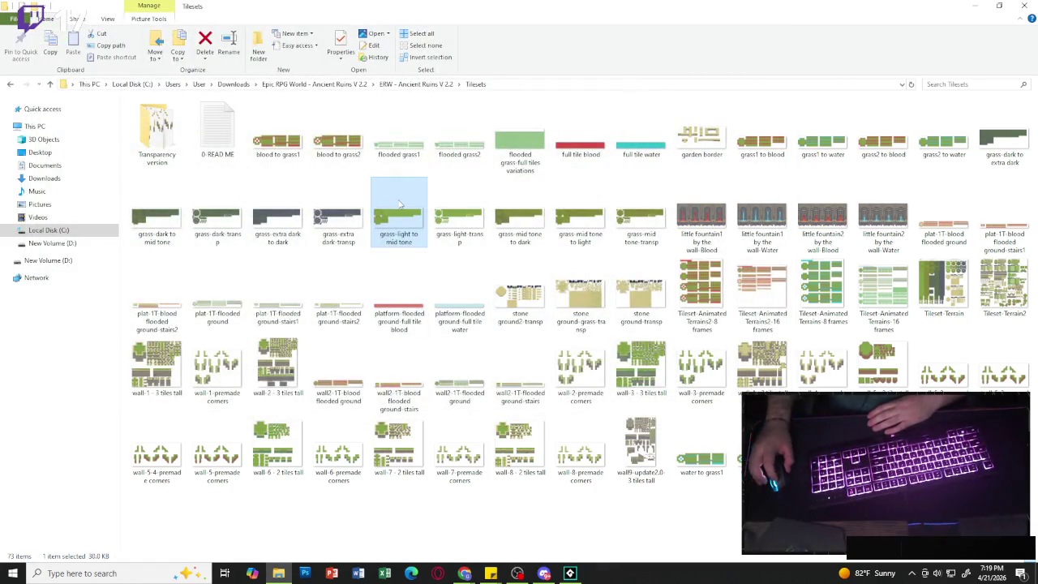
- Import the grass tileset PNG into the Map group as the grass_light_to_mid_tone sprite
{"action": "key", "text": "alt+Tab"}
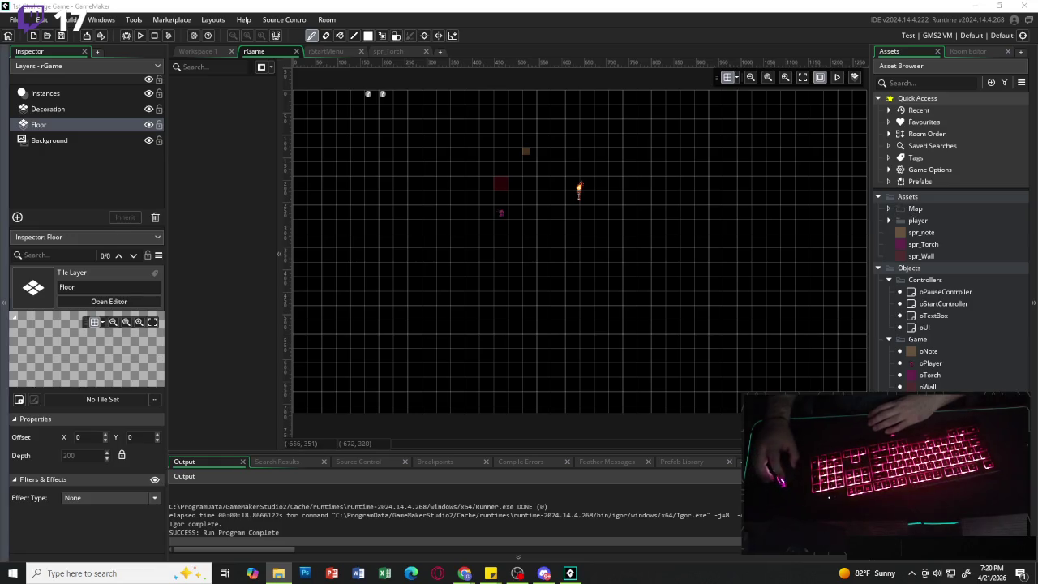
{"action": "left_click_drag", "start_coordinate": [964, 189], "coordinate": [924, 213]}
{"action": "left_click", "coordinate": [539, 306]}
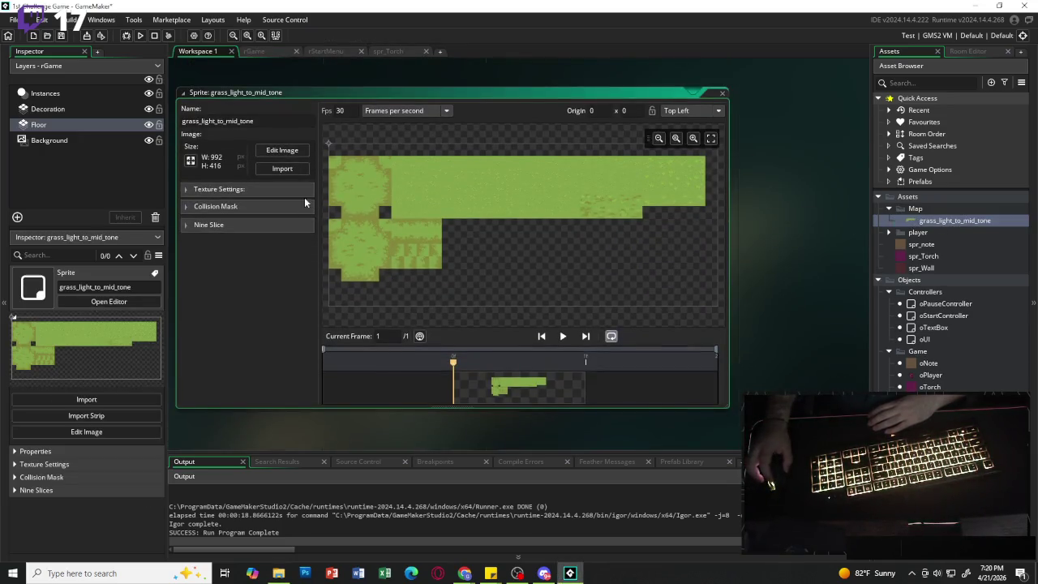
- Create a new tile set, TileSet1, in the Map folder
{"action": "right_click", "coordinate": [949, 228]}
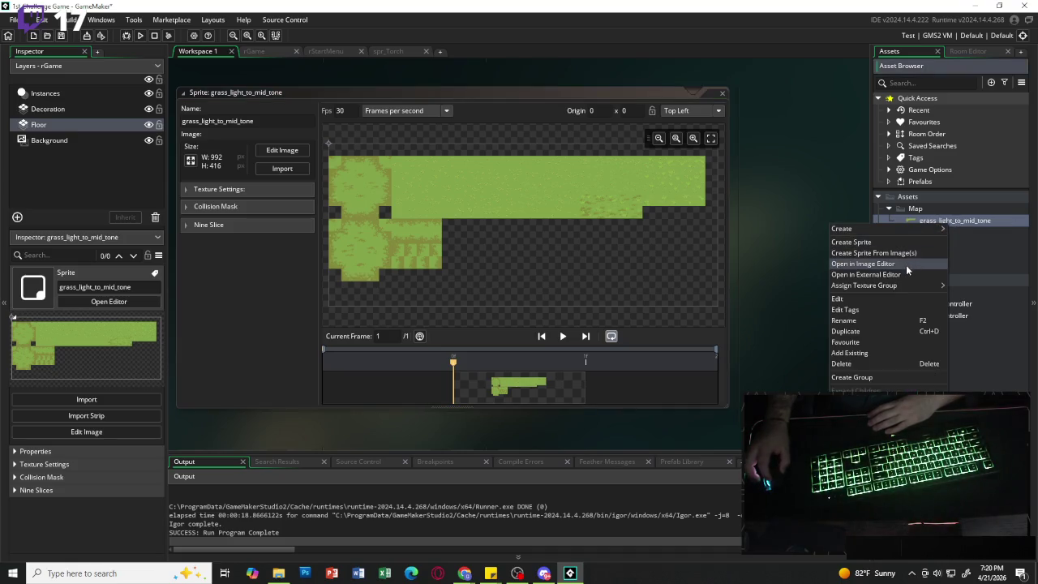
{"action": "mouse_move", "coordinate": [899, 287]}
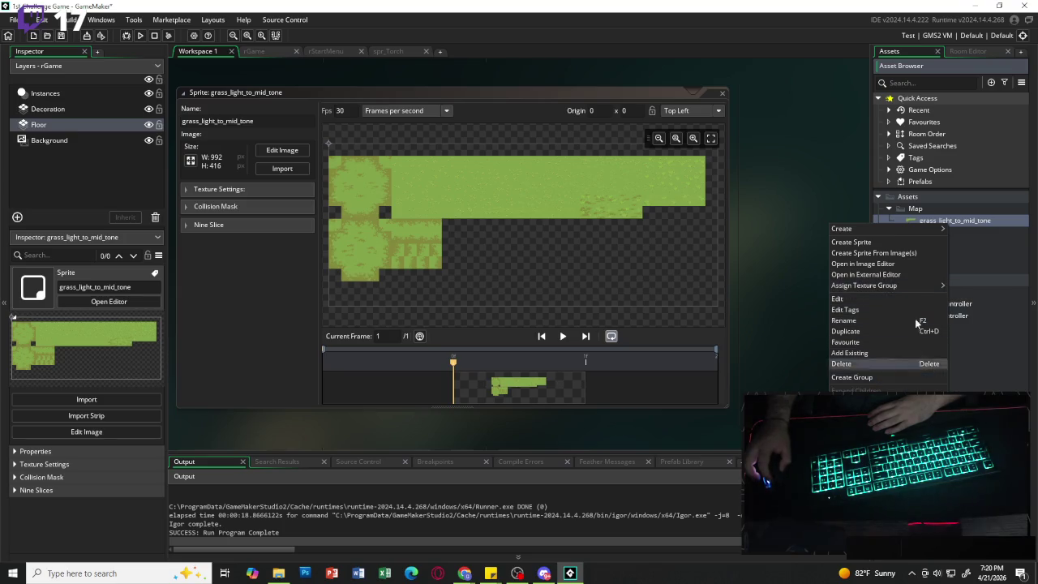
{"action": "mouse_move", "coordinate": [894, 230]}
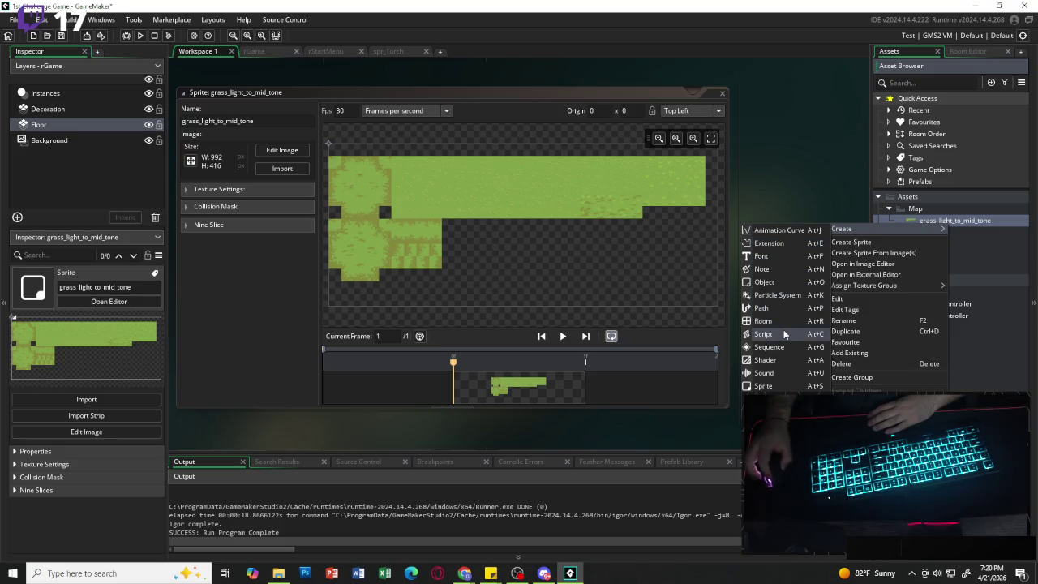
{"action": "left_click", "coordinate": [767, 399]}
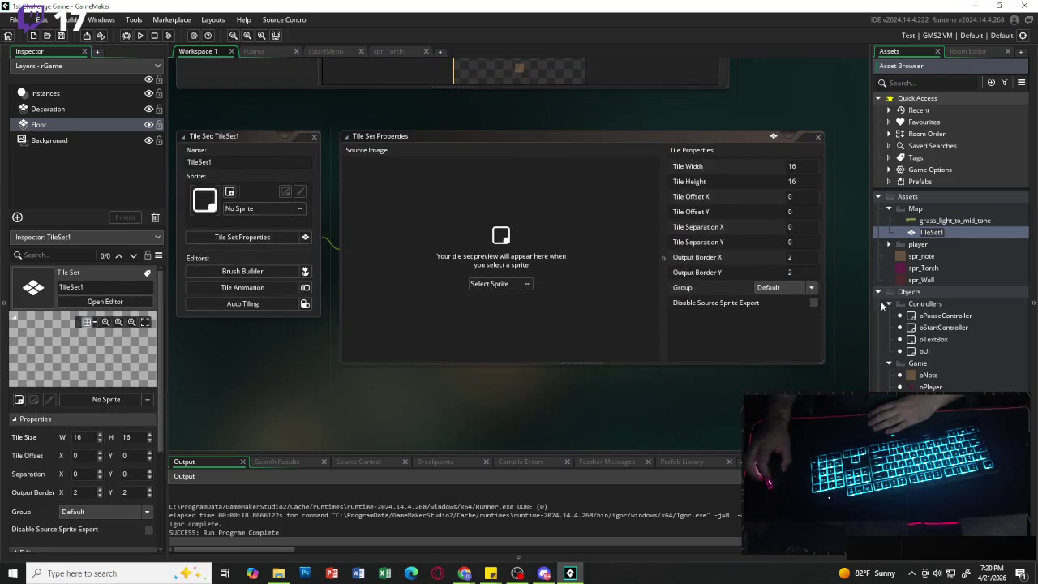
- Keep the name TileSet1 and assign it the Map › grass_light_to_mid_tone sprite
{"action": "key", "text": "Return"}
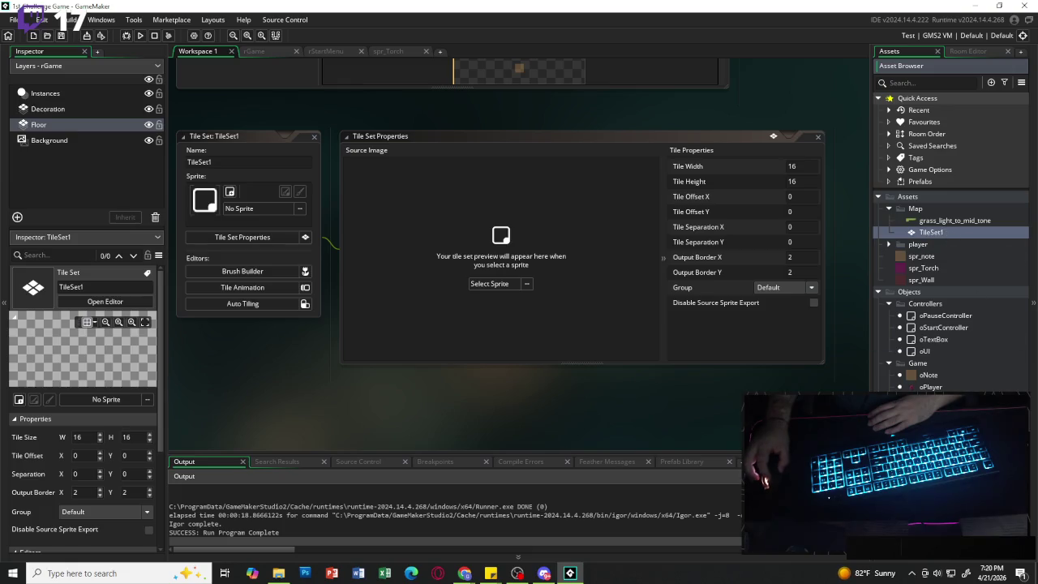
{"action": "left_click", "coordinate": [491, 284]}
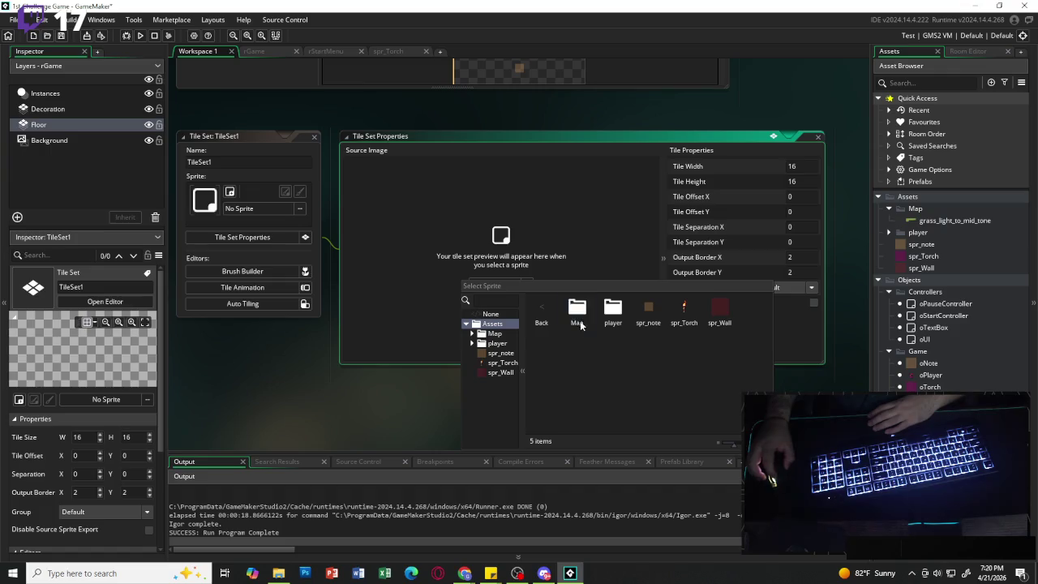
{"action": "double_click", "coordinate": [584, 319]}
{"action": "double_click", "coordinate": [582, 316]}
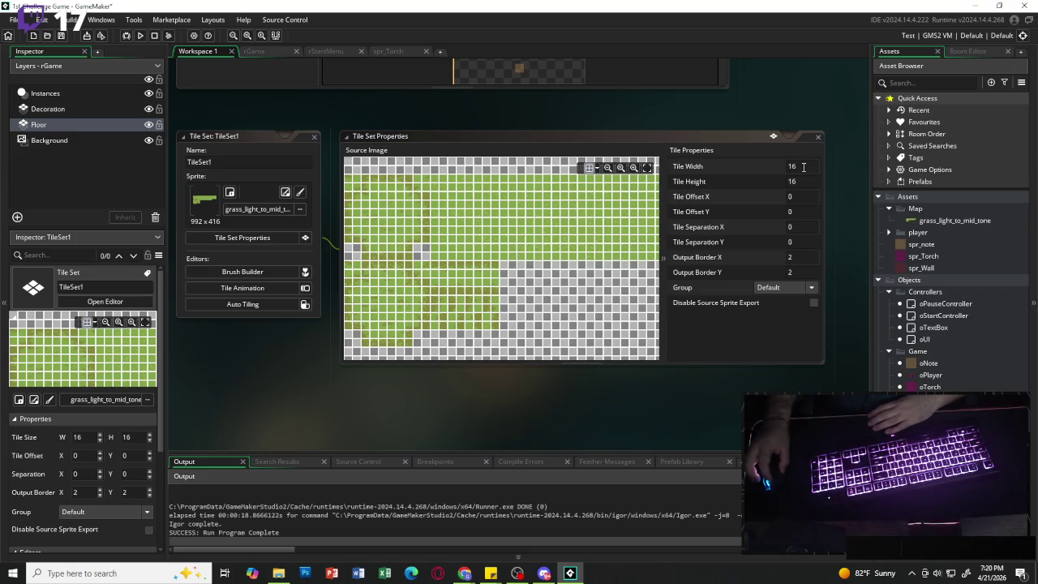
- Set tile width and height to 32, then return to rGame's Floor layer
{"action": "left_click", "coordinate": [807, 167]}
{"action": "key", "text": "BackSpace"}
{"action": "key", "text": "BackSpace"}
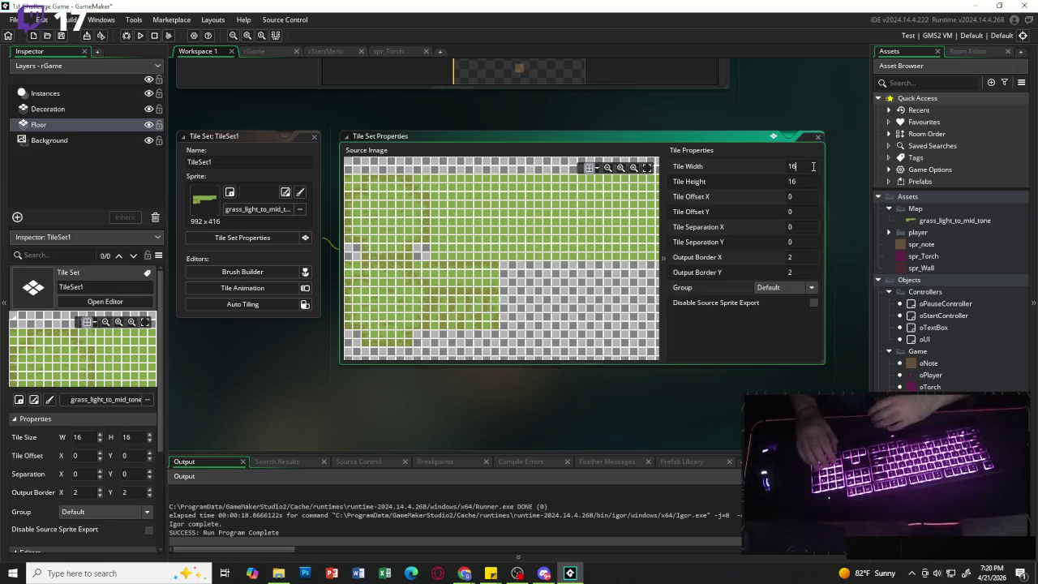
{"action": "type", "text": "1"}
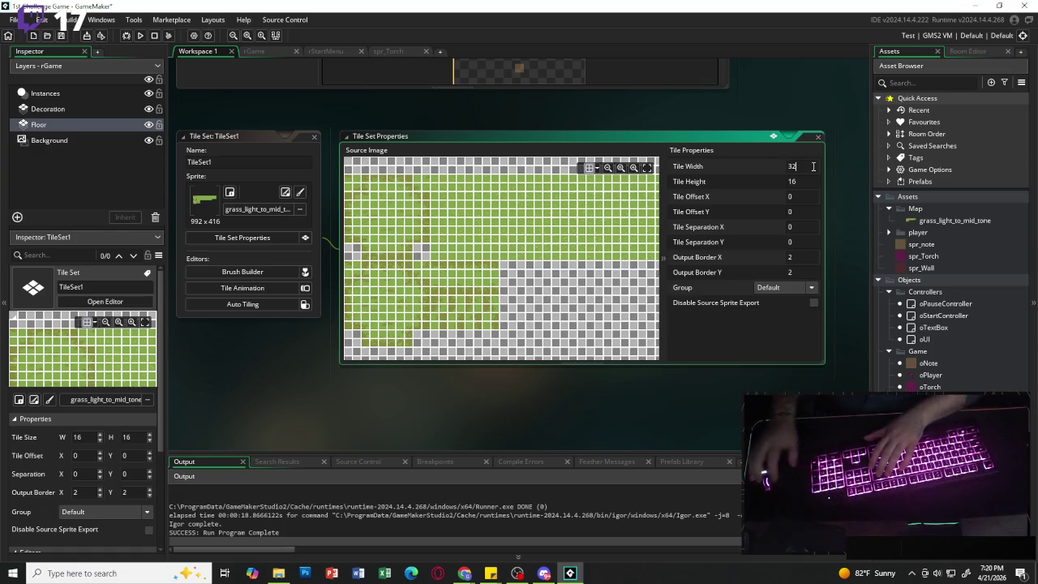
{"action": "left_click", "coordinate": [762, 181]}
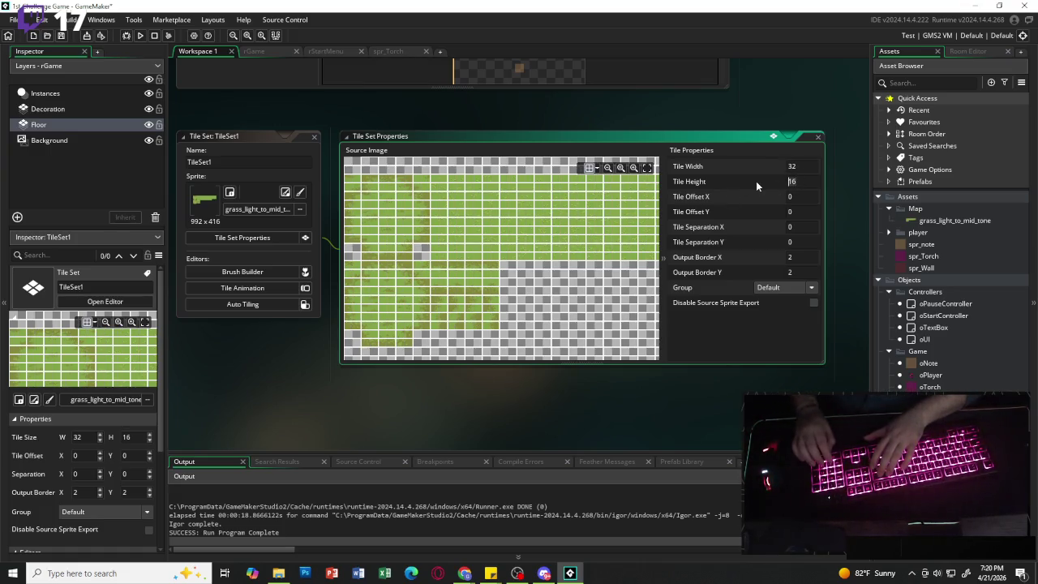
{"action": "key", "text": "BackSpace"}
{"action": "key", "text": "BackSpace"}
{"action": "type", "text": "32"}
{"action": "key", "text": "Return"}
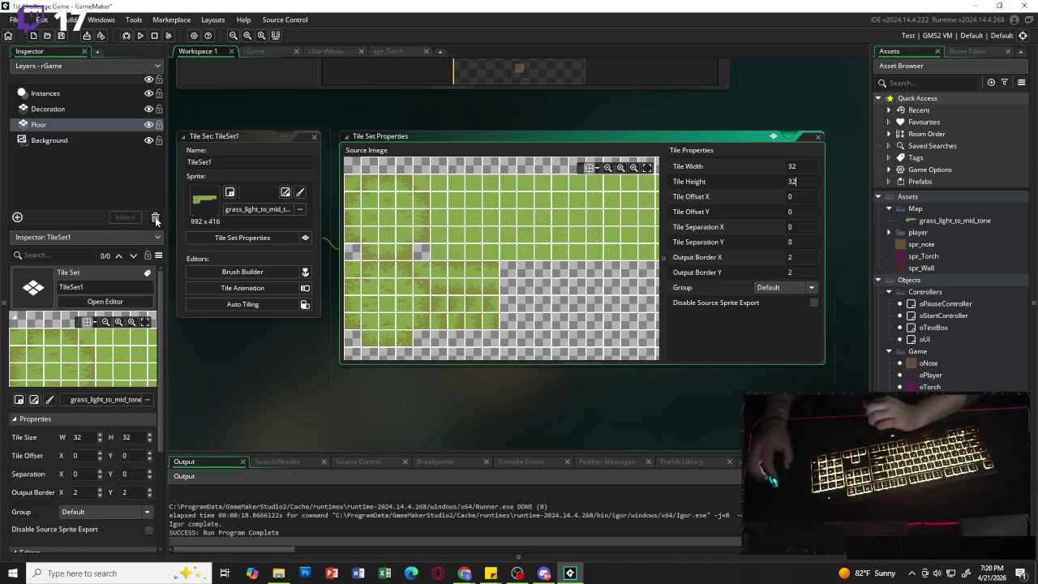
{"action": "double_click", "coordinate": [62, 125]}
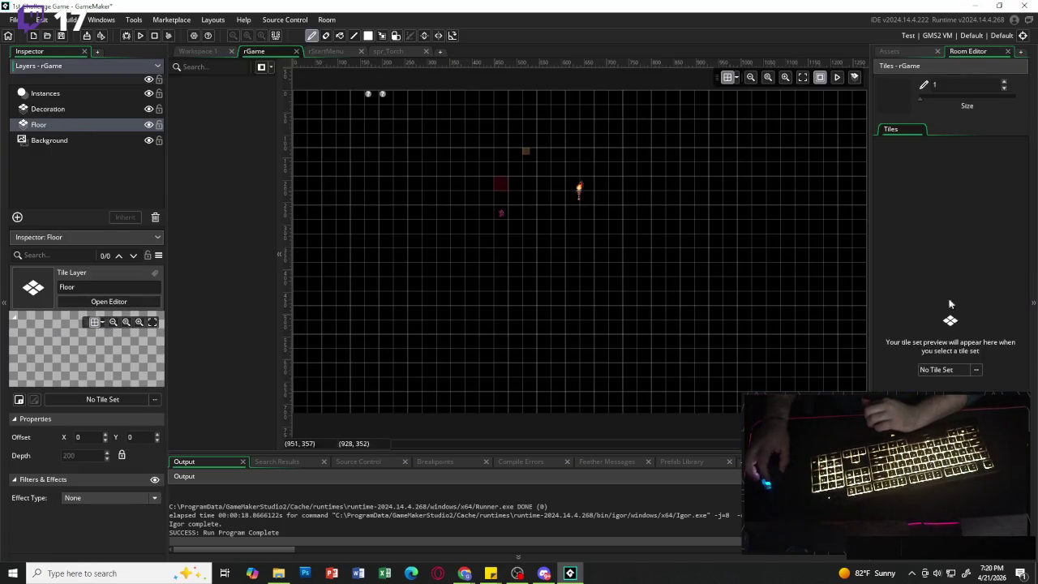
- Give the Floor layer TileSet1 and paint grass along the room's top row and right side
{"action": "left_click", "coordinate": [949, 373]}
{"action": "left_click", "coordinate": [677, 412]}
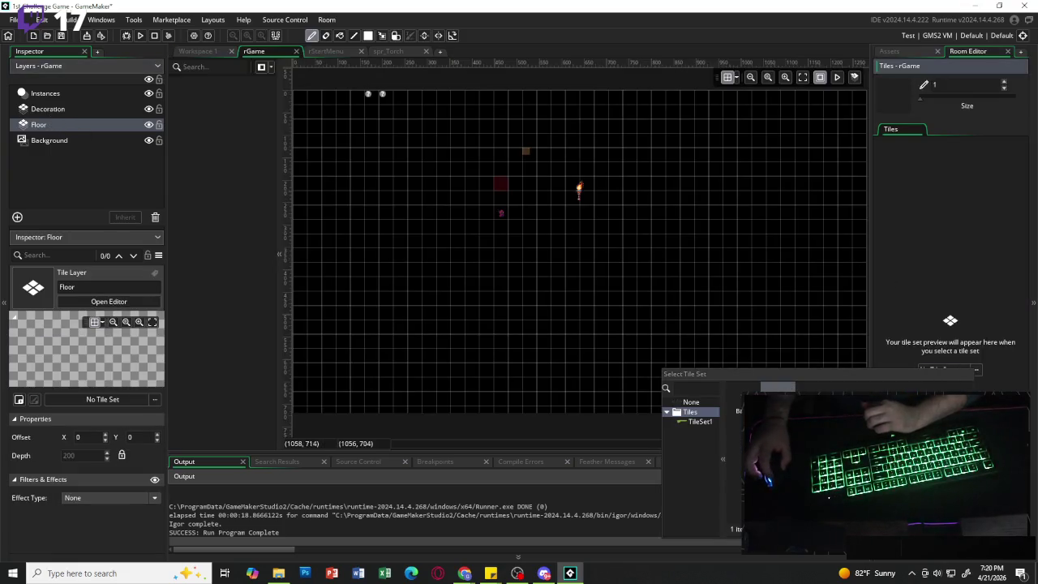
{"action": "double_click", "coordinate": [696, 422]}
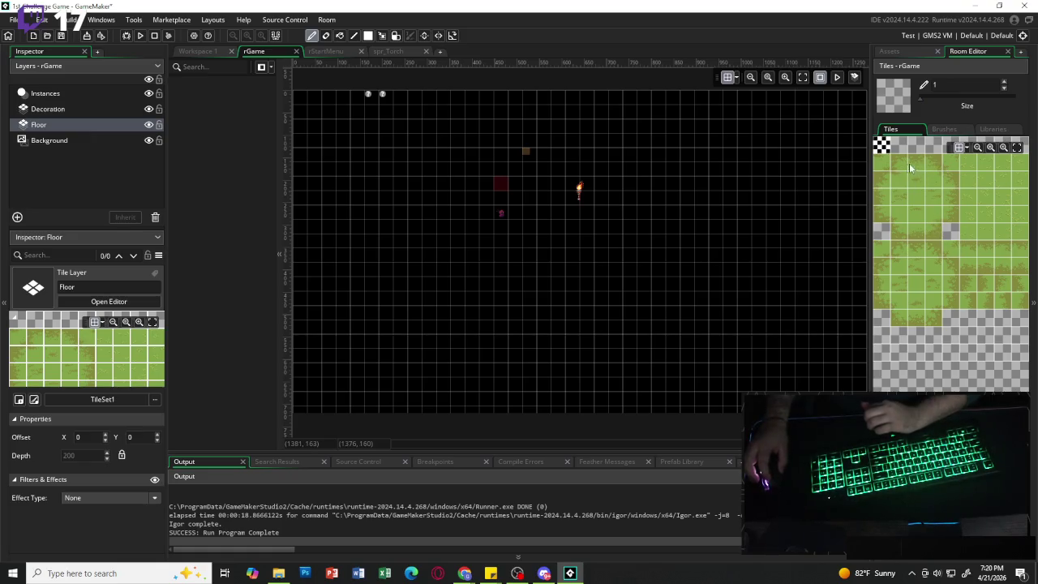
{"action": "left_click_drag", "start_coordinate": [899, 164], "coordinate": [931, 162]}
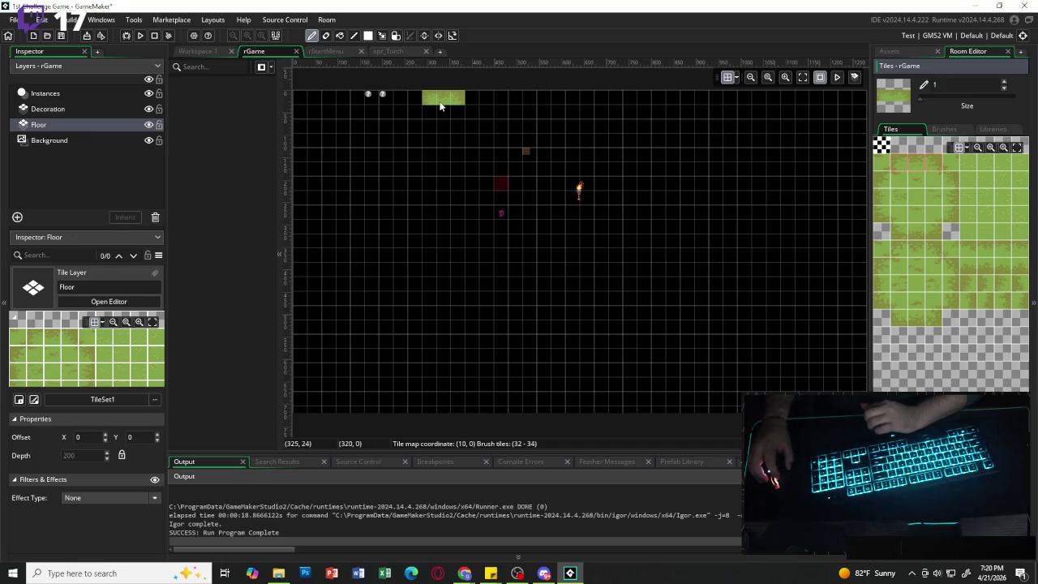
{"action": "left_click", "coordinate": [916, 165]}
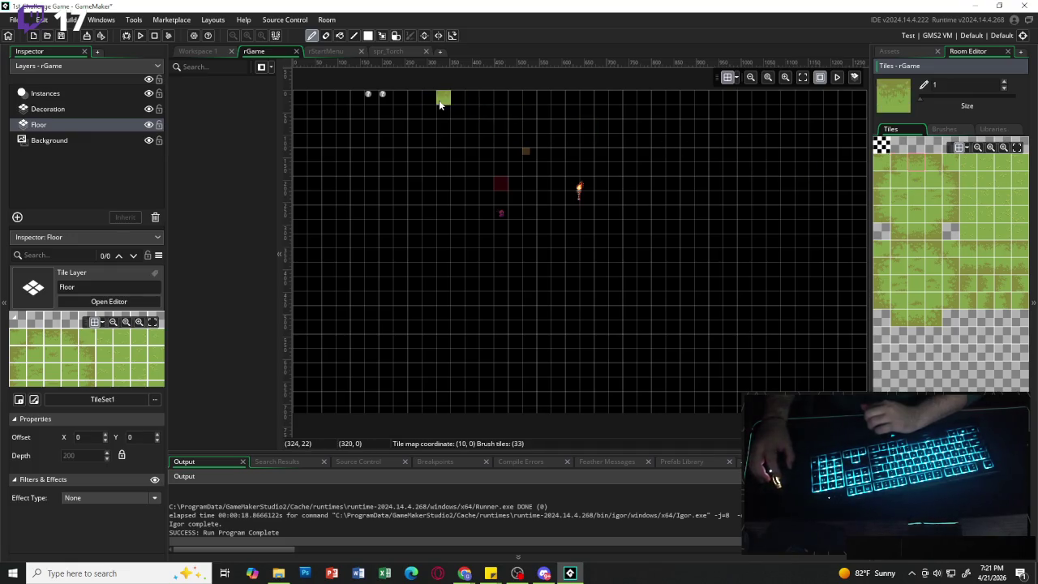
{"action": "left_click_drag", "start_coordinate": [439, 100], "coordinate": [713, 109]}
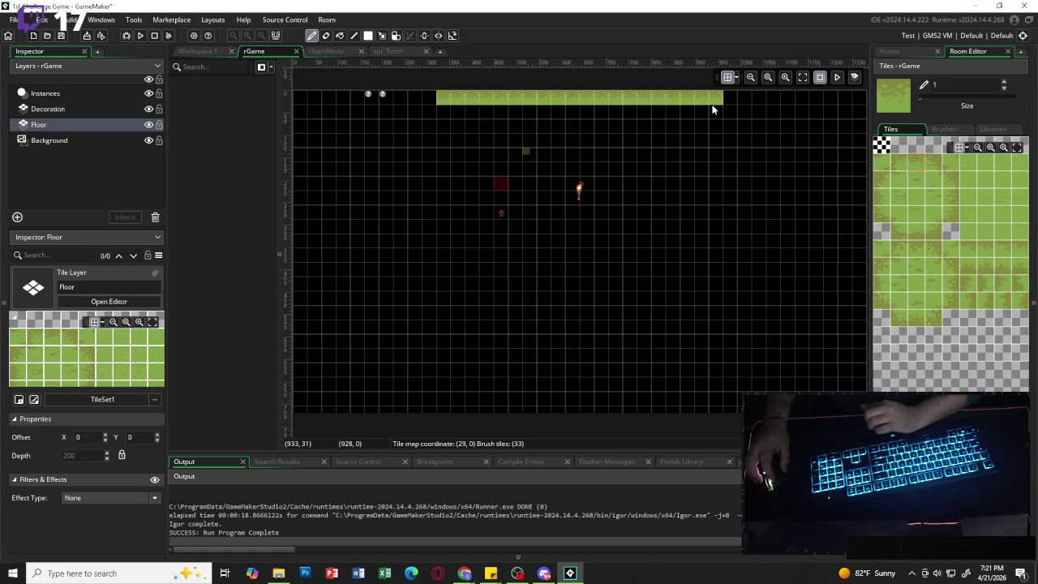
{"action": "left_click", "coordinate": [941, 163]}
{"action": "left_click", "coordinate": [733, 100]}
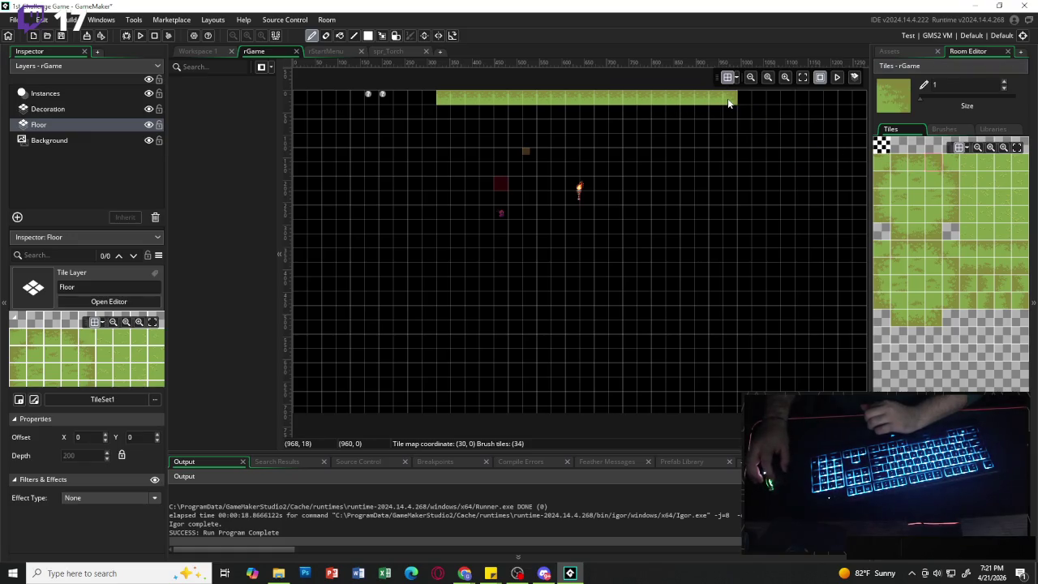
{"action": "left_click", "coordinate": [949, 191]}
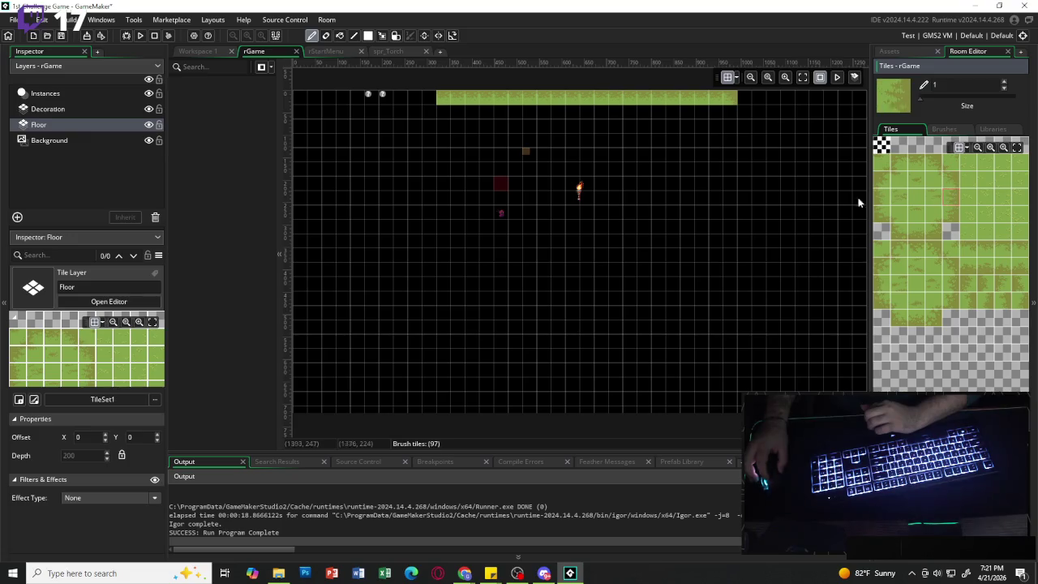
{"action": "left_click_drag", "start_coordinate": [730, 106], "coordinate": [723, 200]}
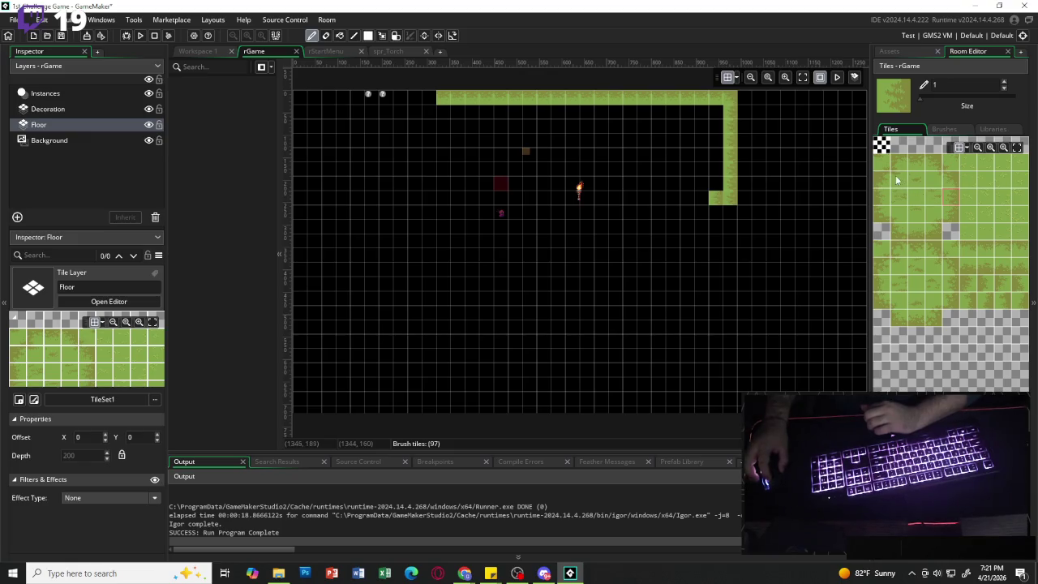
- Fill the middle and lower areas with grass, closing the black gaps and notch
{"action": "left_click_drag", "start_coordinate": [899, 180], "coordinate": [926, 208]}
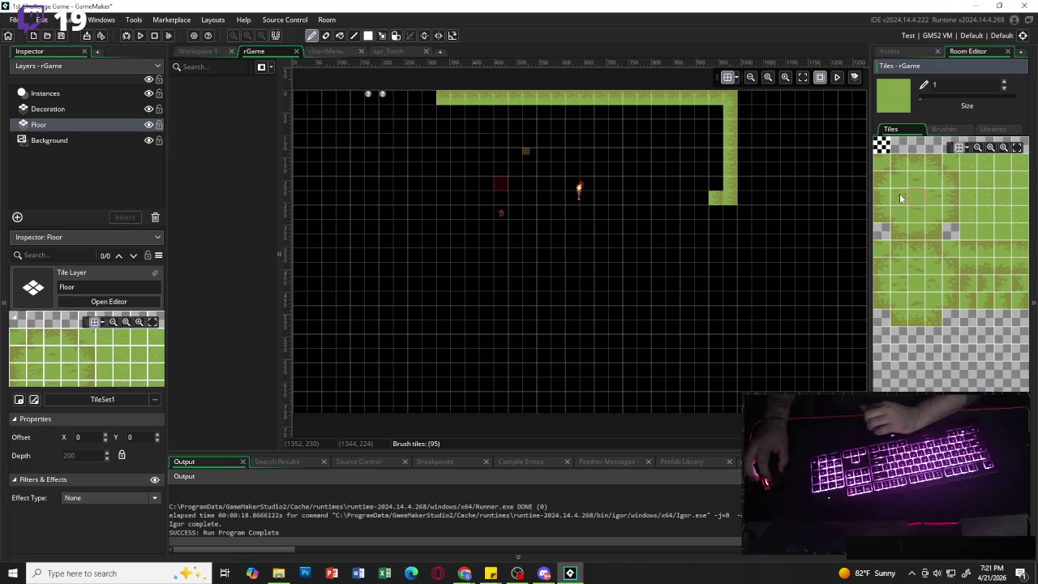
{"action": "left_click_drag", "start_coordinate": [899, 198], "coordinate": [927, 195]}
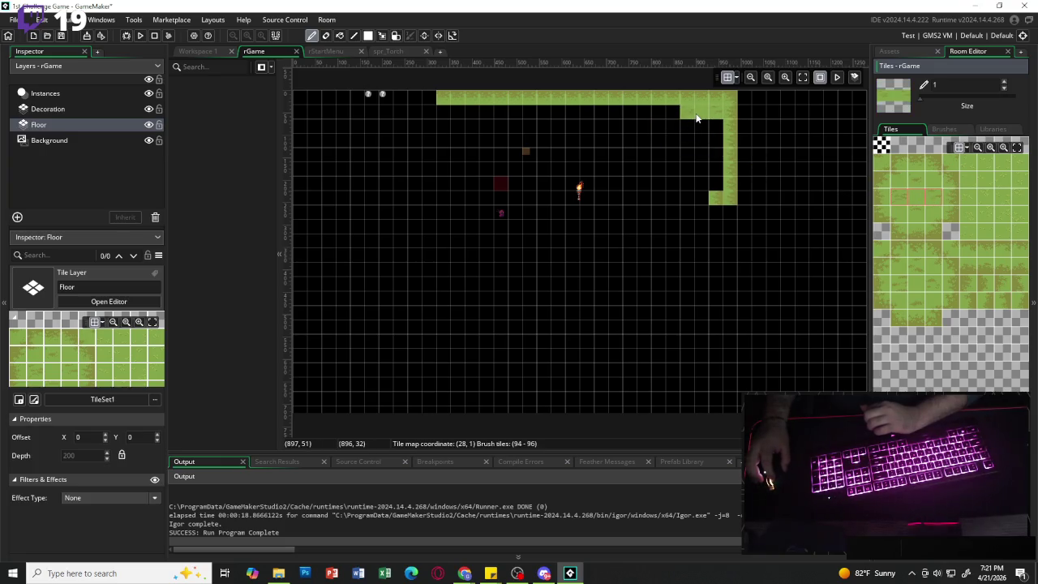
{"action": "mouse_move", "coordinate": [696, 118]}
{"action": "left_mouse_down"}
{"action": "mouse_move", "coordinate": [690, 210]}
{"action": "mouse_move", "coordinate": [658, 213]}
{"action": "mouse_move", "coordinate": [667, 137]}
{"action": "mouse_move", "coordinate": [540, 155]}
{"action": "mouse_move", "coordinate": [463, 150]}
{"action": "mouse_move", "coordinate": [398, 127]}
{"action": "mouse_move", "coordinate": [424, 147]}
{"action": "mouse_move", "coordinate": [455, 211]}
{"action": "mouse_move", "coordinate": [536, 227]}
{"action": "mouse_move", "coordinate": [561, 221]}
{"action": "left_mouse_up"}
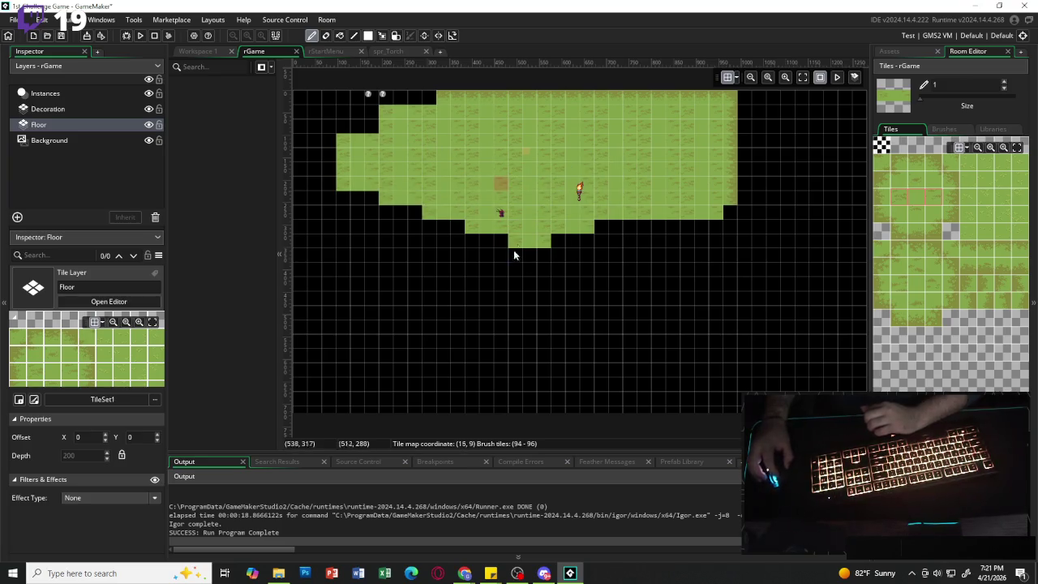
{"action": "left_click_drag", "start_coordinate": [513, 255], "coordinate": [560, 268]}
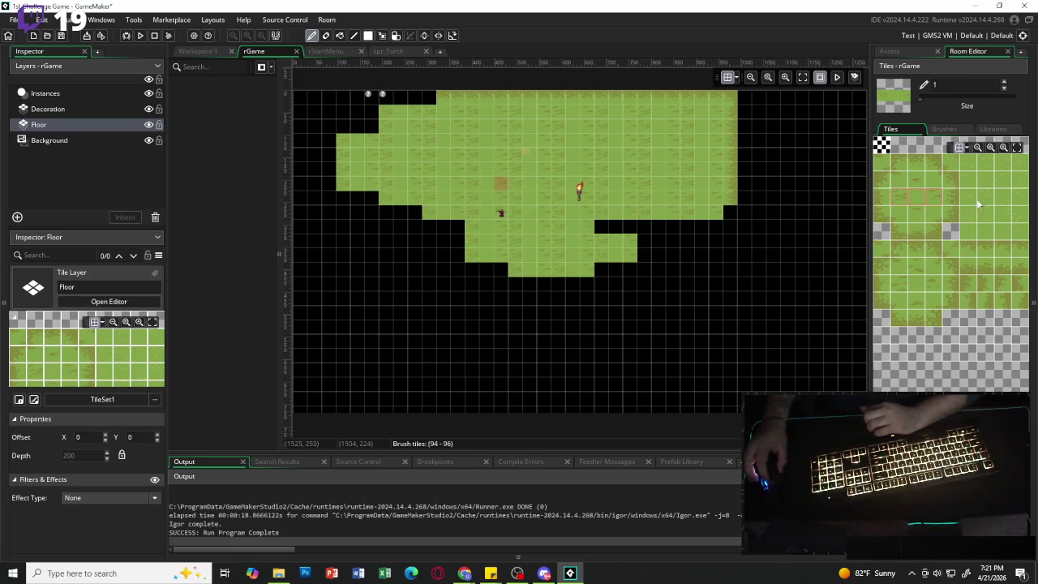
{"action": "left_click_drag", "start_coordinate": [978, 204], "coordinate": [999, 195]}
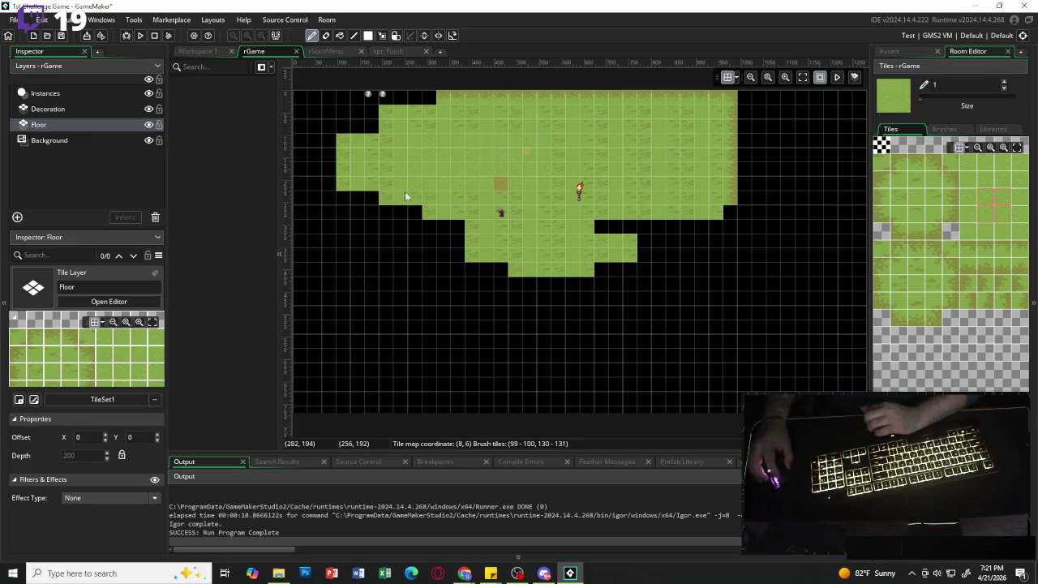
{"action": "left_click_drag", "start_coordinate": [406, 196], "coordinate": [534, 193]}
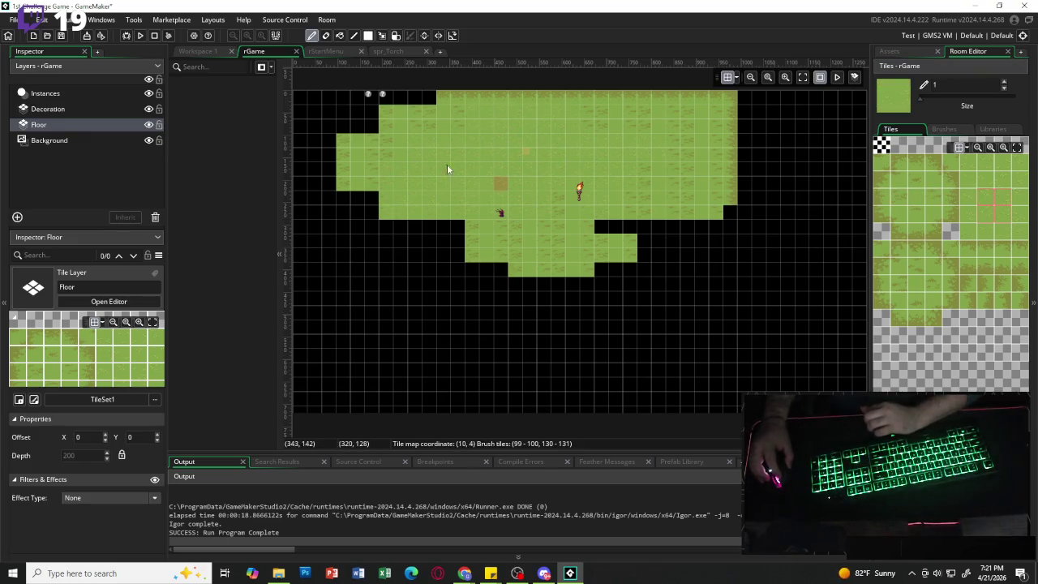
{"action": "mouse_move", "coordinate": [572, 196]}
{"action": "left_mouse_down"}
{"action": "mouse_move", "coordinate": [474, 248]}
{"action": "mouse_move", "coordinate": [622, 252]}
{"action": "mouse_move", "coordinate": [643, 219]}
{"action": "mouse_move", "coordinate": [681, 210]}
{"action": "mouse_move", "coordinate": [701, 251]}
{"action": "left_mouse_up"}
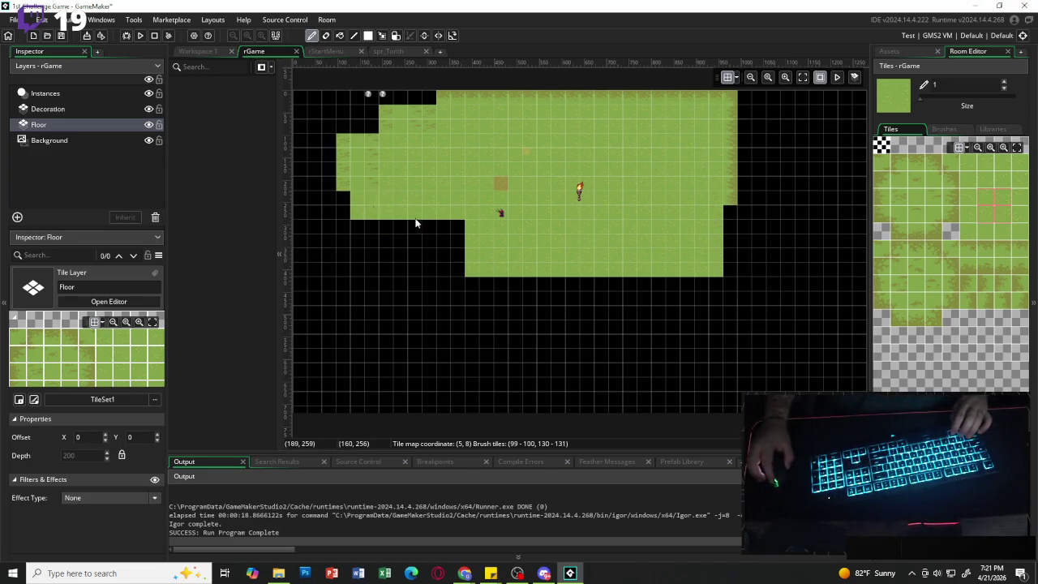
{"action": "left_click", "coordinate": [371, 209]}
- Cover the remaining left side using a large 7x3 grass block
{"action": "scroll", "coordinate": [545, 248], "scroll_direction": "down", "scroll_amount": 1}
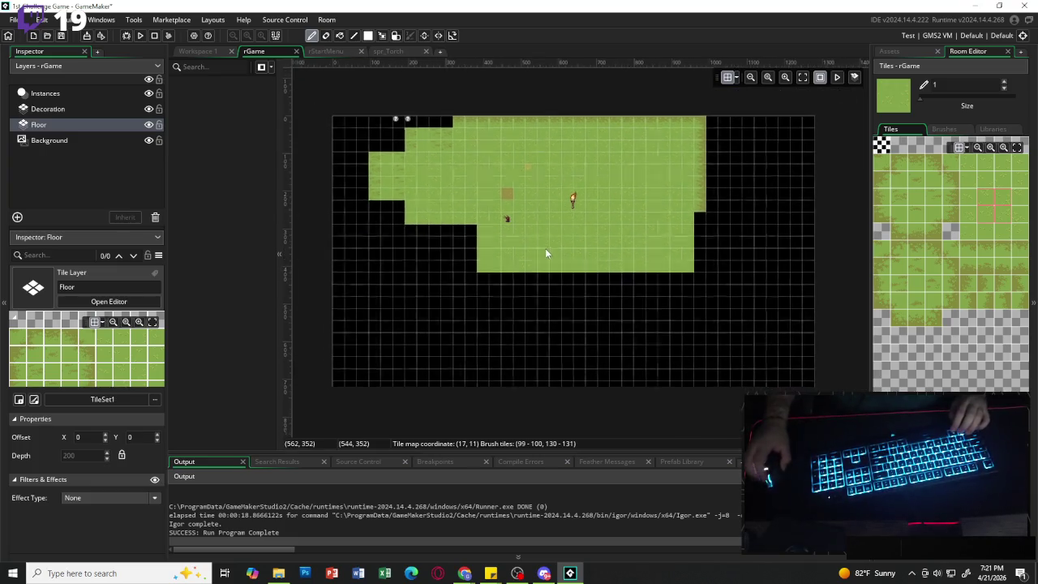
{"action": "scroll", "coordinate": [1001, 172], "scroll_direction": "down", "scroll_amount": 3}
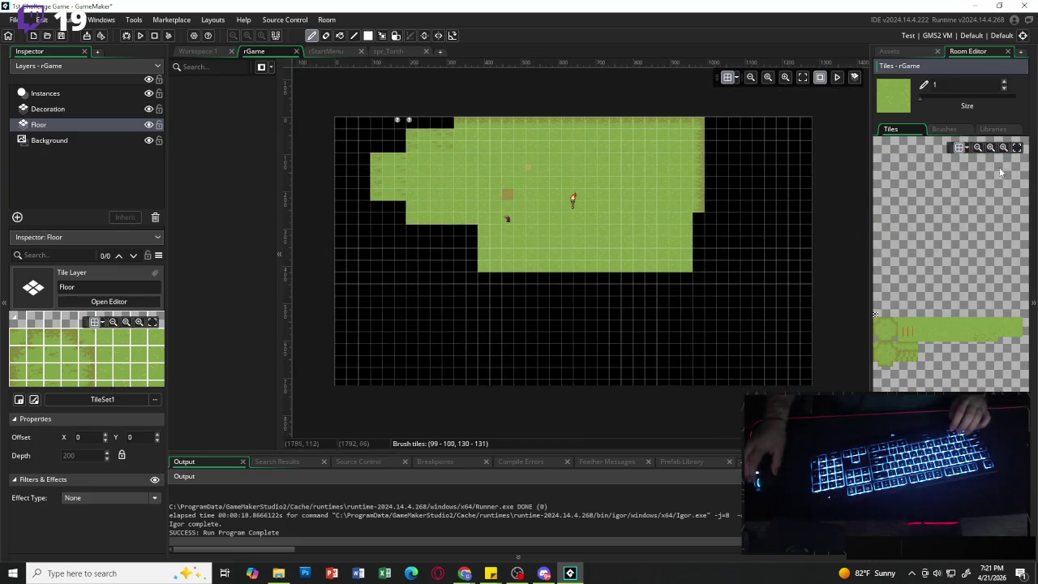
{"action": "left_click_drag", "start_coordinate": [916, 322], "coordinate": [947, 340]}
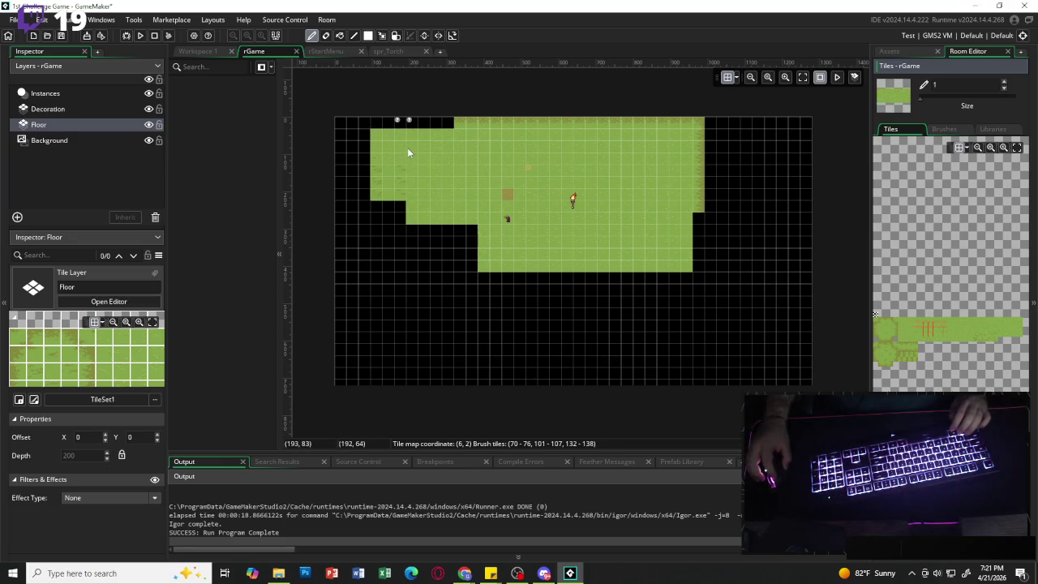
{"action": "mouse_move", "coordinate": [626, 241]}
{"action": "left_mouse_down"}
{"action": "mouse_move", "coordinate": [419, 201]}
{"action": "mouse_move", "coordinate": [399, 354]}
{"action": "mouse_move", "coordinate": [360, 341]}
{"action": "mouse_move", "coordinate": [372, 174]}
{"action": "mouse_move", "coordinate": [361, 162]}
{"action": "mouse_move", "coordinate": [681, 133]}
{"action": "mouse_move", "coordinate": [585, 134]}
{"action": "mouse_move", "coordinate": [744, 234]}
{"action": "mouse_move", "coordinate": [793, 343]}
{"action": "mouse_move", "coordinate": [696, 381]}
{"action": "mouse_move", "coordinate": [623, 296]}
{"action": "mouse_move", "coordinate": [477, 385]}
{"action": "mouse_move", "coordinate": [758, 369]}
{"action": "mouse_move", "coordinate": [800, 386]}
{"action": "left_mouse_up"}
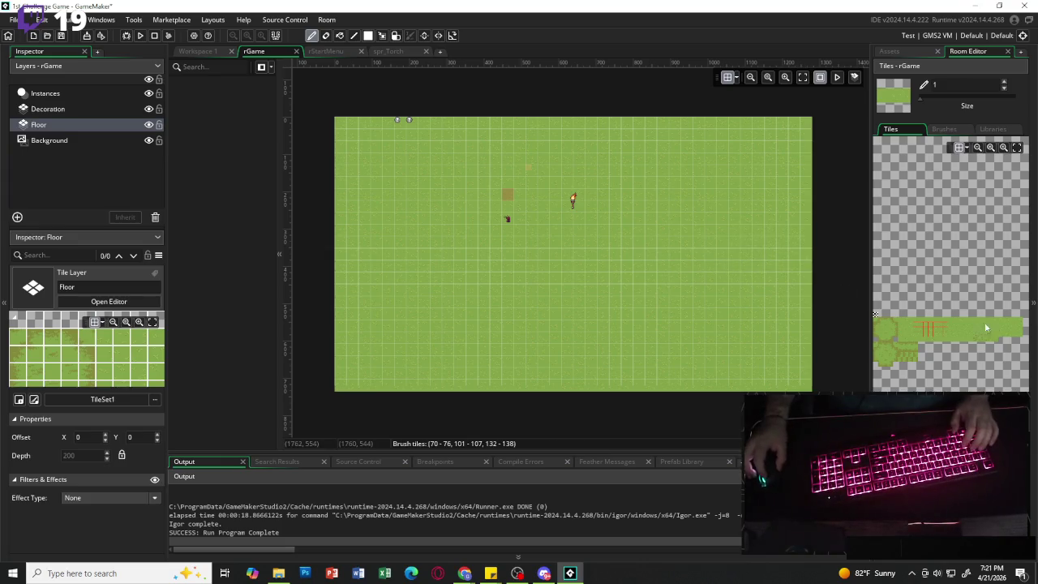
- Paint the edge tiles along the room's top row
{"action": "scroll", "coordinate": [908, 349], "scroll_direction": "up", "scroll_amount": 3}
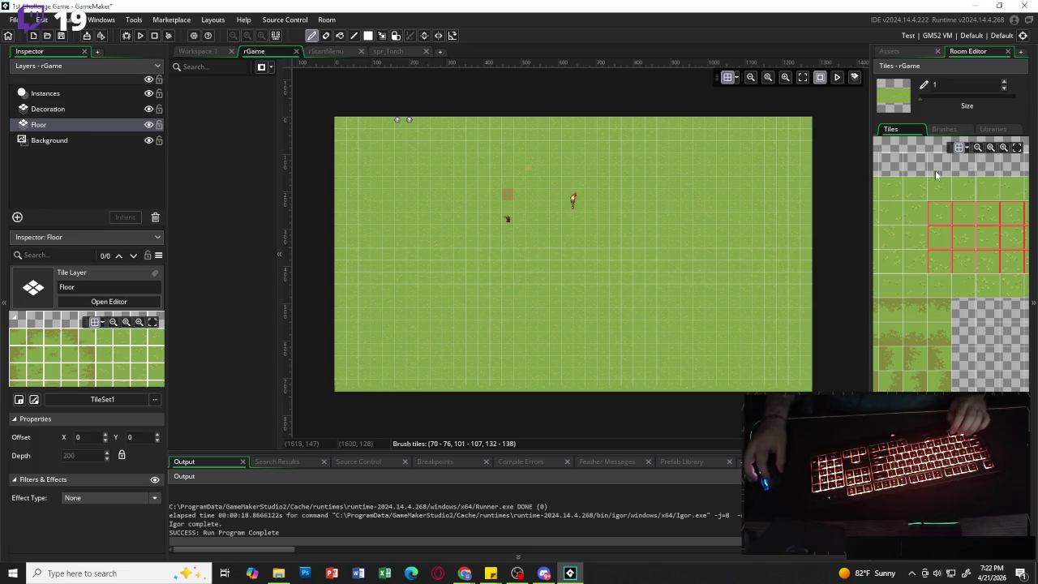
{"action": "left_click_drag", "start_coordinate": [888, 165], "coordinate": [978, 171]}
{"action": "left_click", "coordinate": [950, 163]}
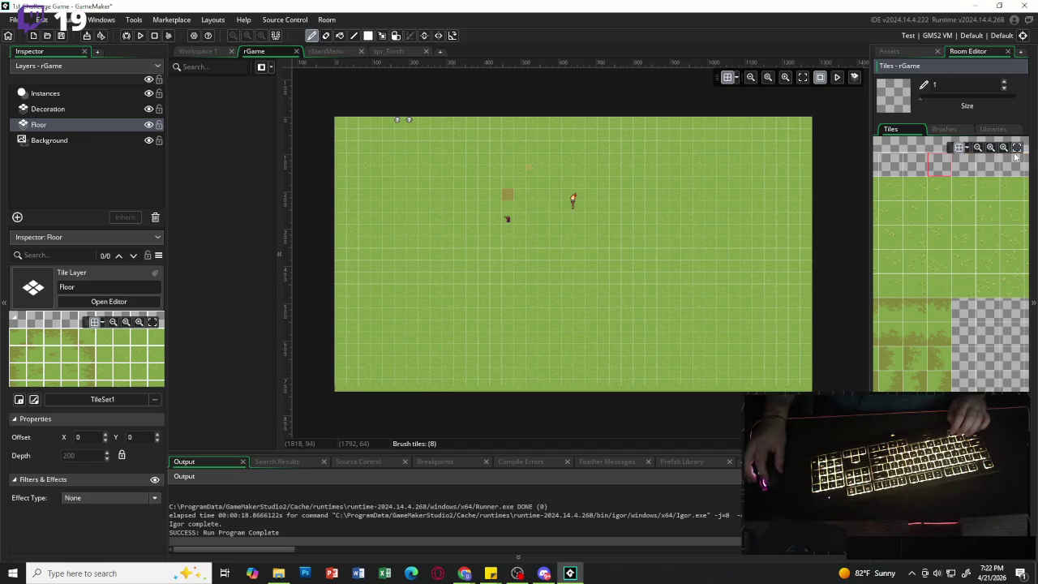
{"action": "left_click", "coordinate": [1003, 148]}
{"action": "scroll", "coordinate": [885, 349], "scroll_direction": "up", "scroll_amount": 5}
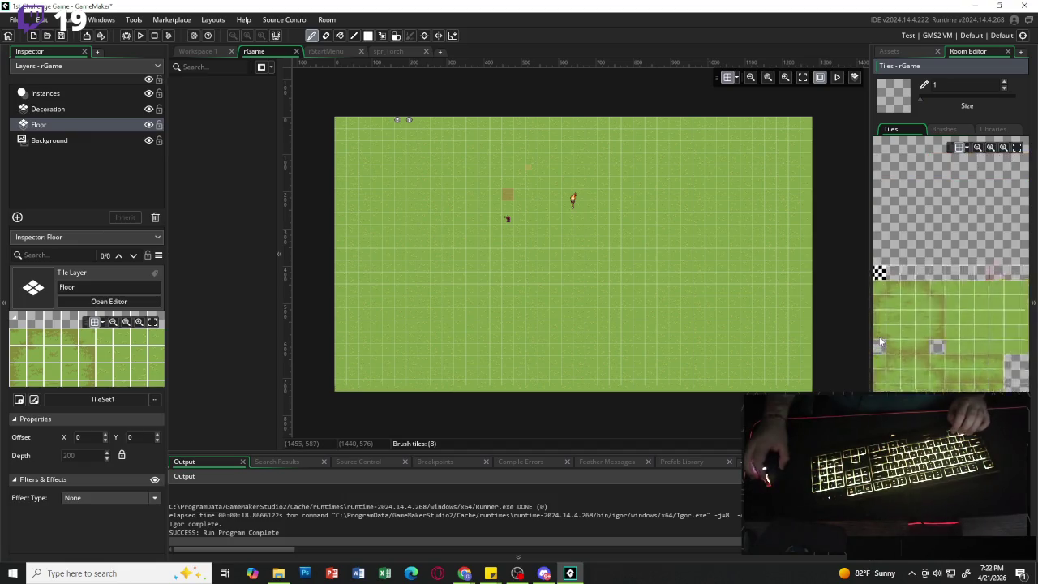
{"action": "scroll", "coordinate": [903, 322], "scroll_direction": "down", "scroll_amount": 2}
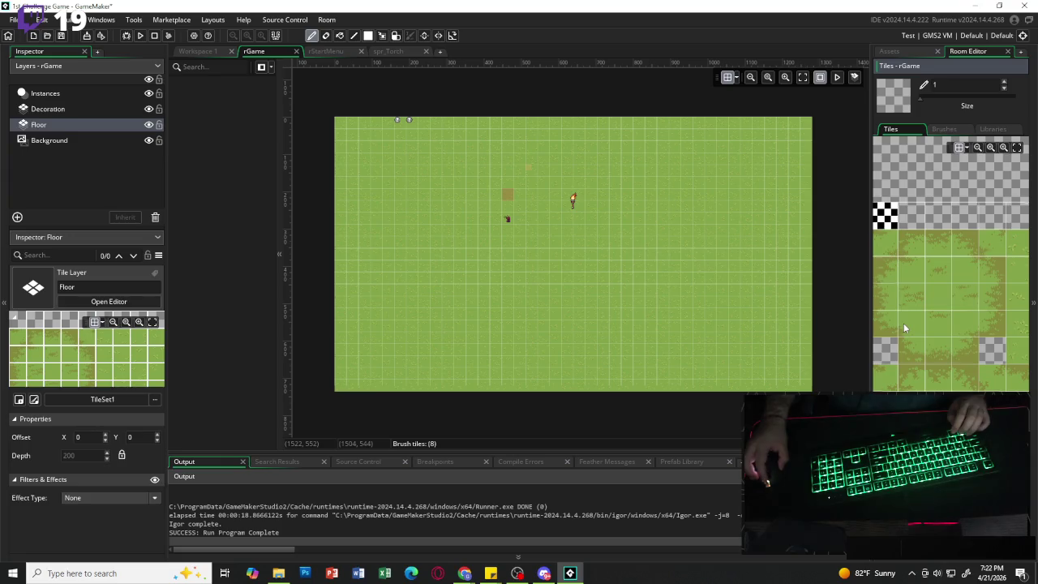
{"action": "left_click", "coordinate": [935, 254]}
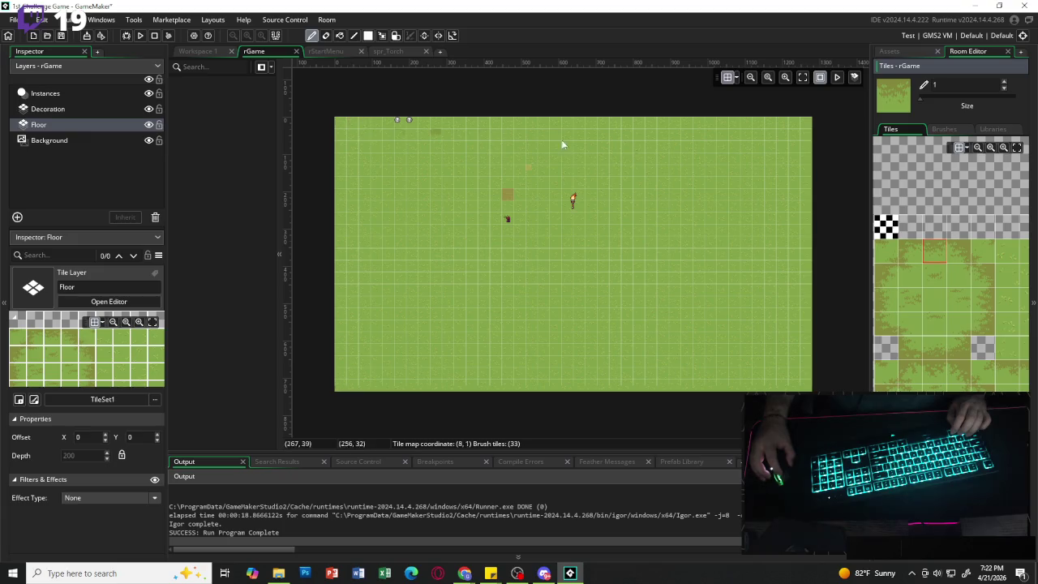
{"action": "left_click_drag", "start_coordinate": [361, 119], "coordinate": [785, 120]}
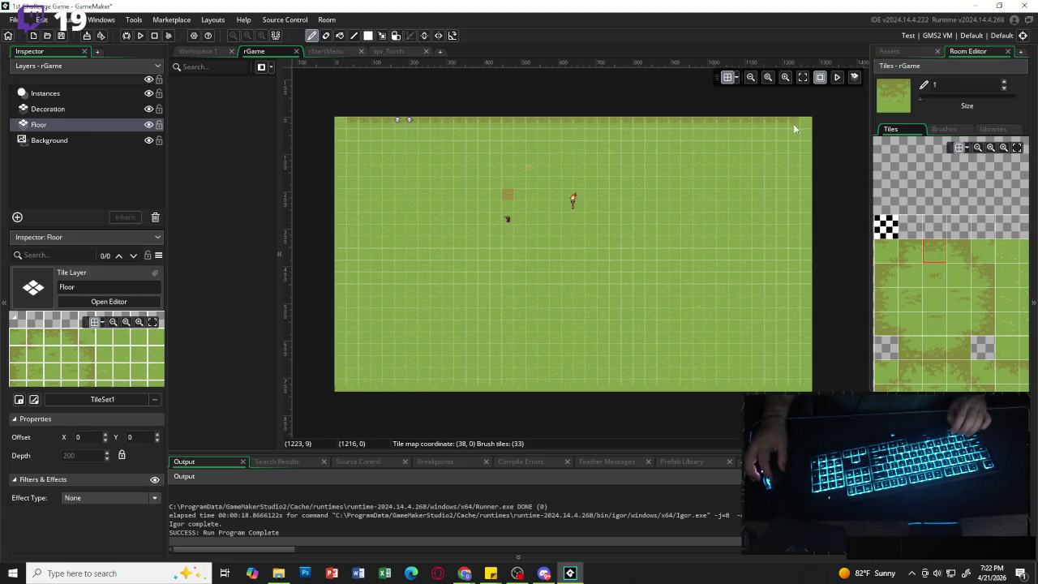
- Paint the dirt edge along the bottom row out to the right corner
{"action": "left_click", "coordinate": [960, 252]}
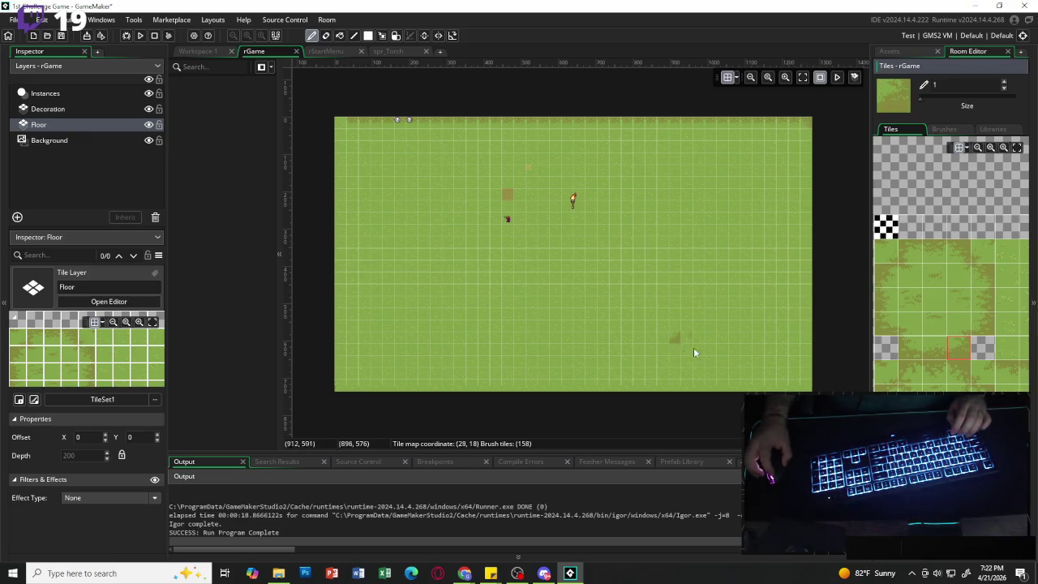
{"action": "left_click", "coordinate": [910, 349]}
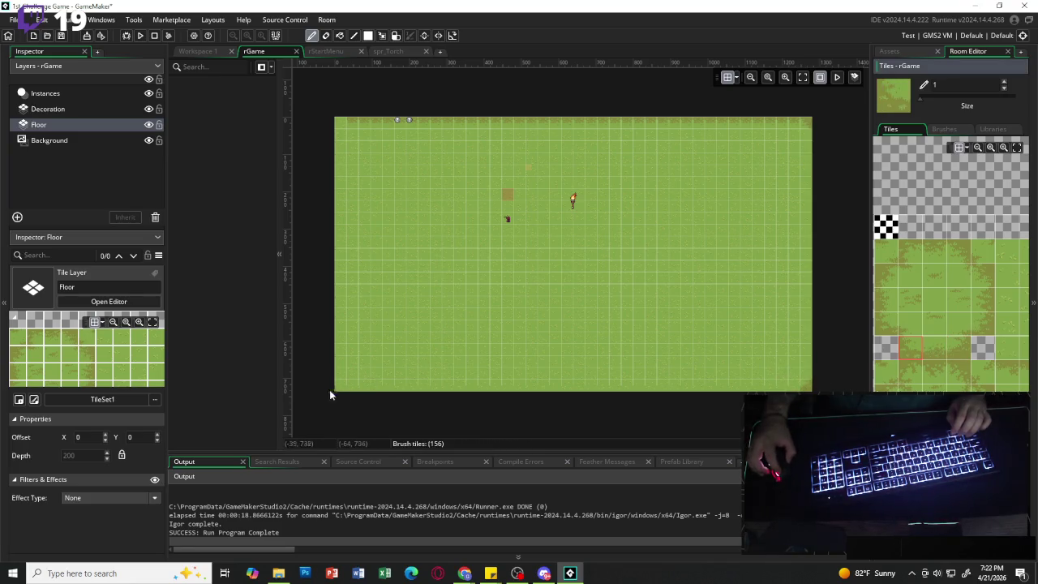
{"action": "left_click", "coordinate": [934, 348]}
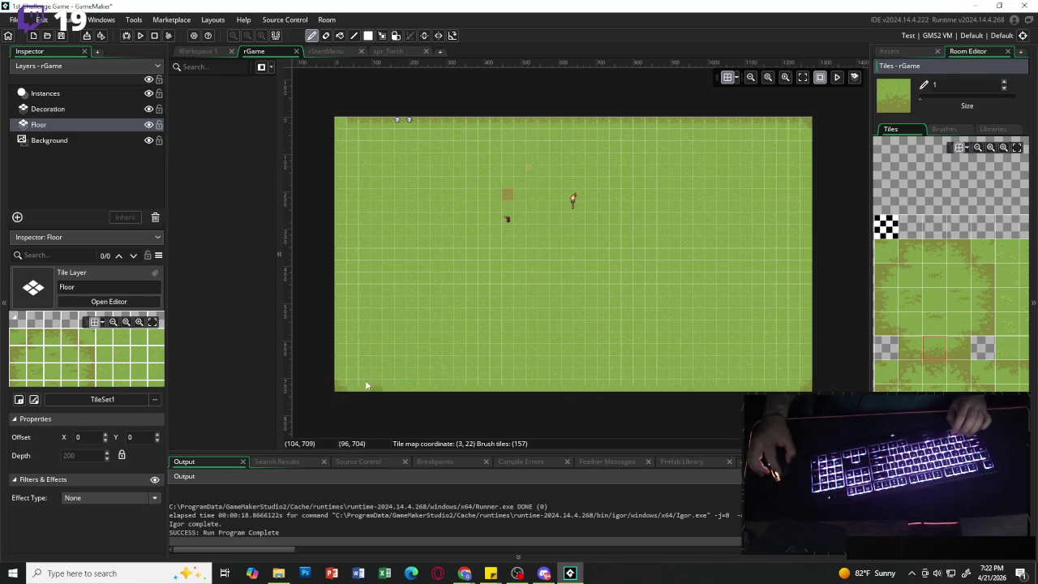
{"action": "left_click_drag", "start_coordinate": [355, 387], "coordinate": [799, 390]}
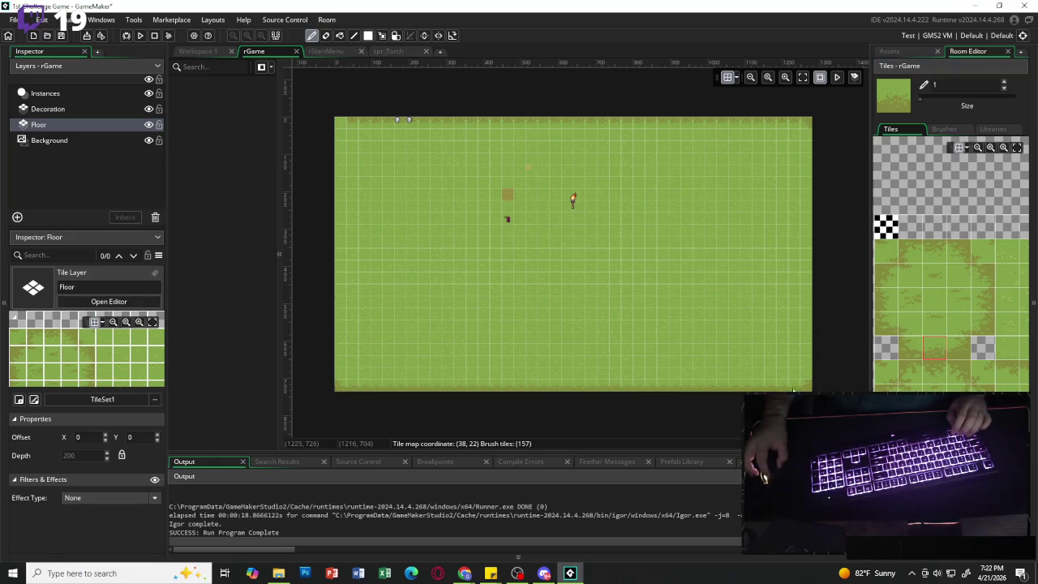
{"action": "left_click", "coordinate": [887, 299]}
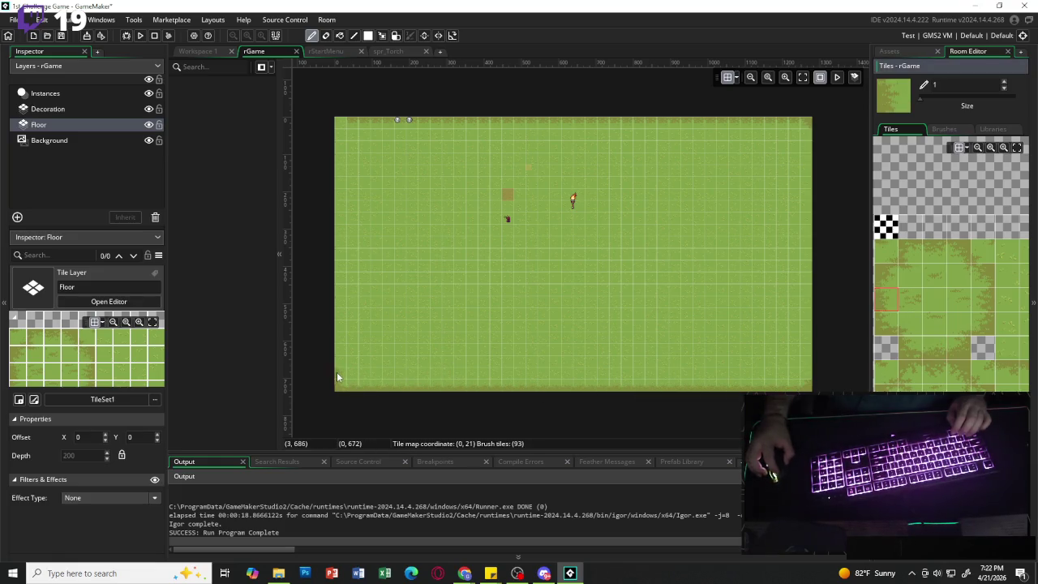
- Paint edge tile columns down the room's left and right sides
{"action": "left_click_drag", "start_coordinate": [337, 371], "coordinate": [343, 140]}
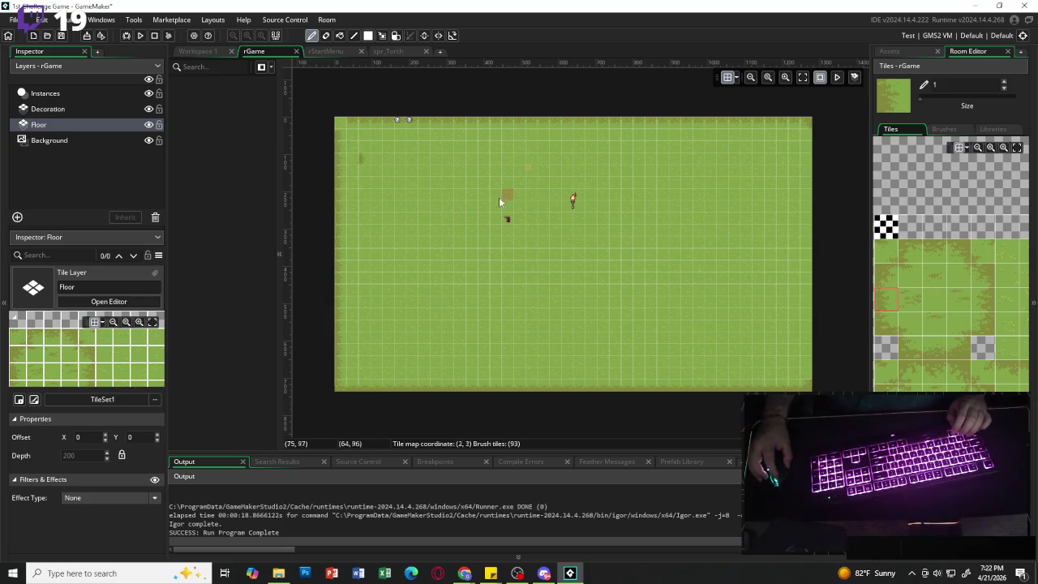
{"action": "left_click", "coordinate": [886, 275]}
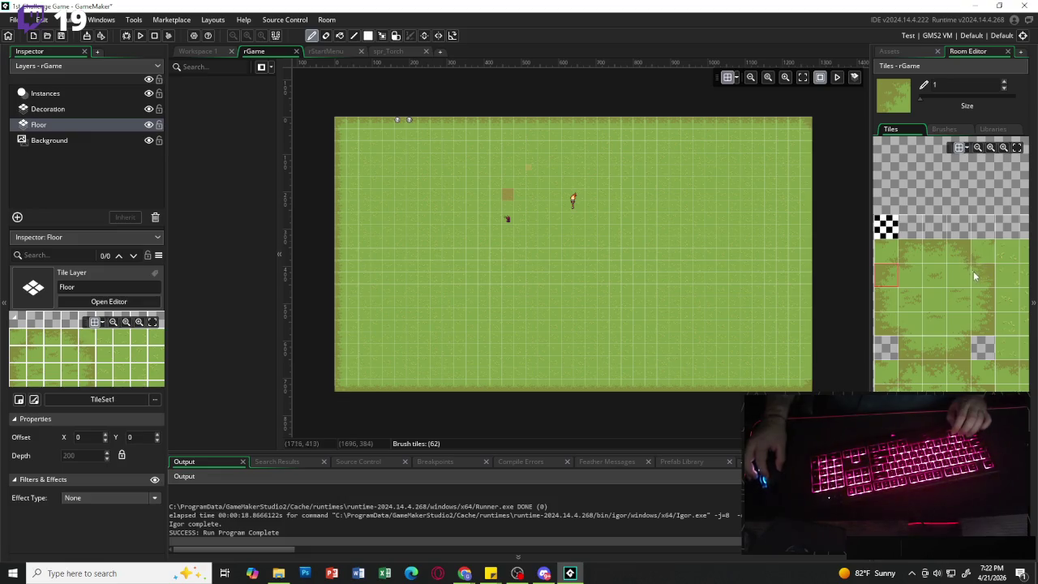
{"action": "left_click", "coordinate": [983, 300]}
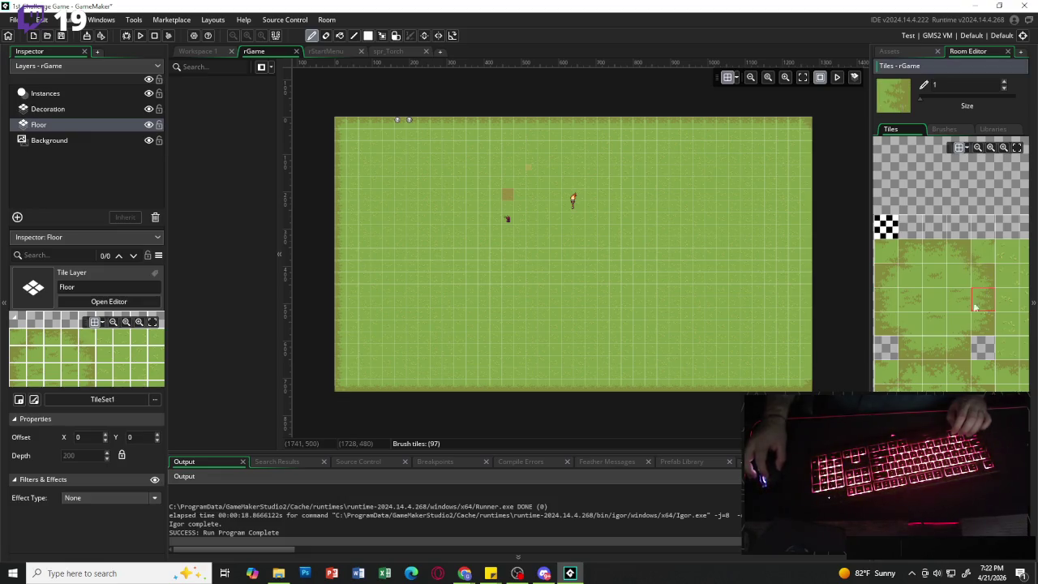
{"action": "left_click_drag", "start_coordinate": [809, 123], "coordinate": [804, 367]}
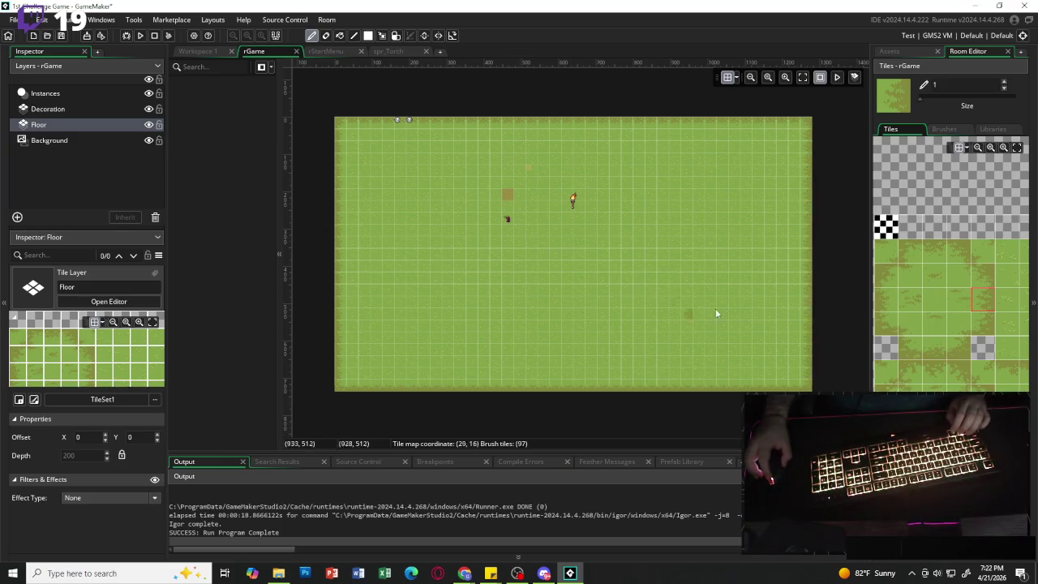
{"action": "scroll", "coordinate": [959, 315], "scroll_direction": "up", "scroll_amount": 5}
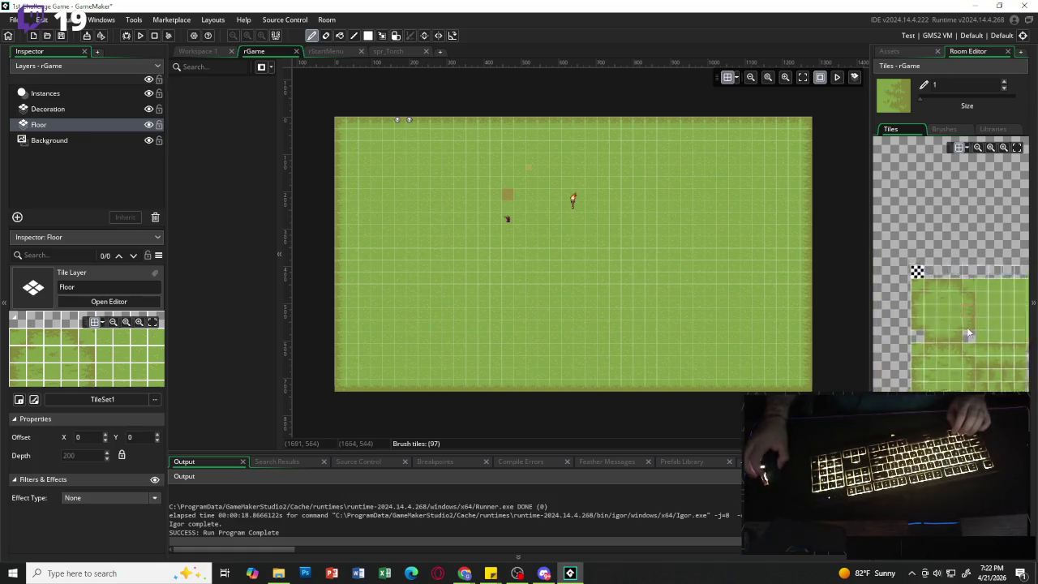
{"action": "scroll", "coordinate": [941, 266], "scroll_direction": "up", "scroll_amount": 3}
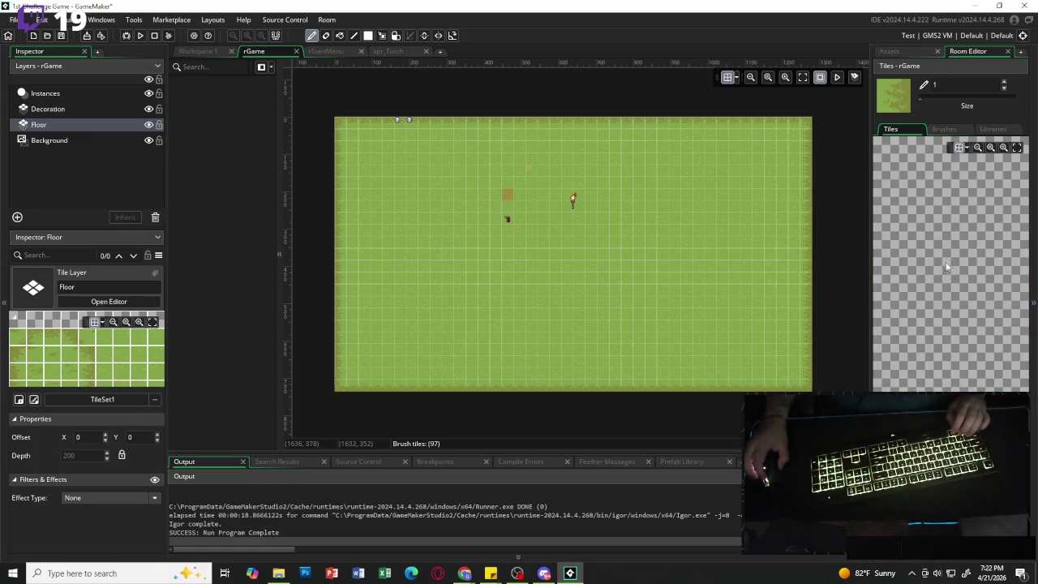
{"action": "left_click", "coordinate": [140, 35]}
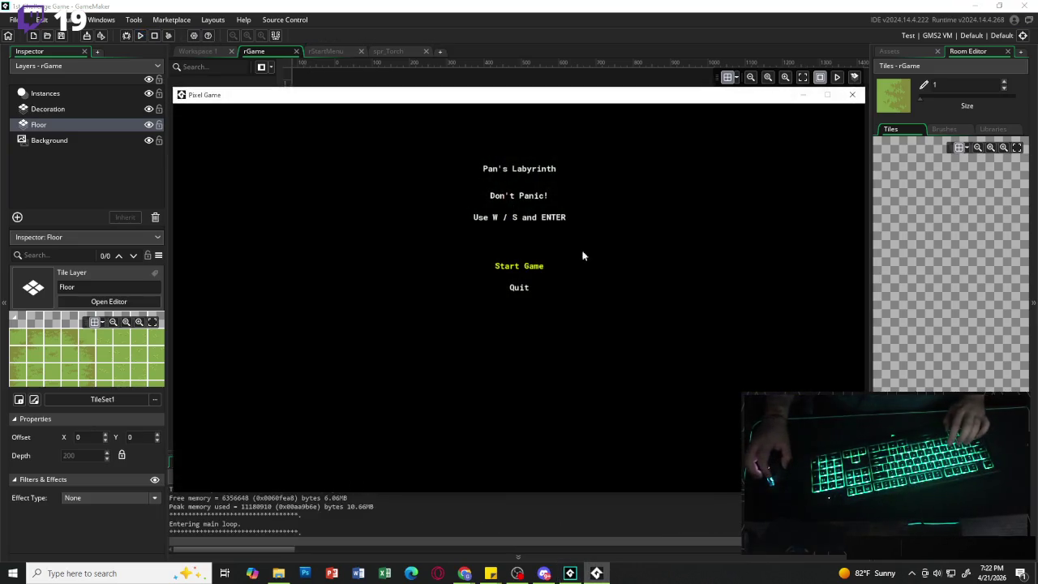
{"action": "key", "text": "Return"}
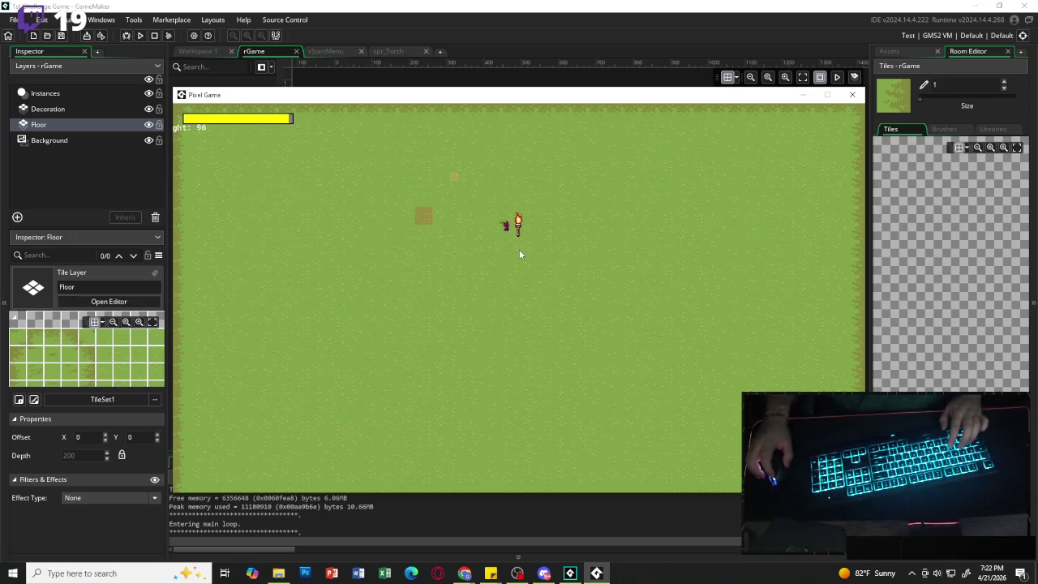
{"action": "key", "text": "Up+Left"}
{"action": "key", "text": "w"}
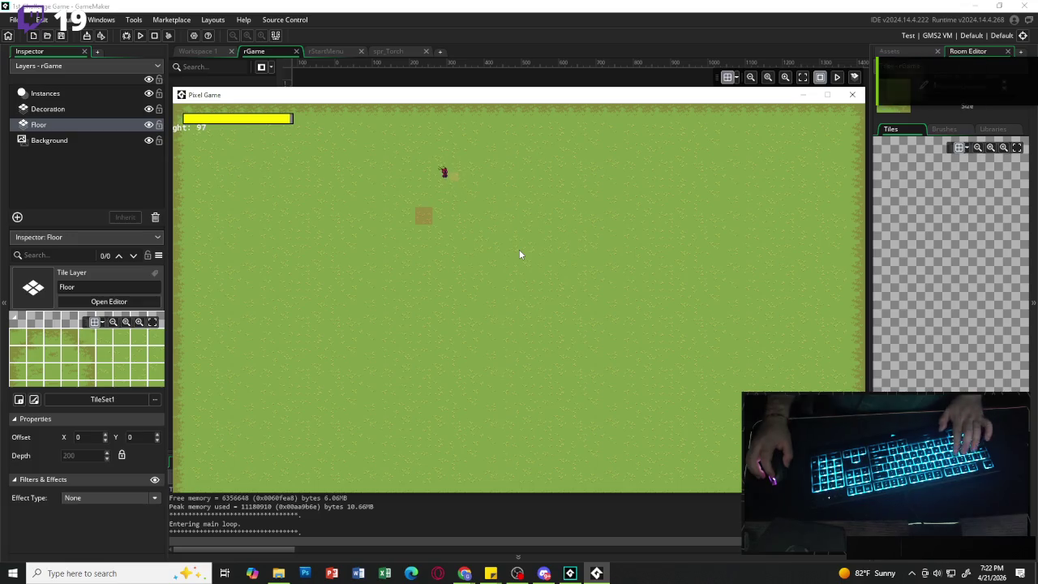
{"action": "key", "text": "e"}
{"action": "key", "text": "e"}
{"action": "key", "text": "e"}
{"action": "key", "text": "e"}
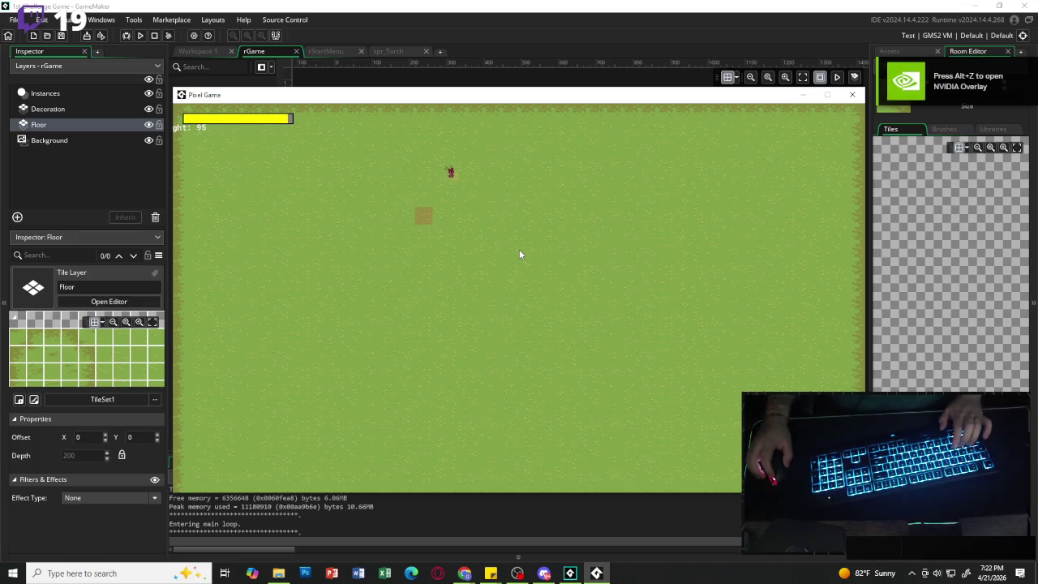
{"action": "key", "text": "s"}
{"action": "key", "text": "a"}
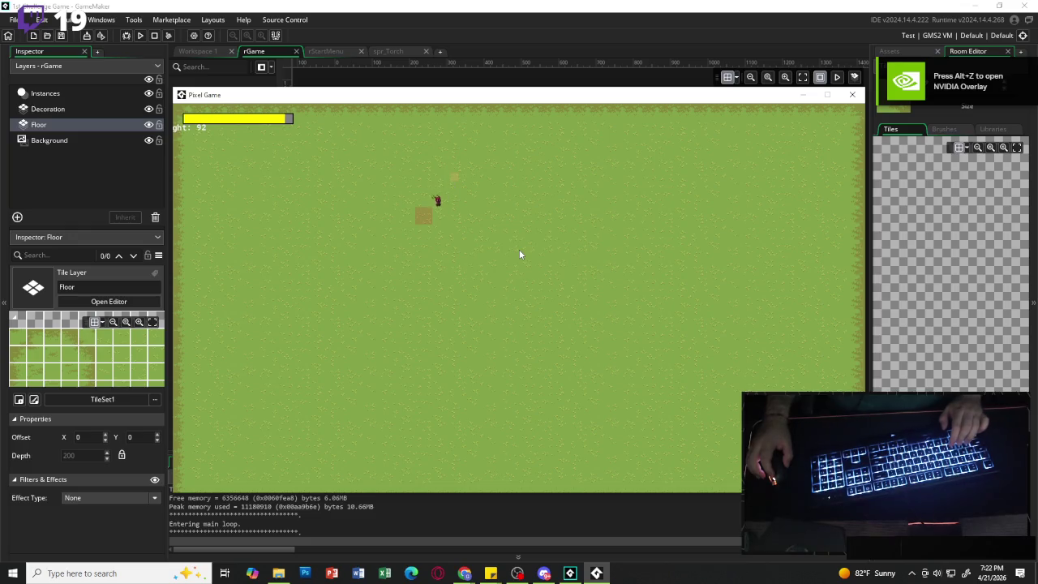
{"action": "left_click", "coordinate": [852, 95]}
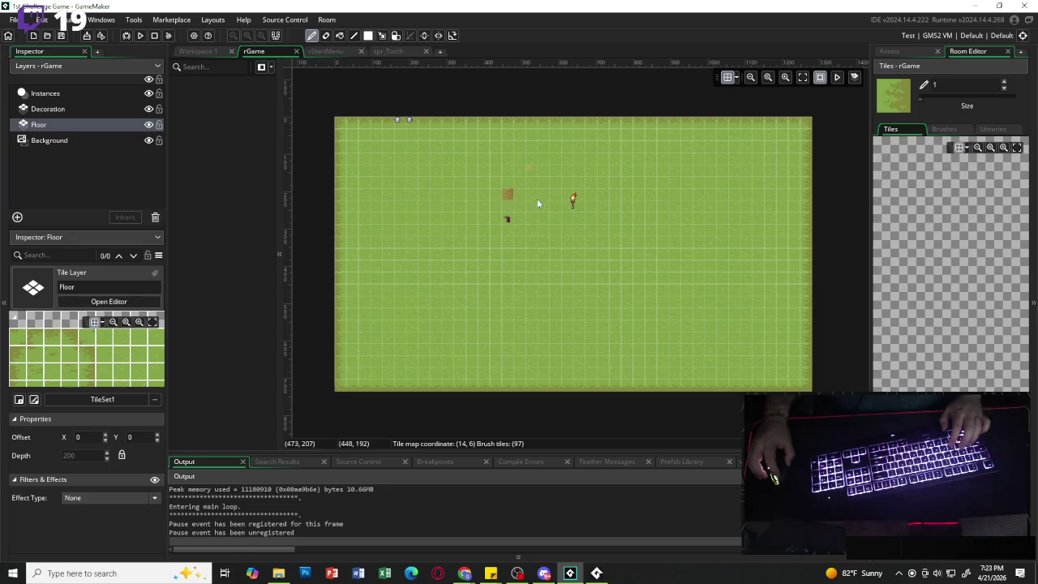
- Bring up the Assets dock and open the oWall object from the Asset Browser
{"action": "left_click", "coordinate": [888, 51]}
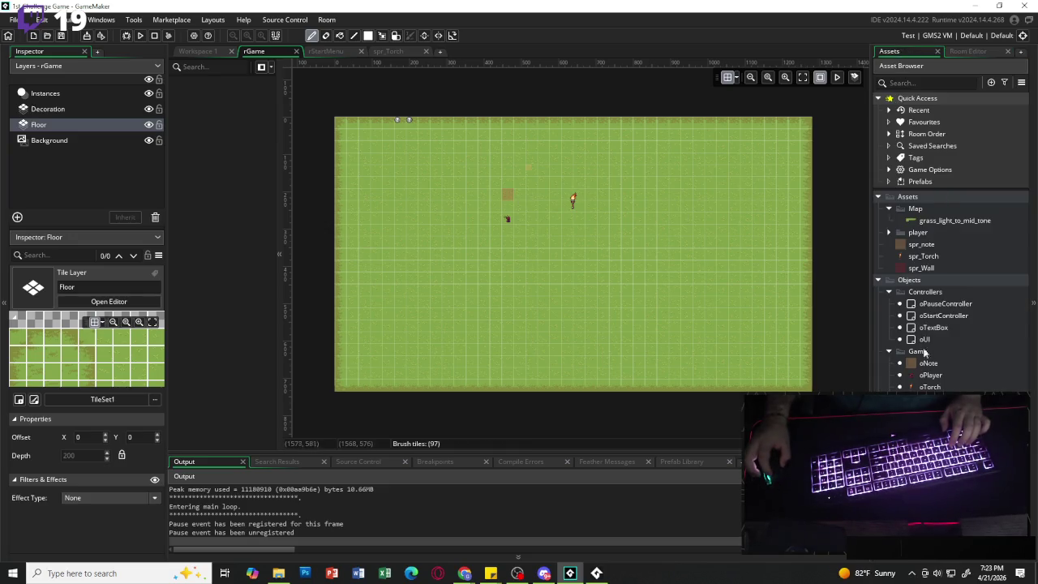
{"action": "double_click", "coordinate": [929, 398]}
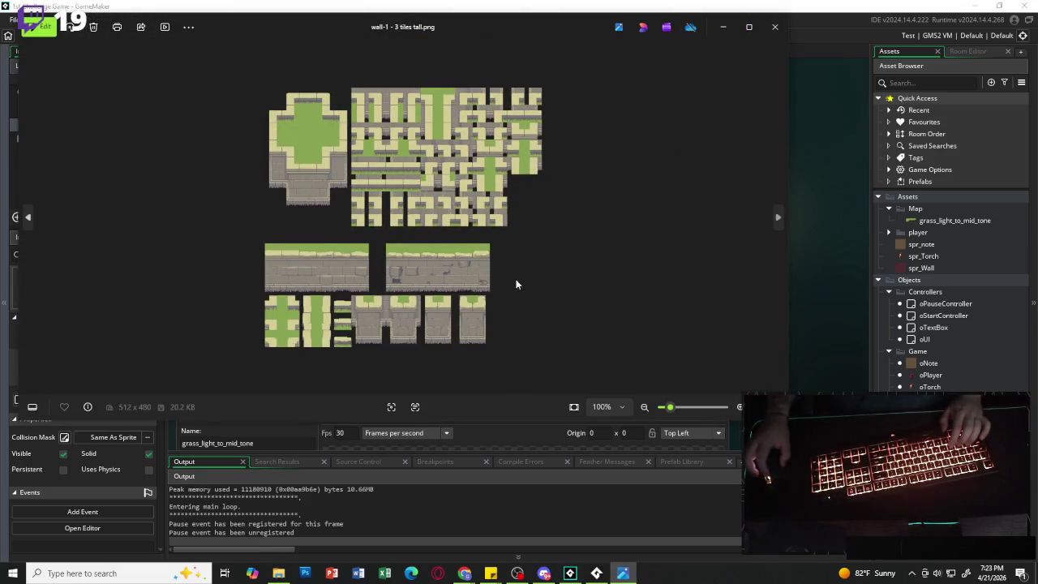
- Close the wall, stone ground-grass and stone ground previews, then drop stone ground2-transp.png into Map
{"action": "left_click", "coordinate": [772, 36]}
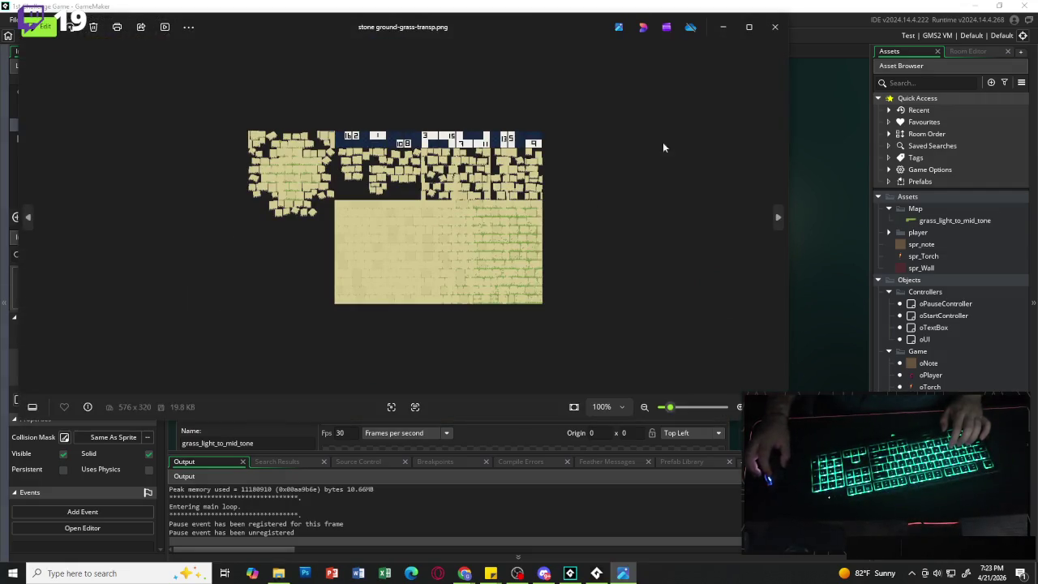
{"action": "left_click", "coordinate": [776, 33]}
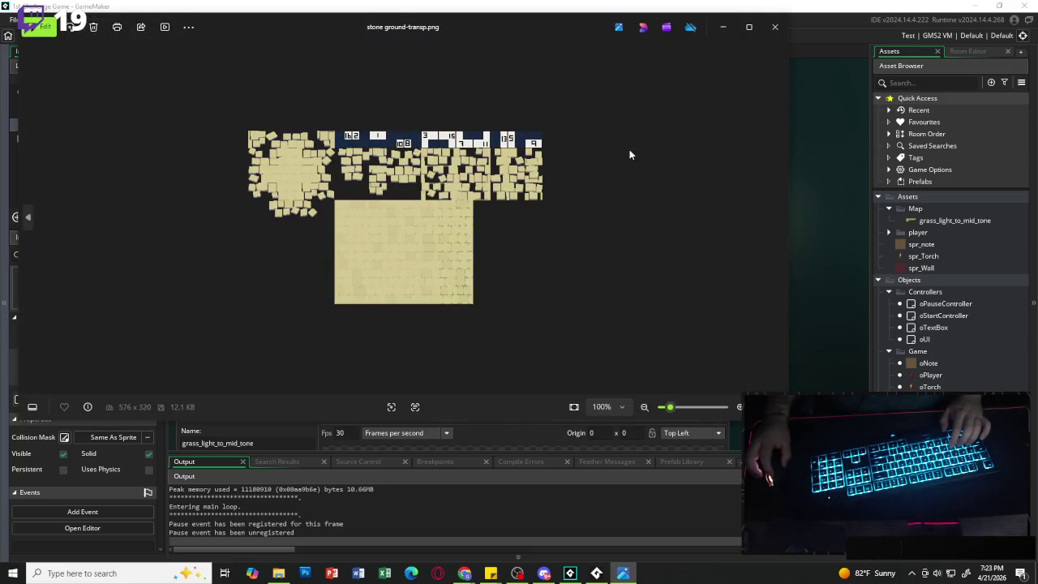
{"action": "left_click", "coordinate": [775, 28]}
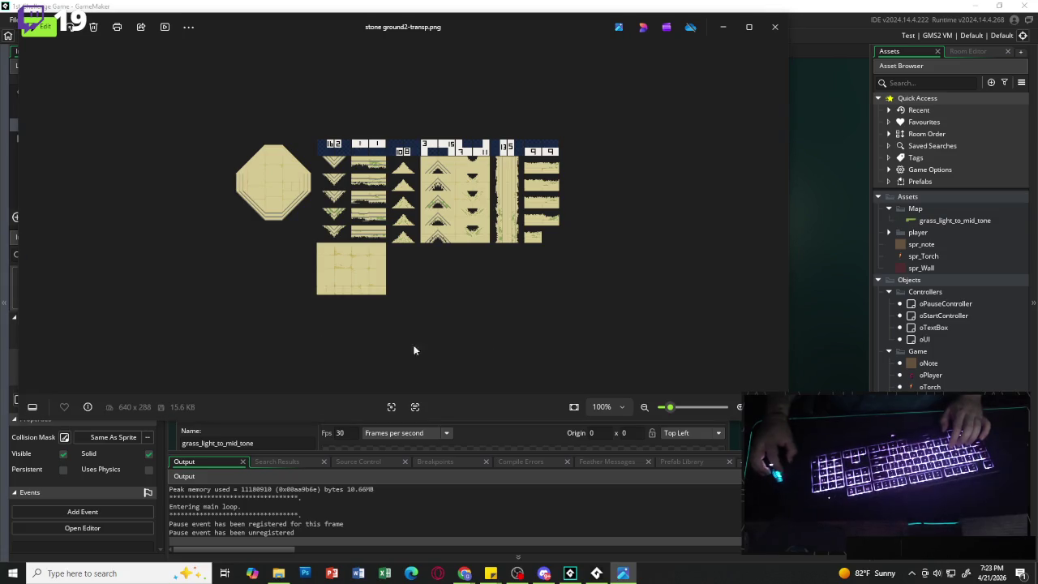
{"action": "mouse_move", "coordinate": [933, 221]}
{"action": "left_mouse_down"}
{"action": "mouse_move", "coordinate": [927, 208]}
{"action": "mouse_move", "coordinate": [941, 218]}
{"action": "left_mouse_up"}
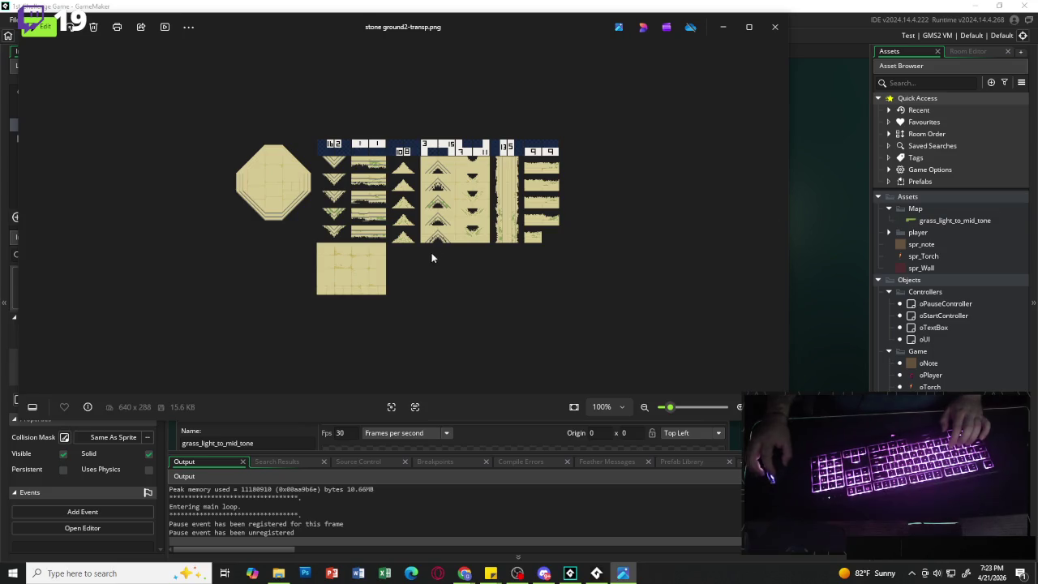
{"action": "left_click", "coordinate": [774, 26]}
- Confirm the stone_ground2_transp import and create a new tile set, TileSet2
{"action": "left_click", "coordinate": [554, 308]}
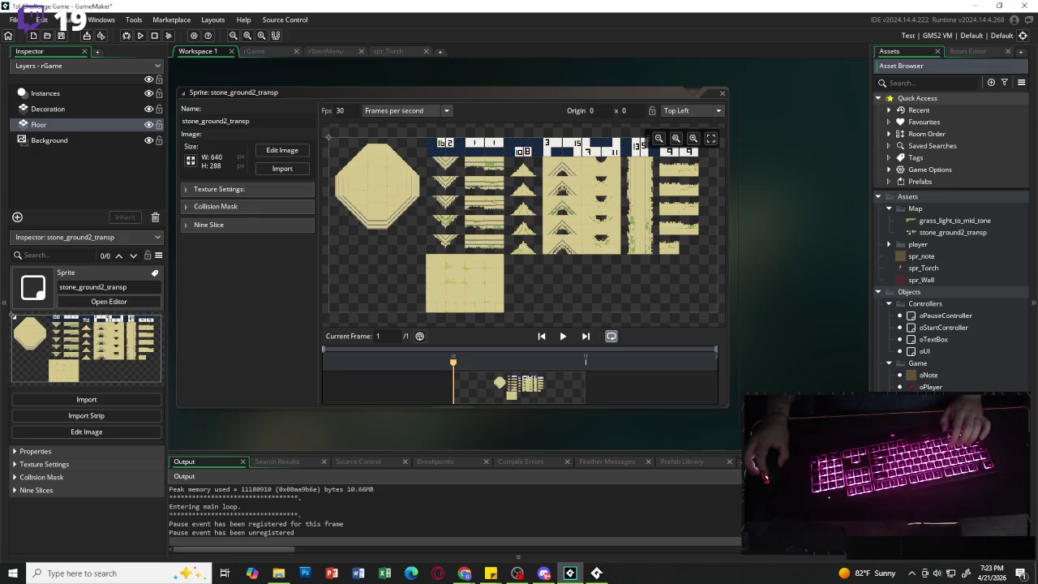
{"action": "right_click", "coordinate": [917, 316]}
{"action": "mouse_move", "coordinate": [961, 324]}
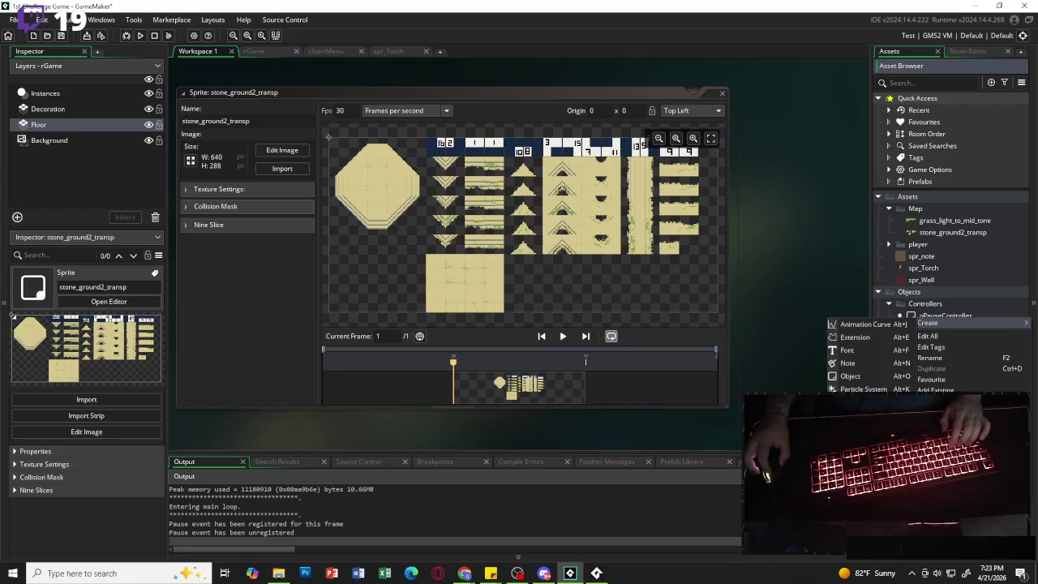
{"action": "left_click", "coordinate": [859, 492]}
- Set TileSet2's sprite to stone_ground2_transp from the Map folder, then return to rGame
{"action": "left_click", "coordinate": [497, 284]}
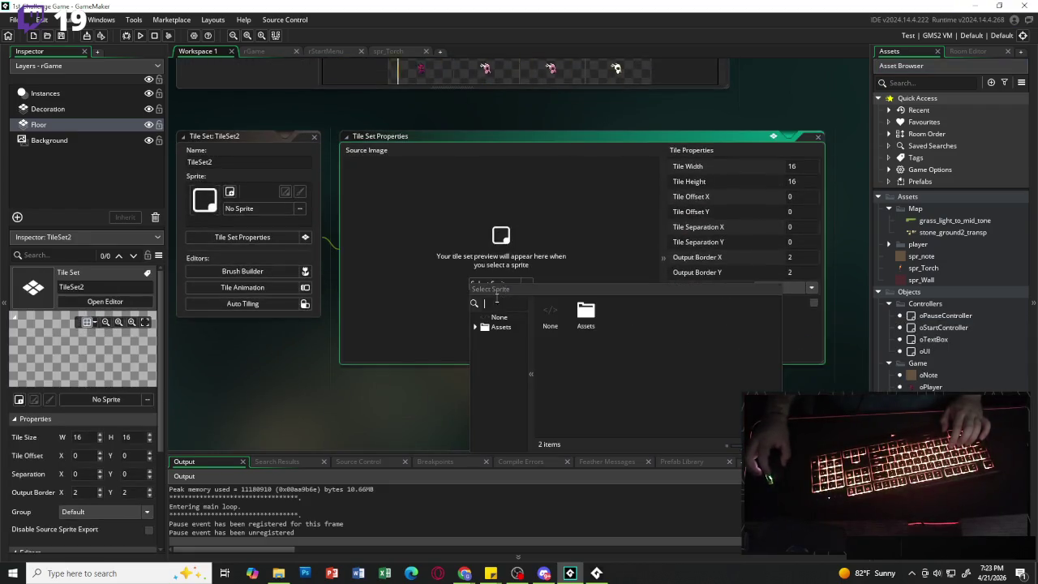
{"action": "double_click", "coordinate": [601, 318]}
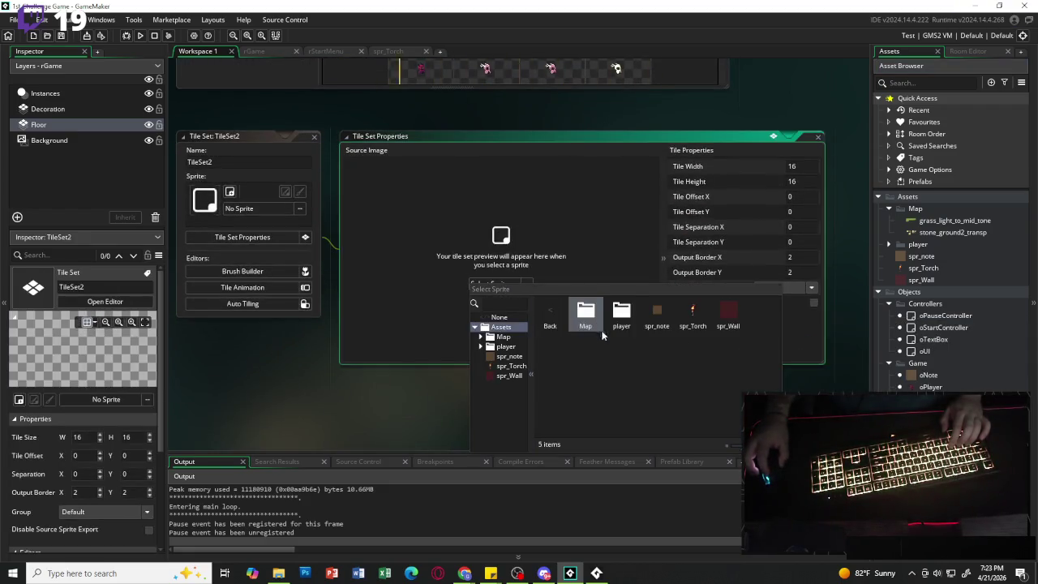
{"action": "double_click", "coordinate": [586, 316]}
{"action": "left_click", "coordinate": [619, 329]}
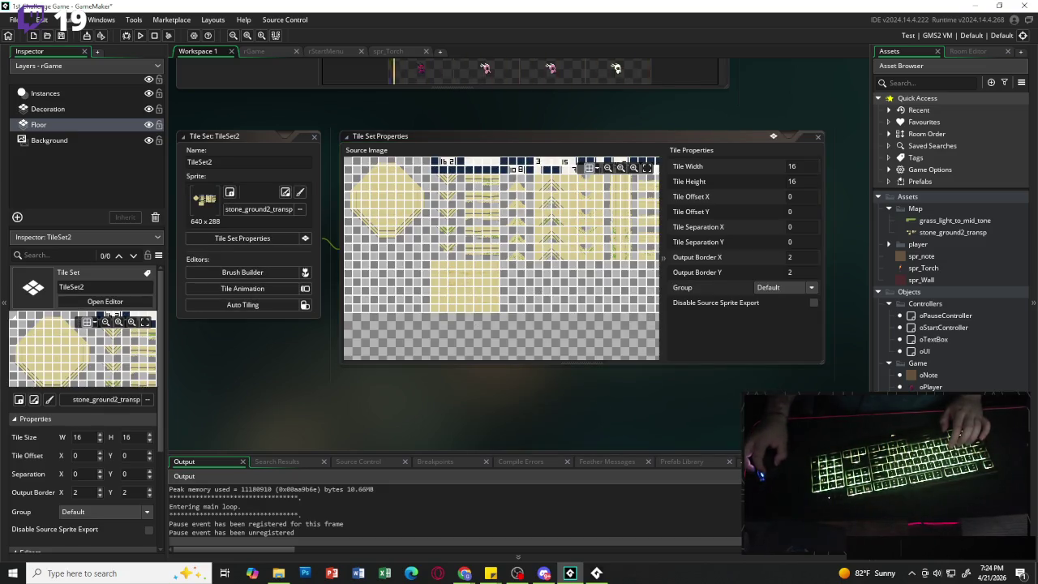
{"action": "left_click", "coordinate": [80, 125]}
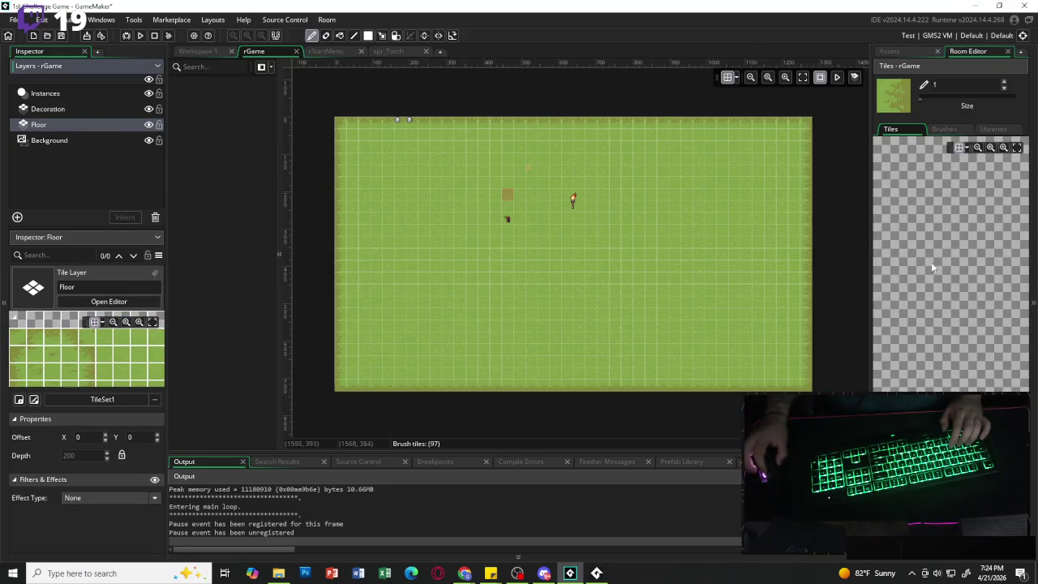
- Check the tile libraries, then switch the rGame Floor layer's tile set to TileSet2
{"action": "left_click", "coordinate": [997, 133]}
{"action": "left_click", "coordinate": [908, 135]}
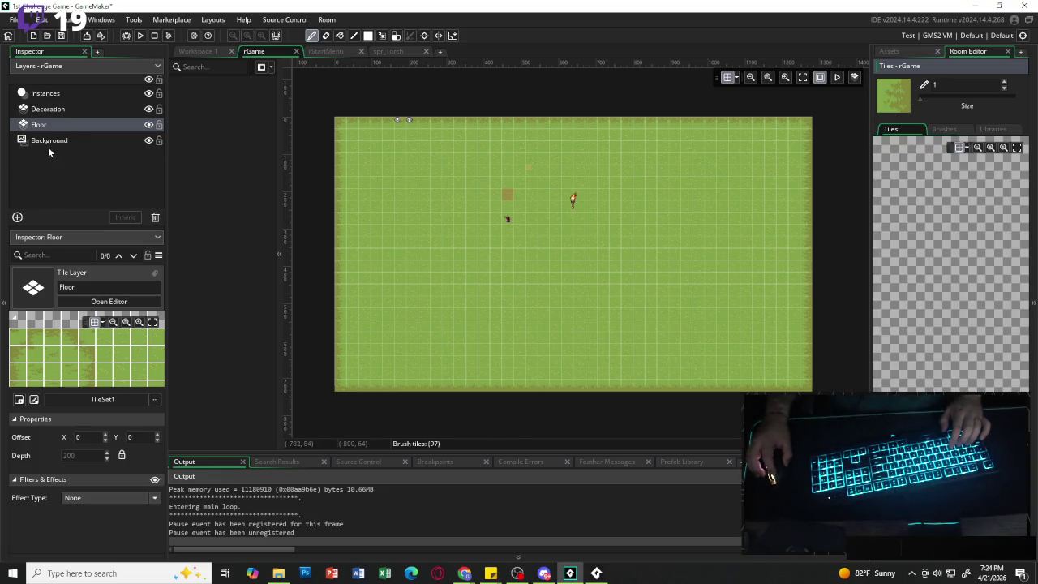
{"action": "left_click", "coordinate": [116, 408]}
{"action": "double_click", "coordinate": [236, 253]}
{"action": "double_click", "coordinate": [283, 287]}
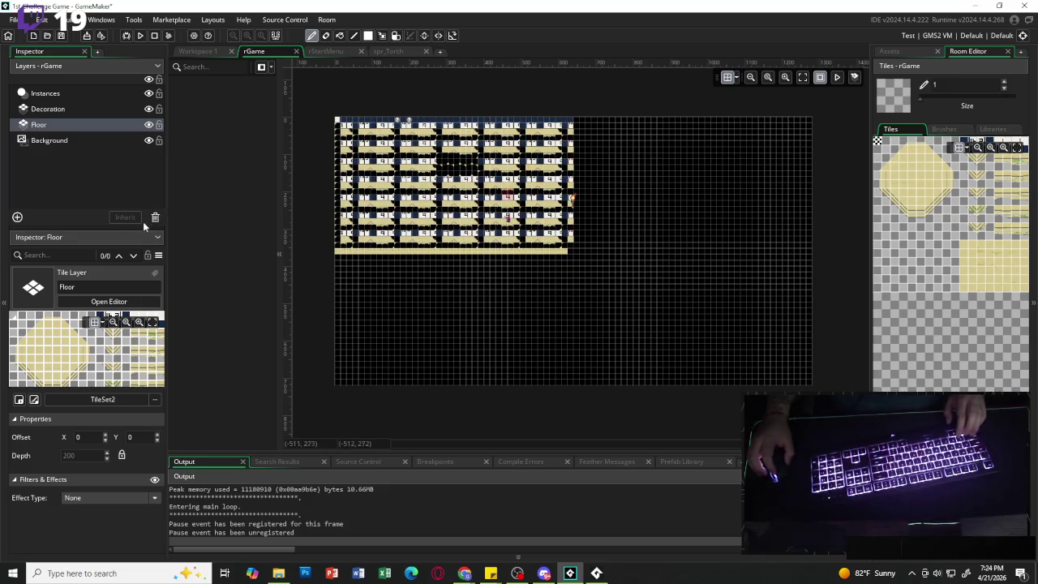
- Put the Floor layer back on the TileSet1 grass tiles
{"action": "left_click", "coordinate": [108, 402]}
{"action": "double_click", "coordinate": [232, 263]}
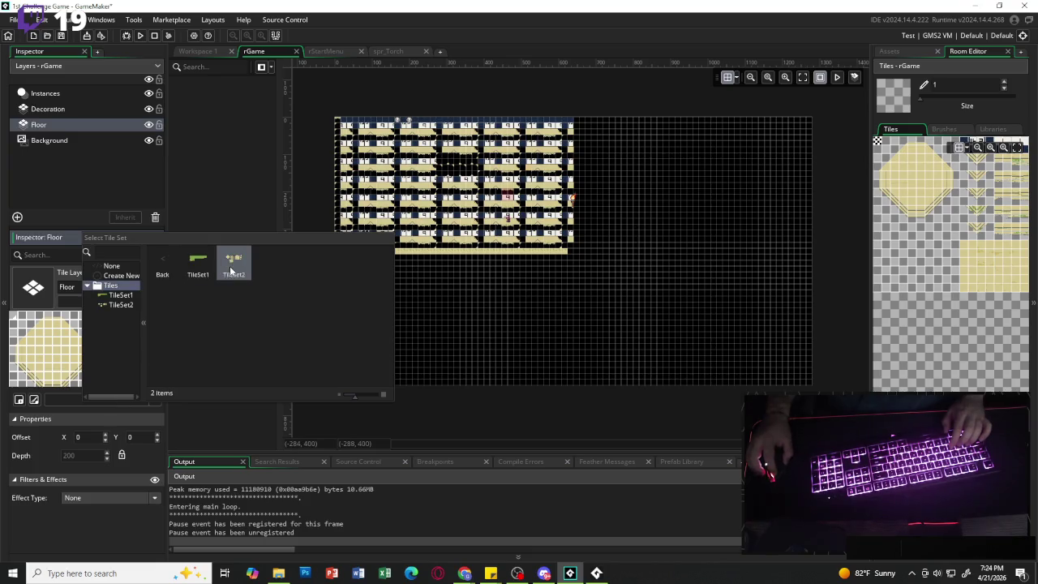
{"action": "double_click", "coordinate": [191, 270]}
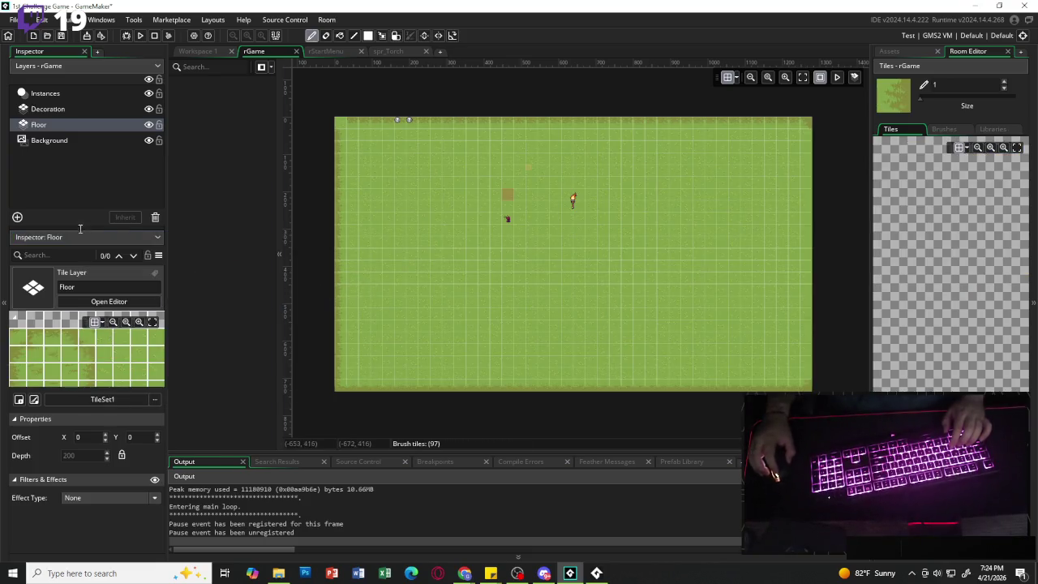
- Select the Decoration layer and assign it TileSet2
{"action": "left_click", "coordinate": [90, 166]}
{"action": "left_click", "coordinate": [78, 126]}
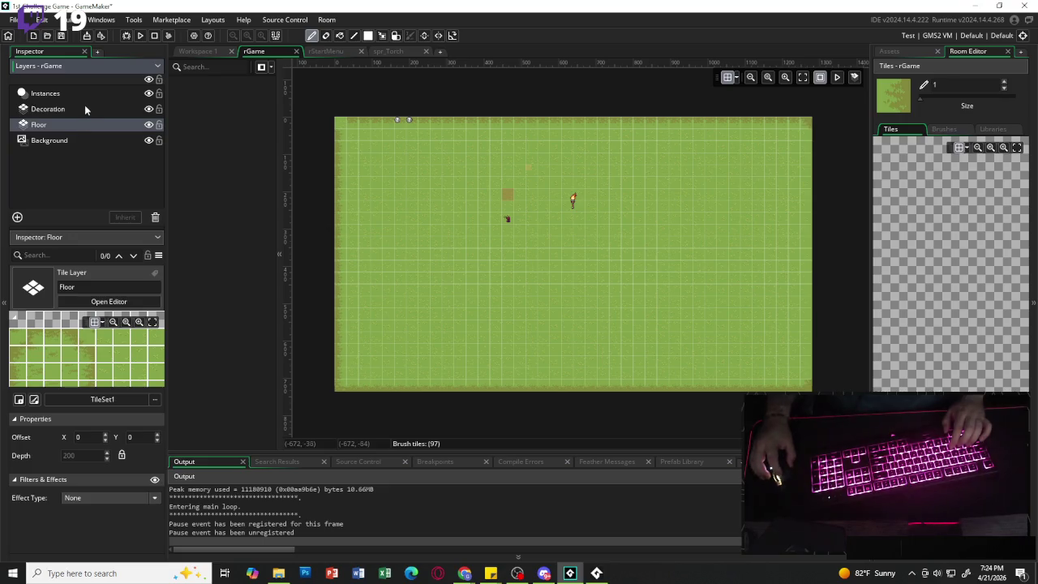
{"action": "left_click", "coordinate": [84, 109]}
{"action": "left_click", "coordinate": [107, 398]}
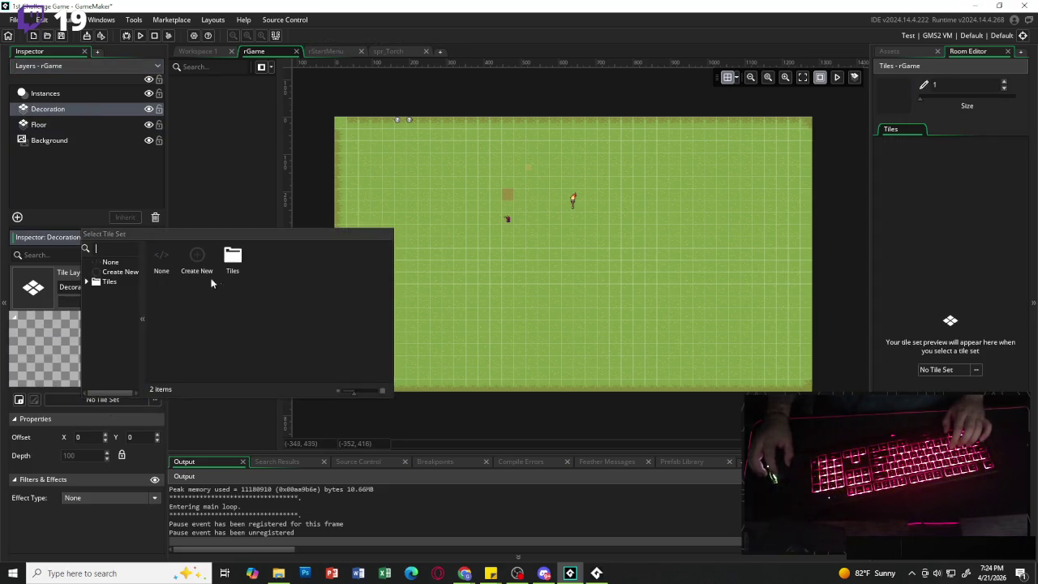
{"action": "left_click", "coordinate": [233, 264]}
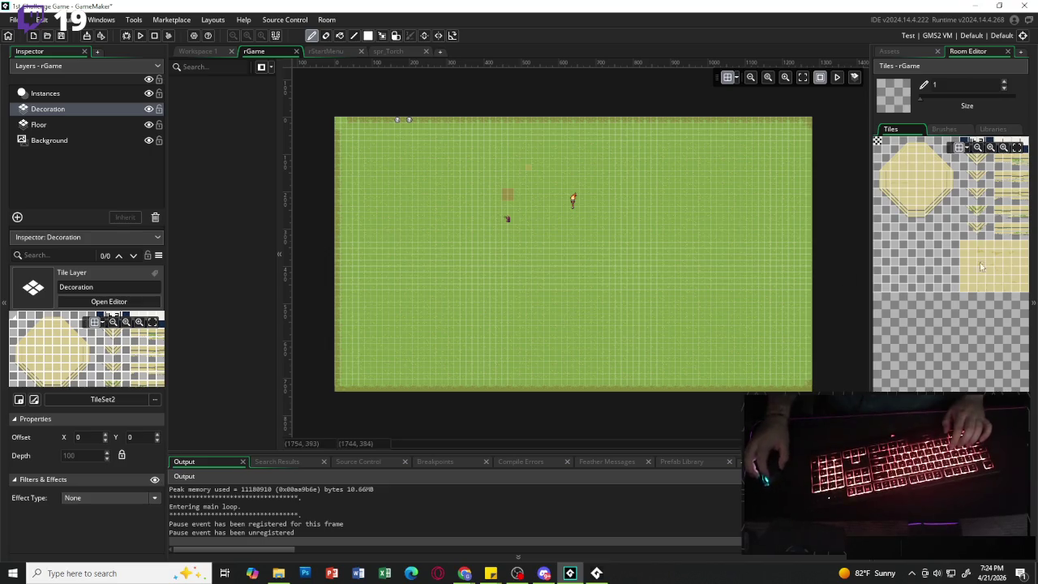
- Paint a three-tile vertical path strip down the room's left side on Decoration
{"action": "scroll", "coordinate": [926, 235], "scroll_direction": "up", "scroll_amount": 2}
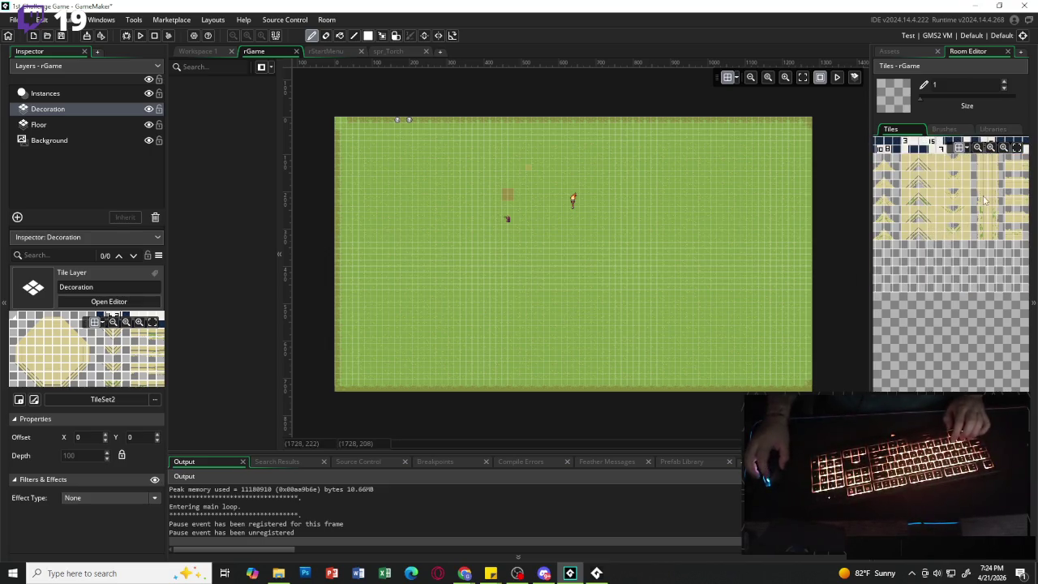
{"action": "mouse_move", "coordinate": [983, 159]}
{"action": "left_mouse_down"}
{"action": "mouse_move", "coordinate": [995, 240]}
{"action": "mouse_move", "coordinate": [999, 155]}
{"action": "left_mouse_up"}
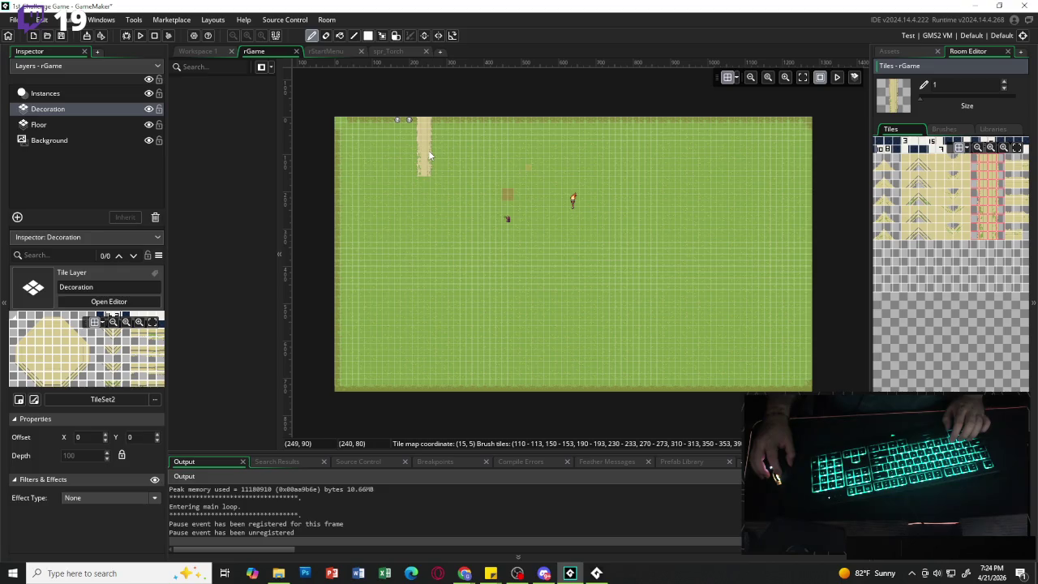
{"action": "left_click_drag", "start_coordinate": [428, 152], "coordinate": [427, 315]}
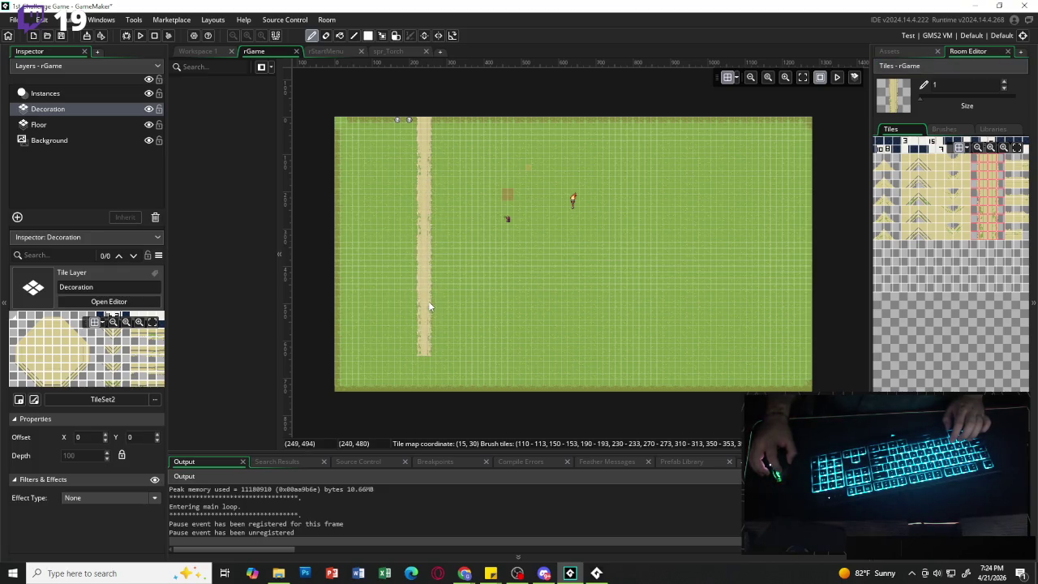
- Paint a four-tile horizontal path along the room's bottom, adding its lower edge tiles
{"action": "scroll", "coordinate": [960, 228], "scroll_direction": "down", "scroll_amount": 5}
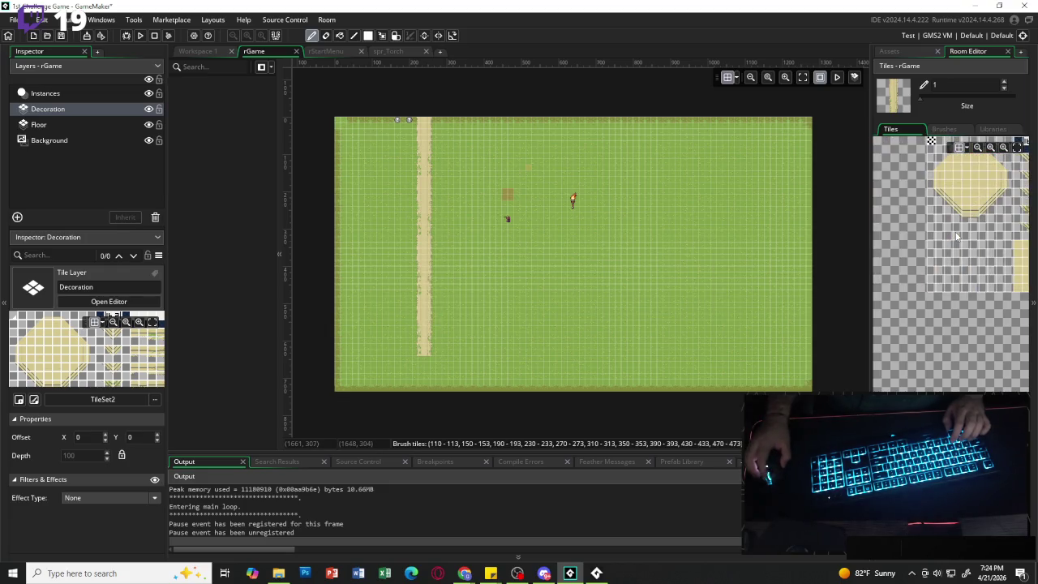
{"action": "scroll", "coordinate": [957, 235], "scroll_direction": "left", "scroll_amount": 2}
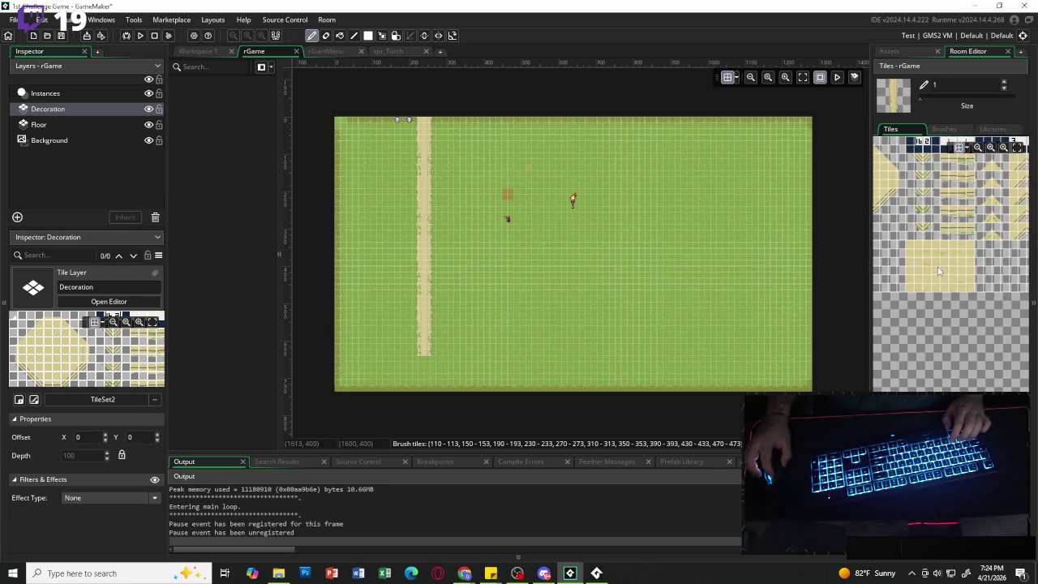
{"action": "left_click_drag", "start_coordinate": [943, 215], "coordinate": [971, 216]}
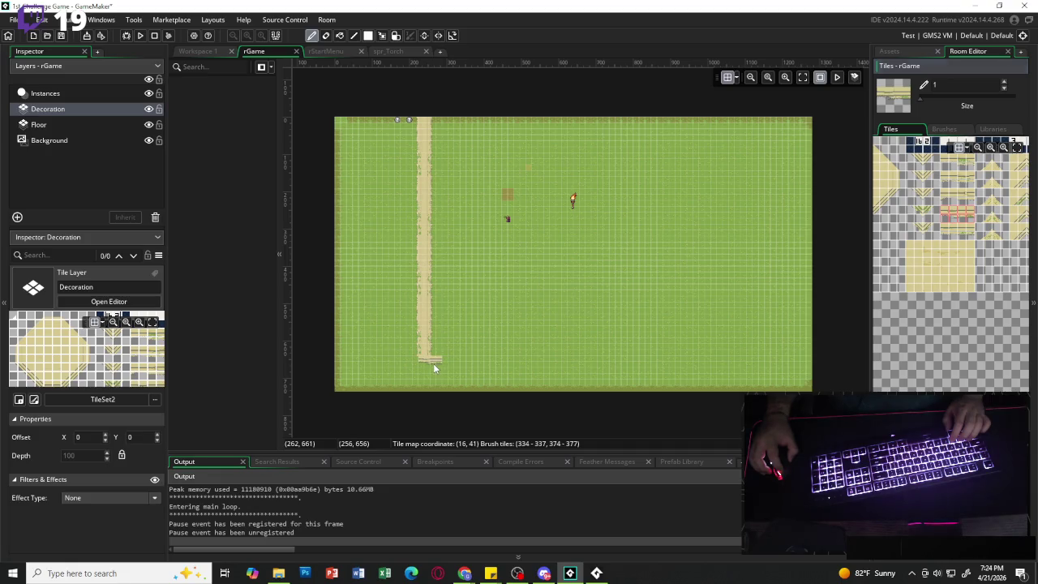
{"action": "left_click_drag", "start_coordinate": [433, 363], "coordinate": [519, 358]}
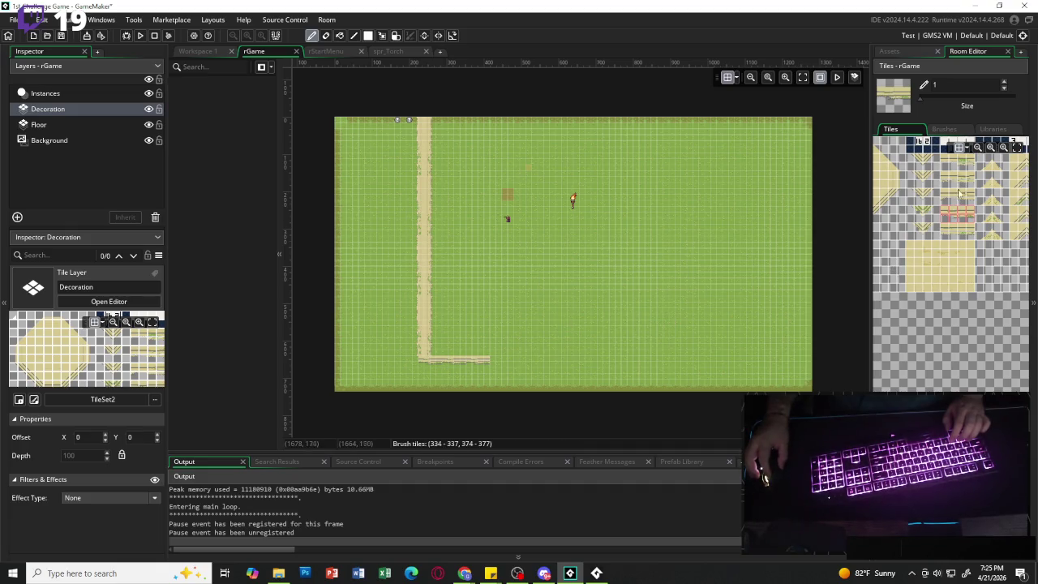
{"action": "scroll", "coordinate": [960, 232], "scroll_direction": "up", "scroll_amount": 3}
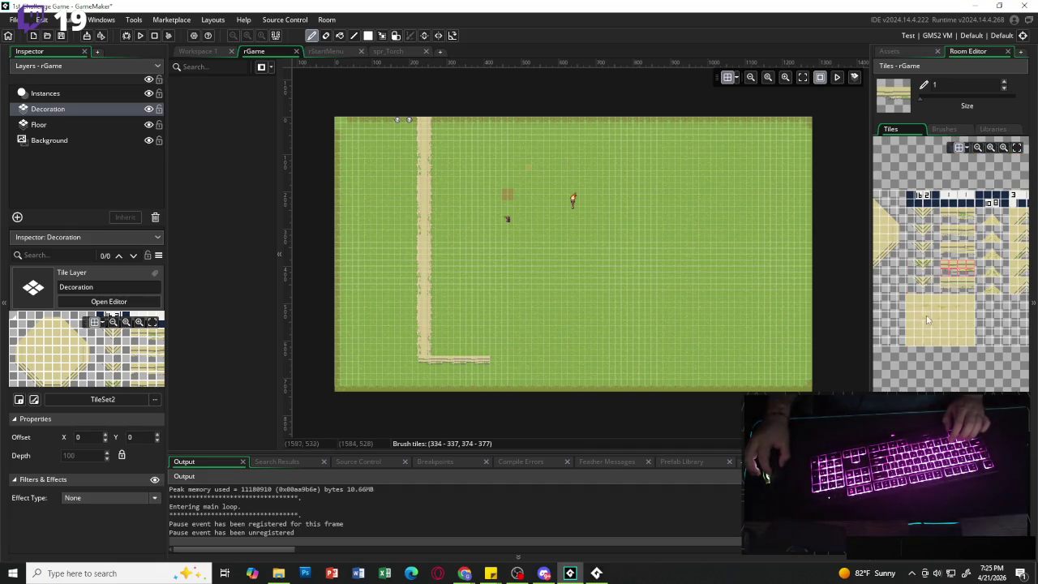
{"action": "left_click_drag", "start_coordinate": [919, 318], "coordinate": [945, 318]}
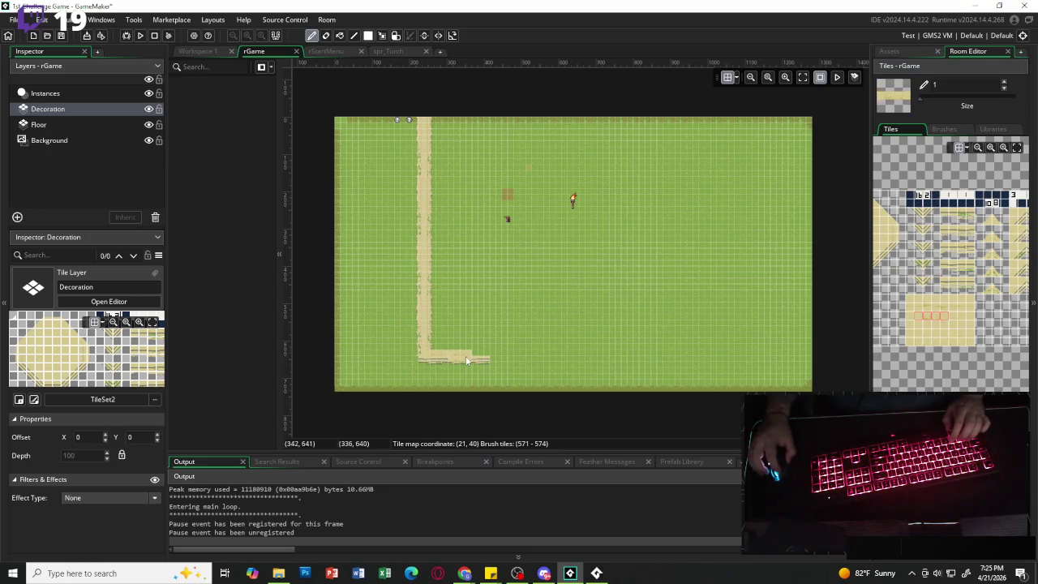
{"action": "left_click_drag", "start_coordinate": [454, 357], "coordinate": [481, 356]}
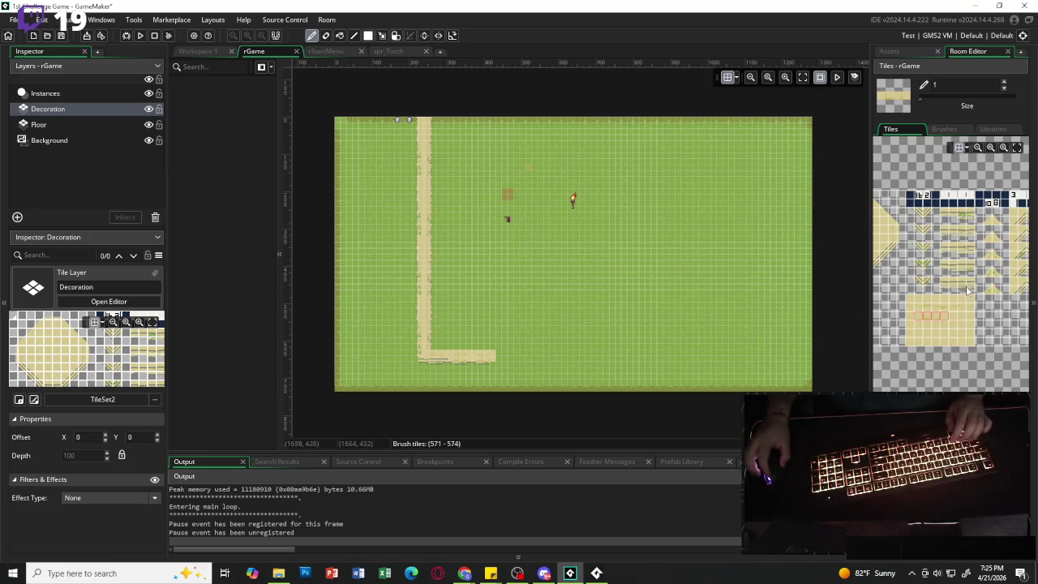
- Patch the corner where the path turns with corner path tiles
{"action": "scroll", "coordinate": [969, 292], "scroll_direction": "down", "scroll_amount": 2}
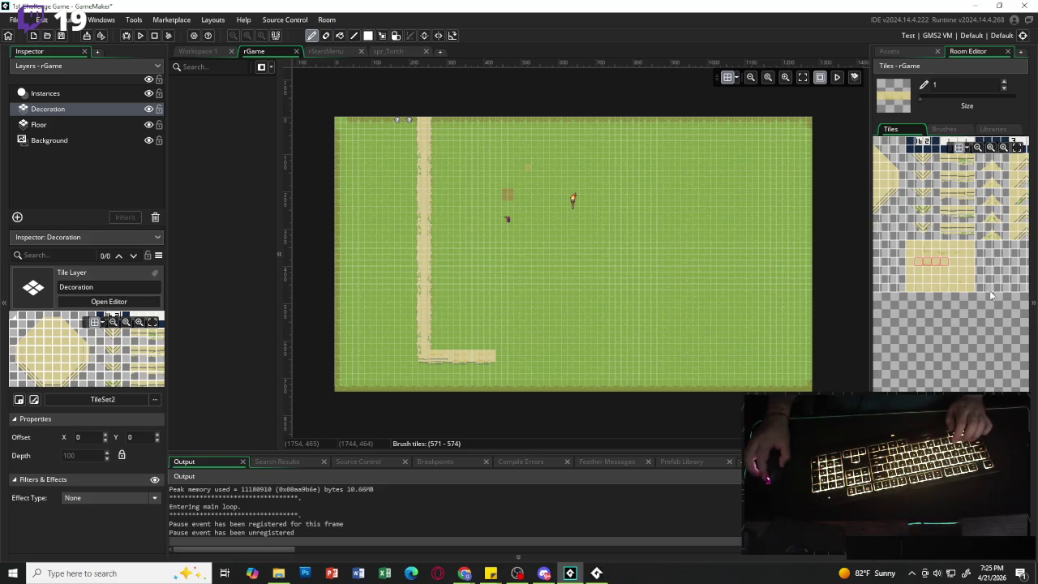
{"action": "scroll", "coordinate": [989, 293], "scroll_direction": "right", "scroll_amount": 2}
{"action": "scroll", "coordinate": [988, 292], "scroll_direction": "right", "scroll_amount": 4}
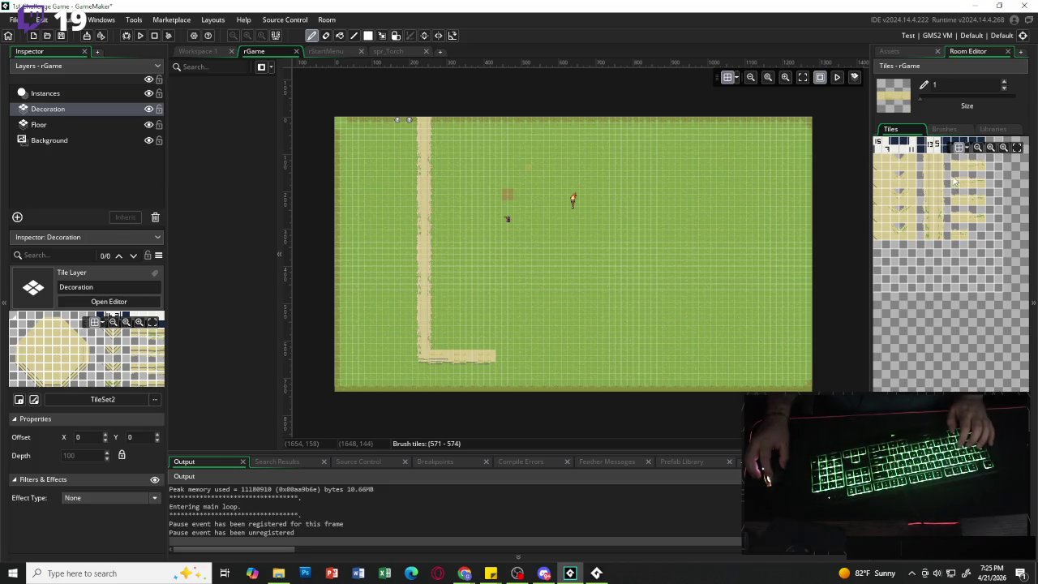
{"action": "left_click_drag", "start_coordinate": [954, 172], "coordinate": [980, 183]}
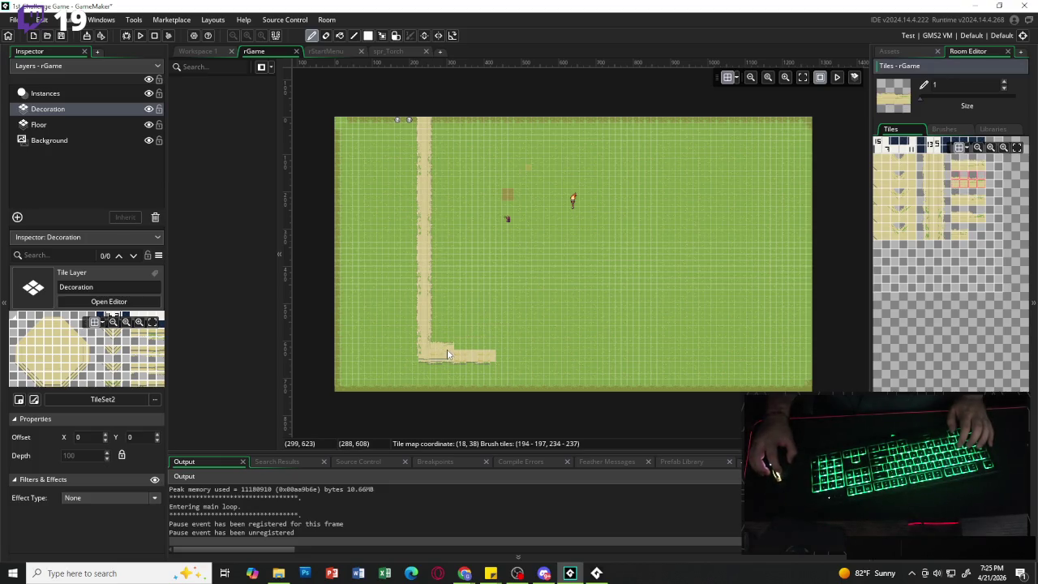
{"action": "left_click", "coordinate": [488, 351]}
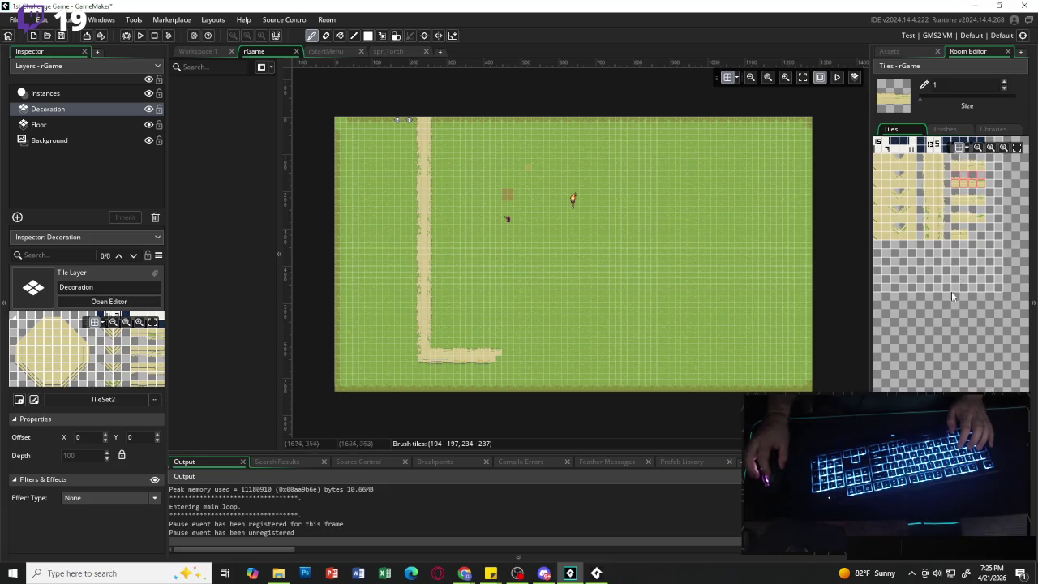
- Clear the sticky note, centre it, and enter '1- room size - layout' and '2- Camara on player'
{"action": "mouse_move", "coordinate": [492, 578]}
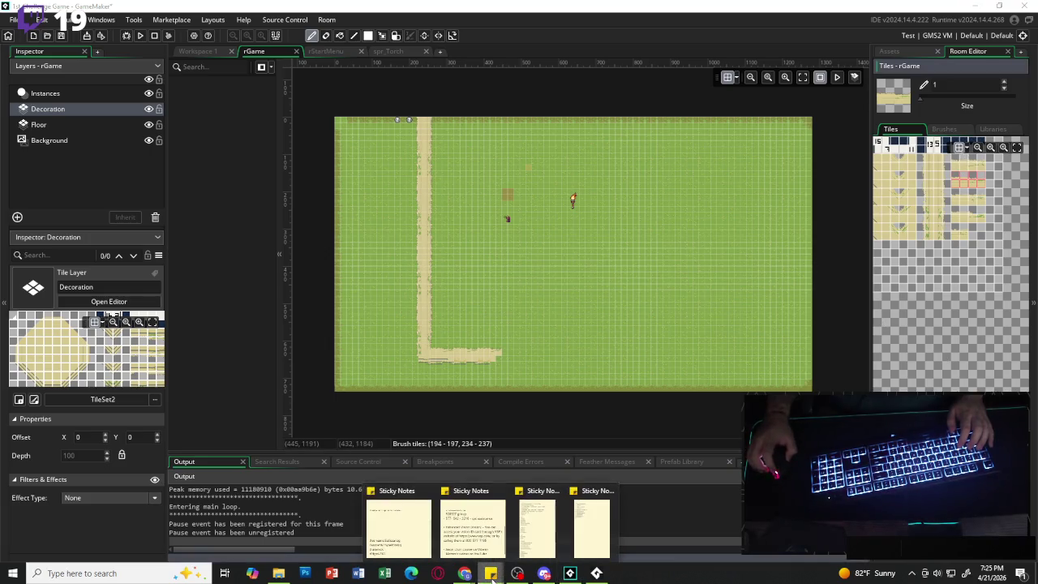
{"action": "left_click", "coordinate": [584, 541]}
{"action": "key", "text": "ctrl+a"}
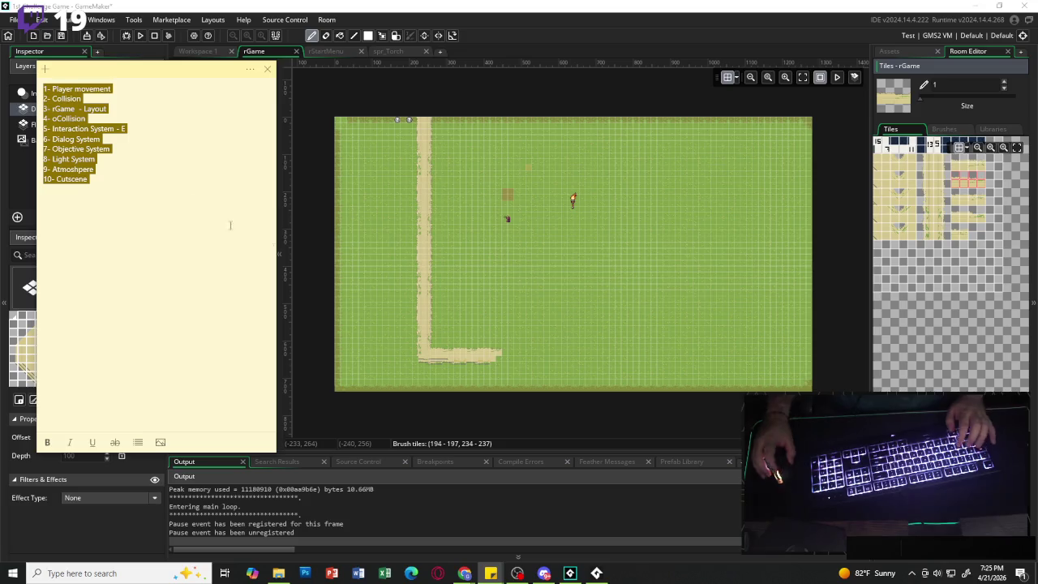
{"action": "key", "text": "BackSpace"}
{"action": "left_click_drag", "start_coordinate": [146, 76], "coordinate": [508, 112]}
{"action": "type", "text": "1"}
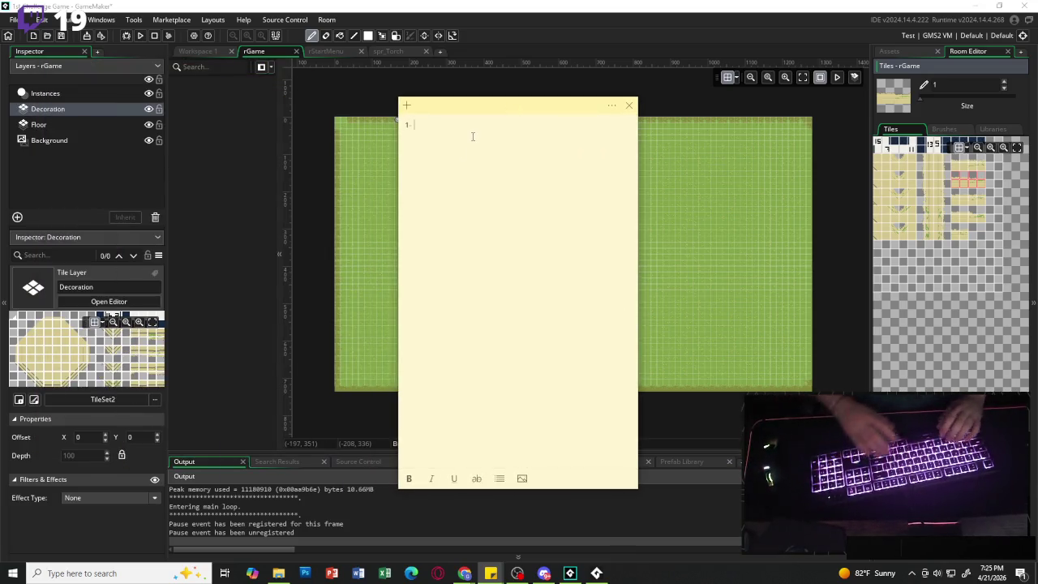
{"action": "type", "text": "-"}
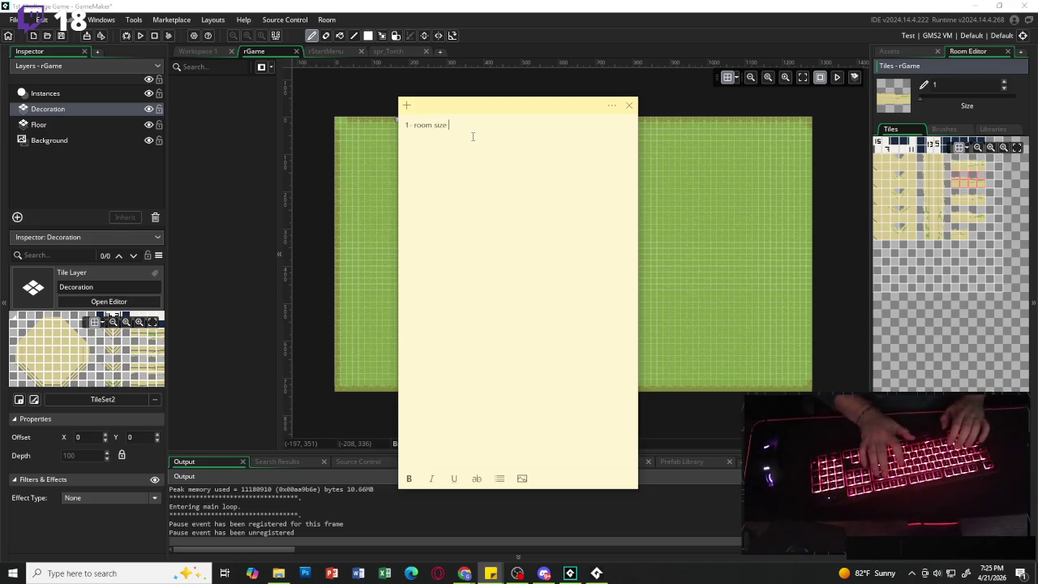
{"action": "key", "text": "Return"}
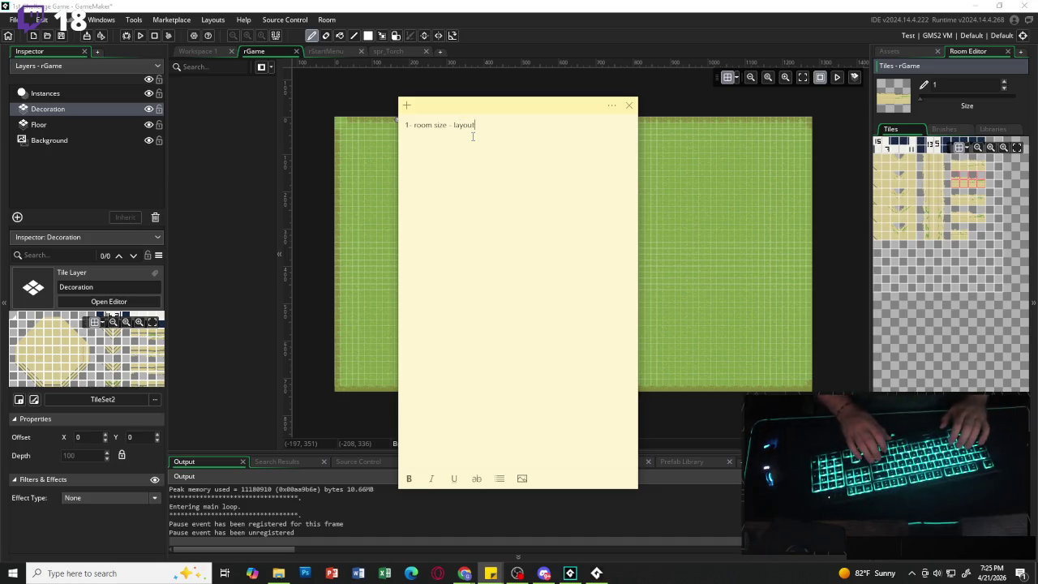
{"action": "type", "text": "2- Camara on player"}
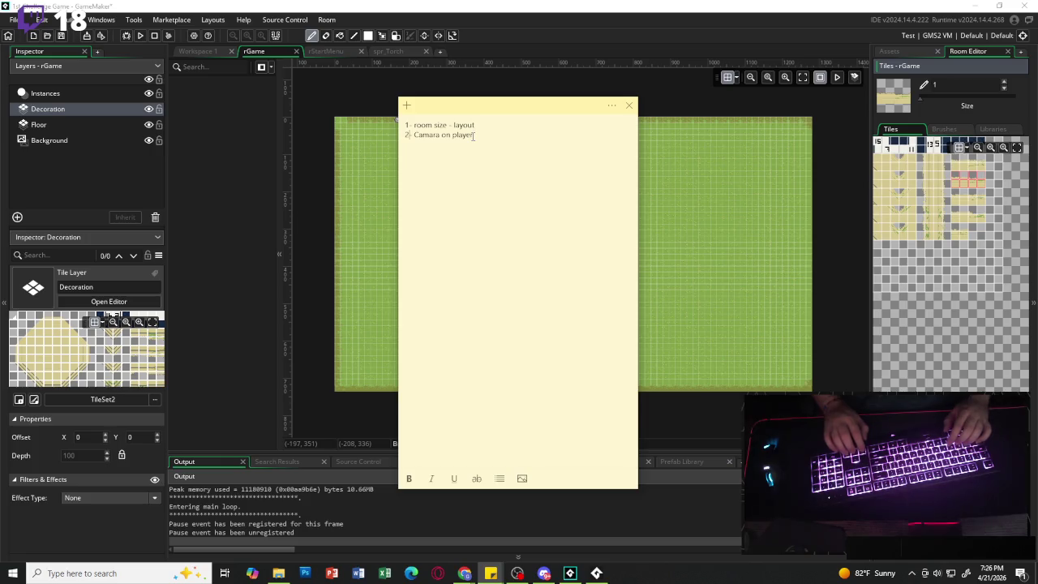
- Renumber the second note item from '2' to '1a'
{"action": "key", "text": "Home"}
{"action": "key", "text": "Delete"}
{"action": "type", "text": "1a"}
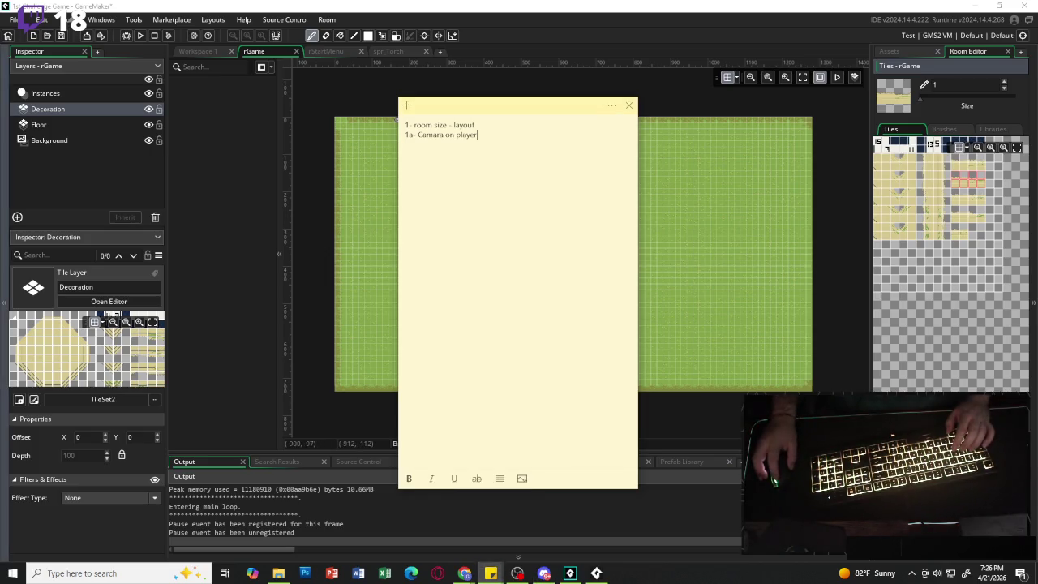
{"action": "key", "text": "alt+Tab"}
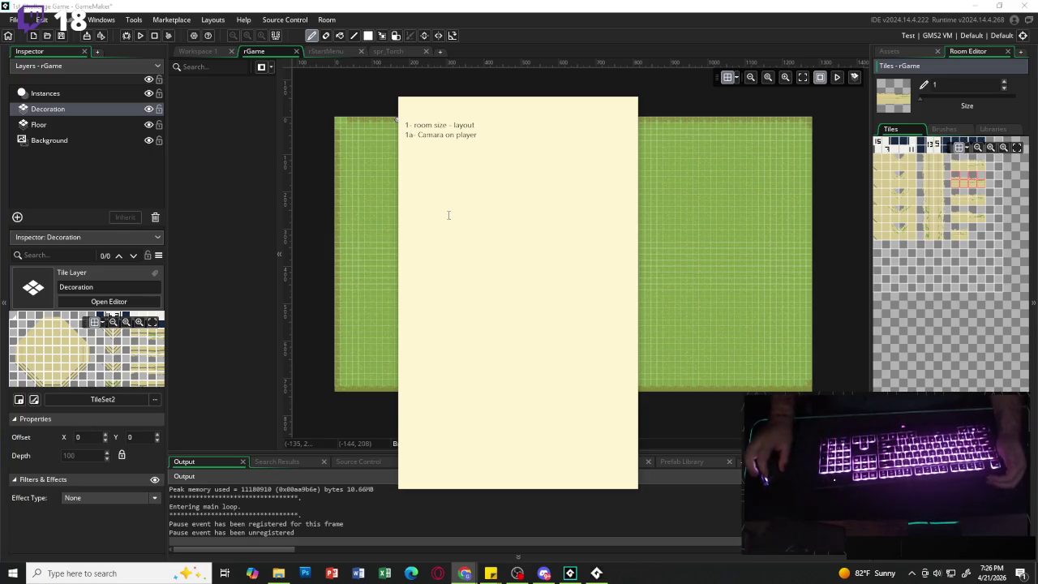
{"action": "left_click", "coordinate": [489, 137]}
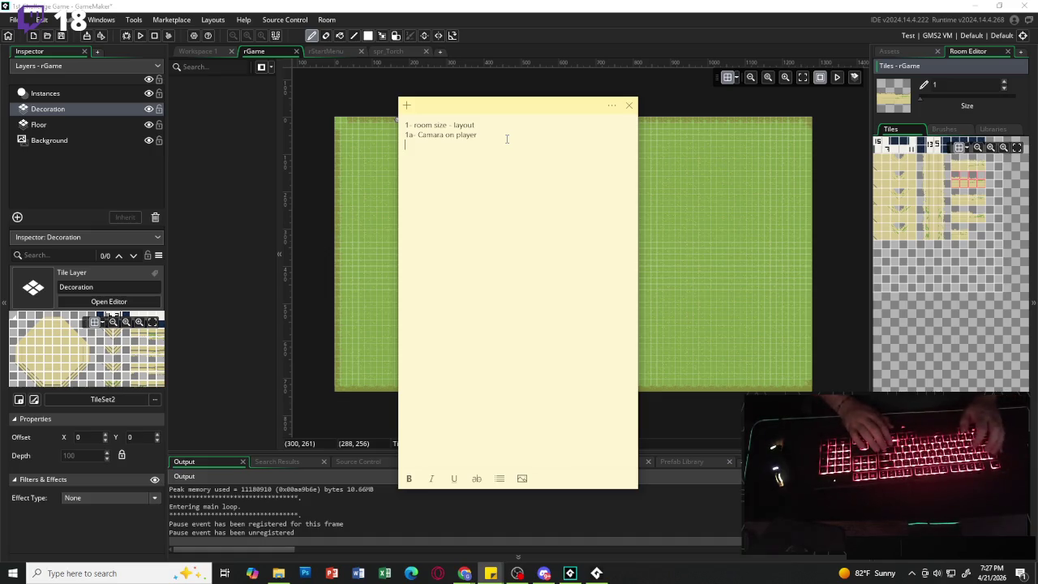
- Add a new item '2- - Maze' to the note, then switch to the Discord call
{"action": "key", "text": "Return"}
{"action": "key", "text": "Return"}
{"action": "type", "text": "2-"}
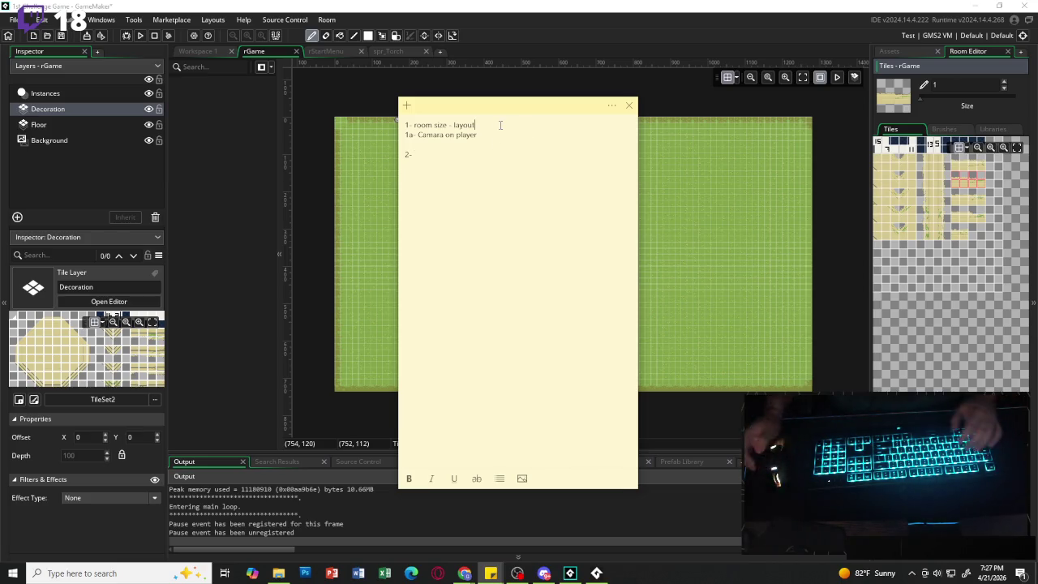
{"action": "type", "text": "- Mze"}
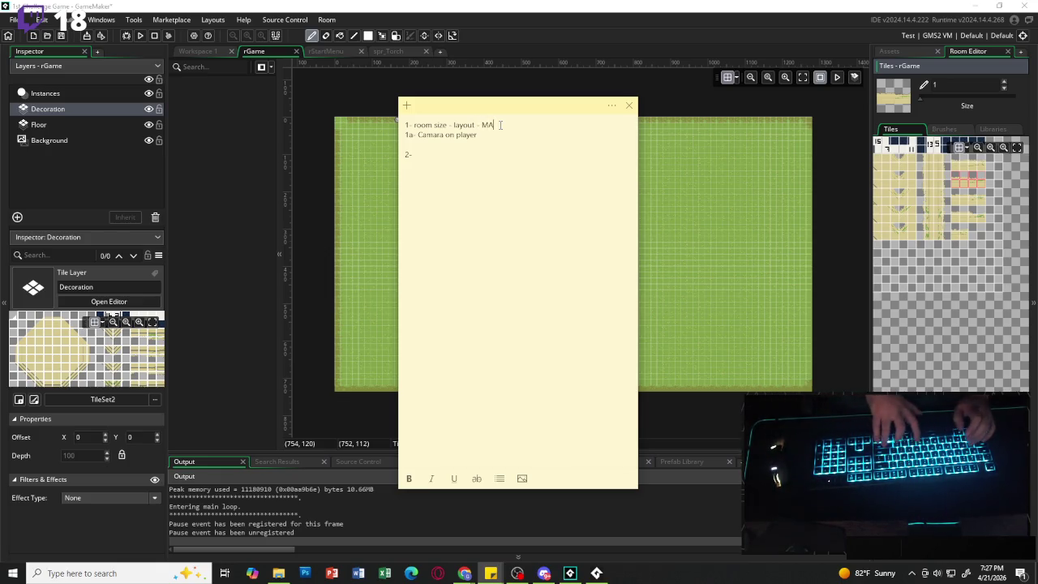
{"action": "key", "text": "BackSpace"}
{"action": "key", "text": "BackSpace"}
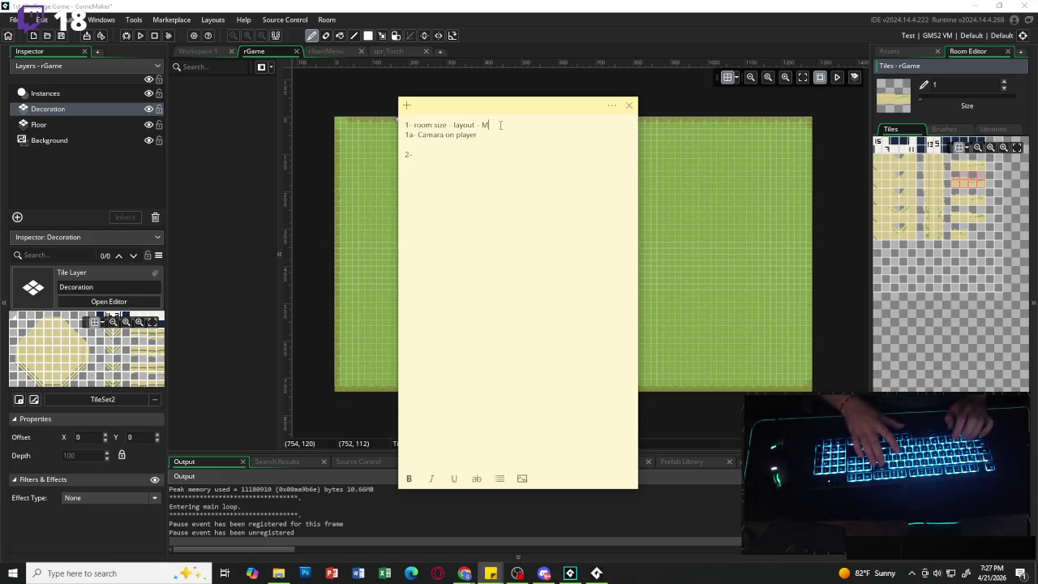
{"action": "type", "text": "aze"}
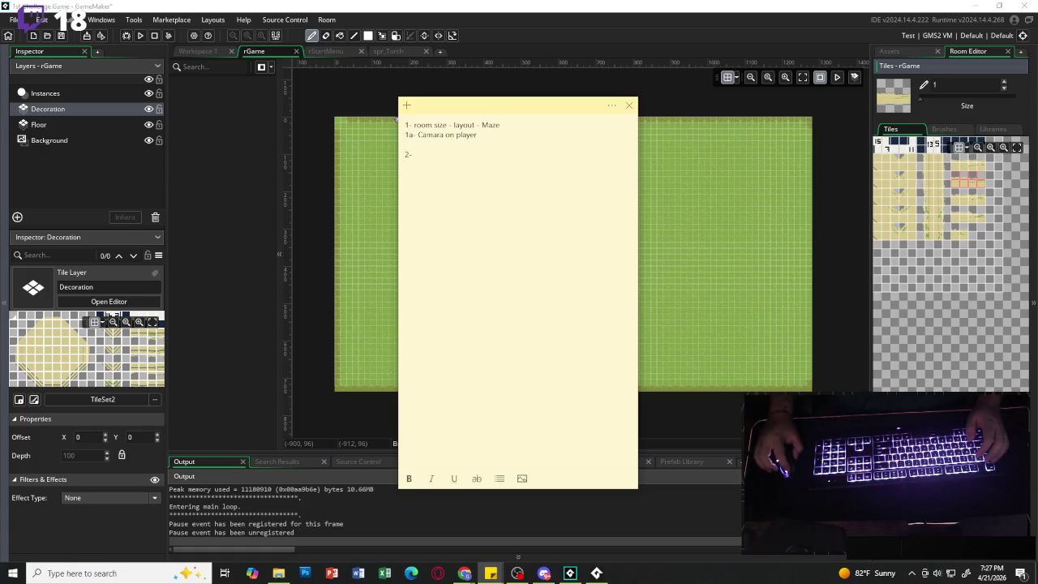
{"action": "key", "text": "alt+Tab"}
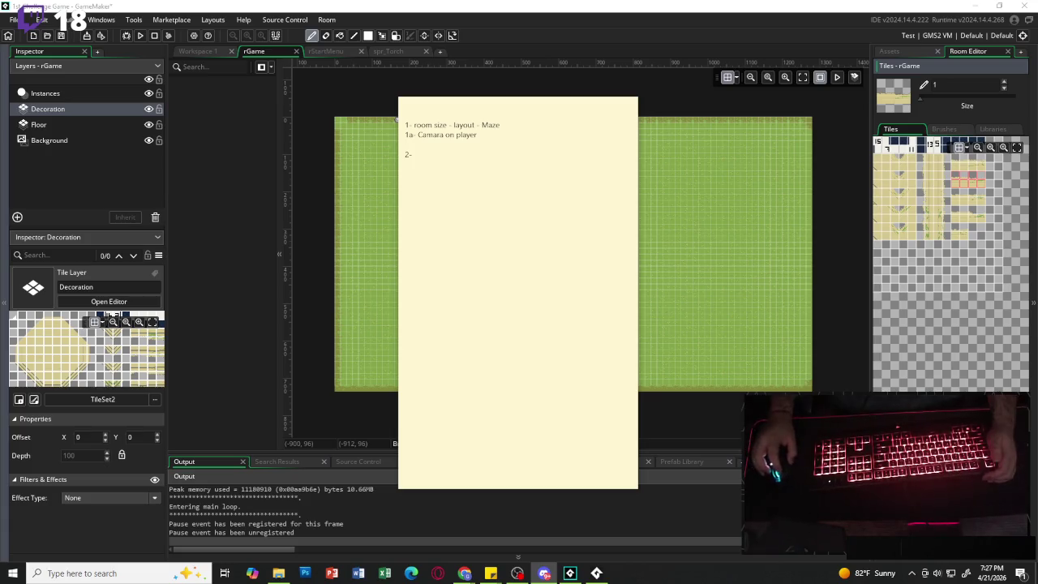
{"action": "key", "text": "alt+Tab"}
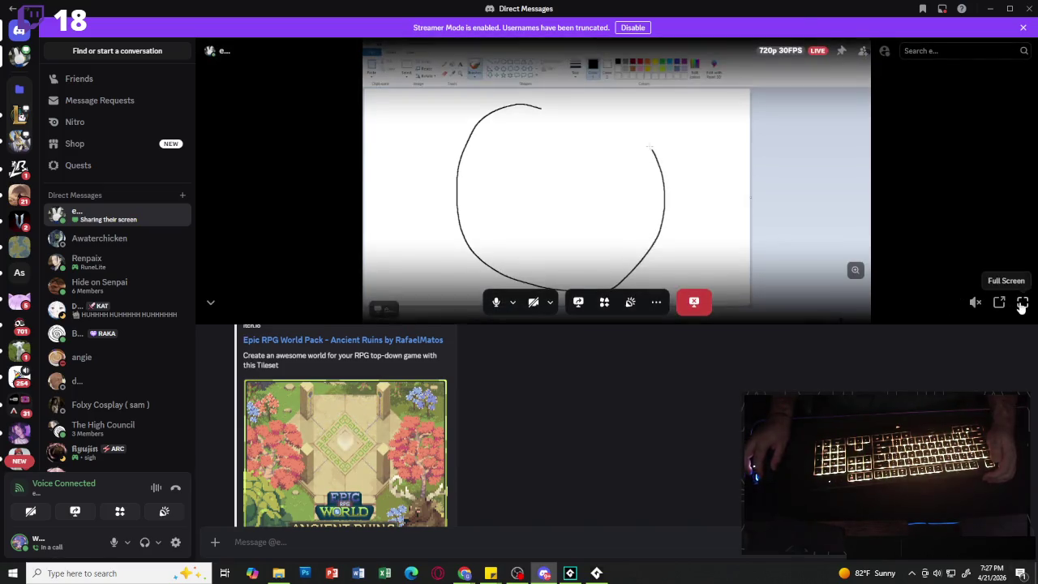
- Watch the shared Paint stream in full screen
{"action": "left_click", "coordinate": [1022, 299]}
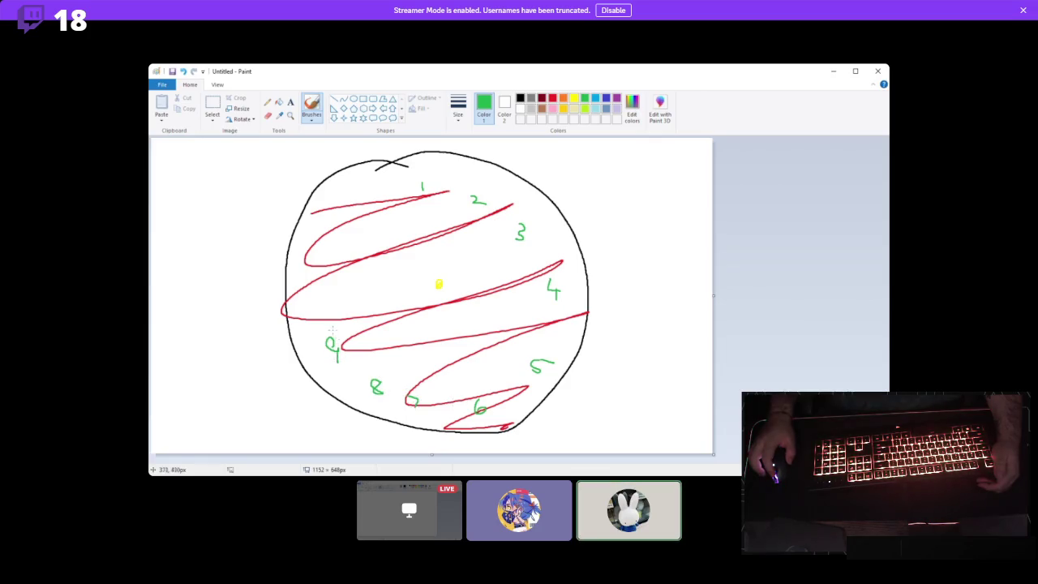
{"action": "mouse_move", "coordinate": [755, 280]}
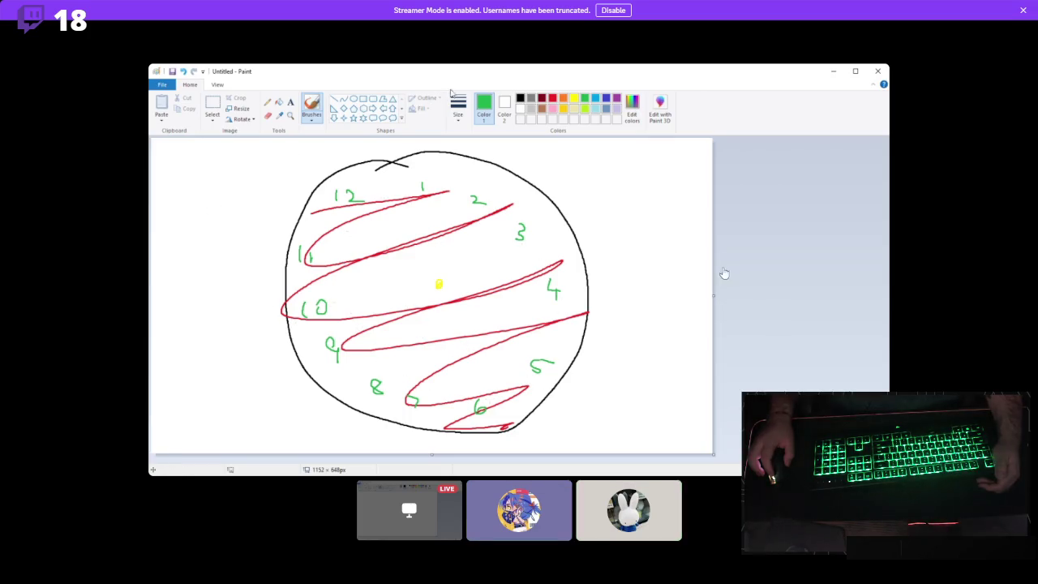
{"action": "mouse_move", "coordinate": [719, 274]}
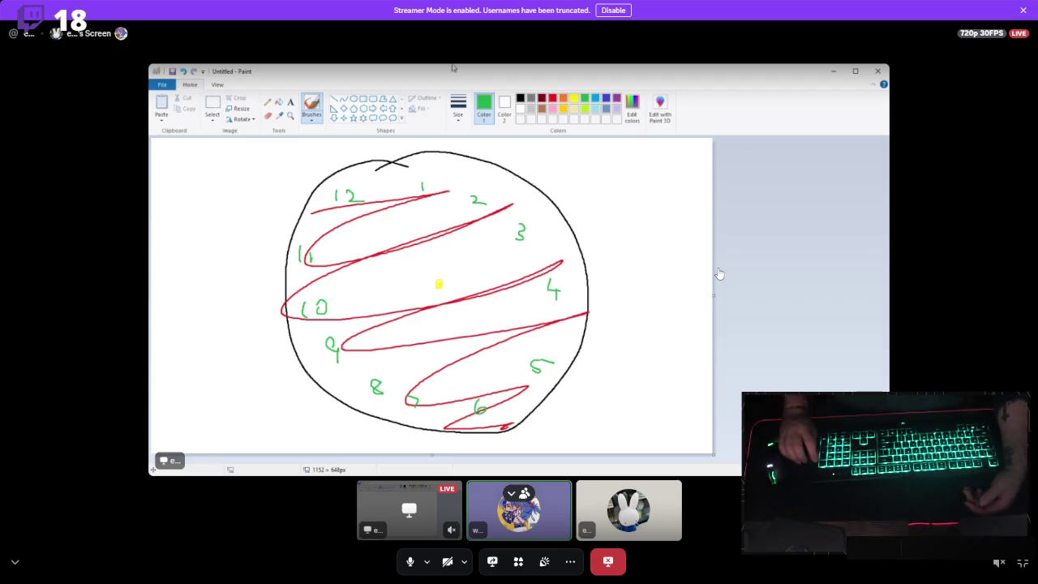
{"action": "mouse_move", "coordinate": [670, 294]}
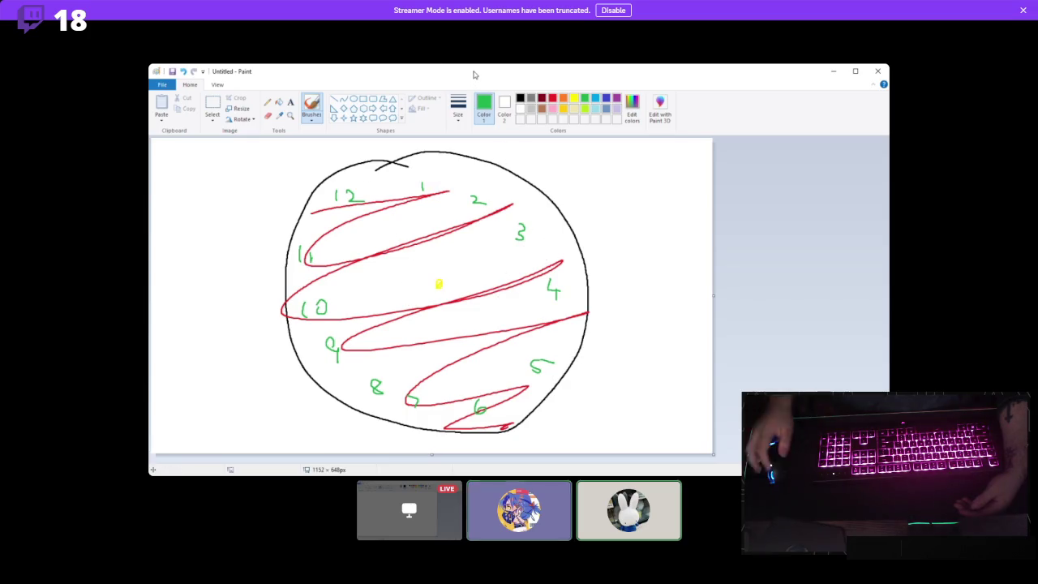
{"action": "mouse_move", "coordinate": [823, 17]}
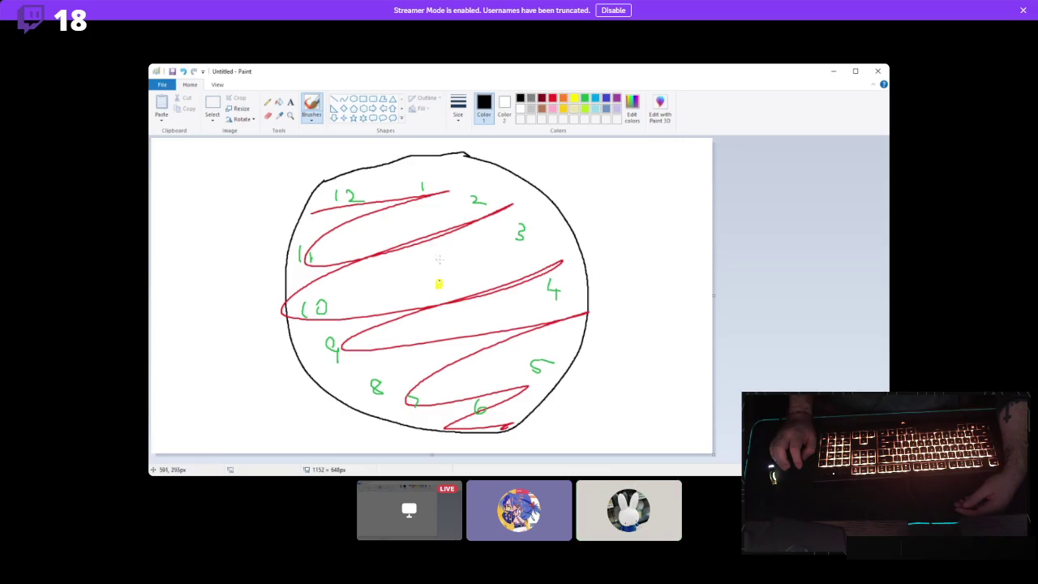
- Exit Discord's full-screen stream and minimise Discord to reveal GameMaker
{"action": "left_click", "coordinate": [531, 98]}
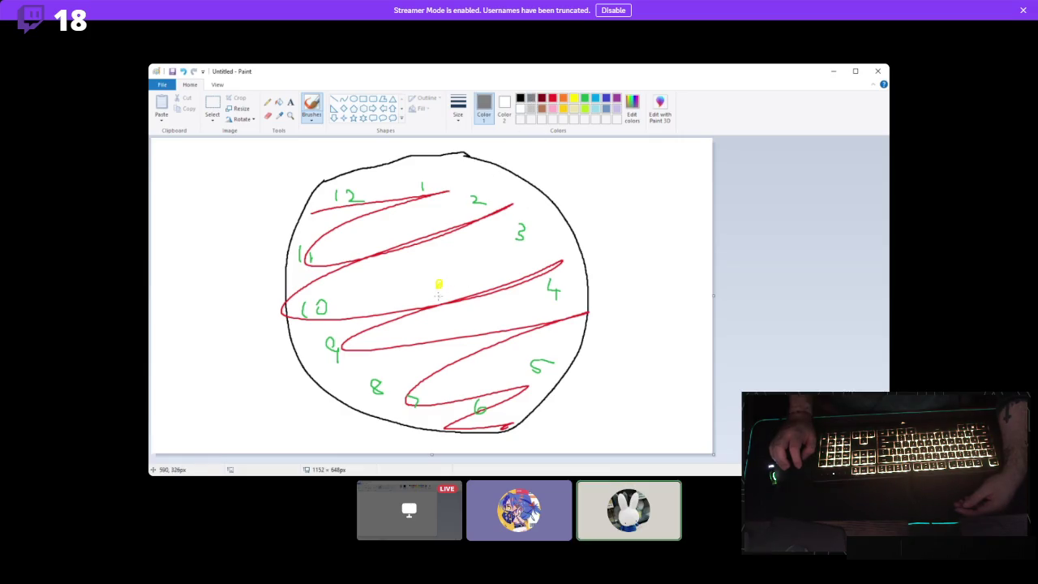
{"action": "mouse_move", "coordinate": [437, 285]}
{"action": "left_mouse_down"}
{"action": "mouse_move", "coordinate": [447, 296]}
{"action": "mouse_move", "coordinate": [438, 296]}
{"action": "left_mouse_up"}
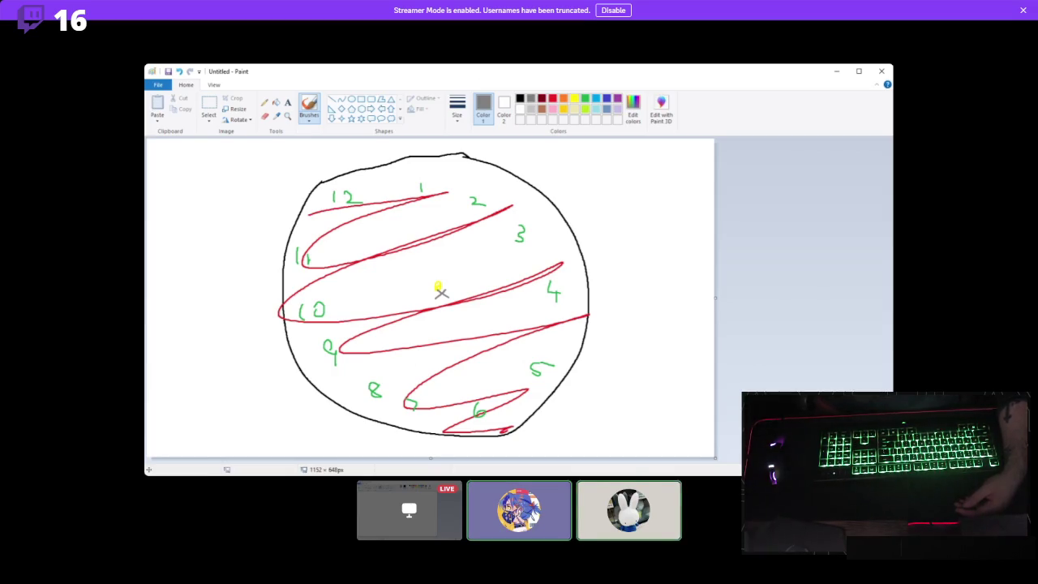
{"action": "mouse_move", "coordinate": [843, 29]}
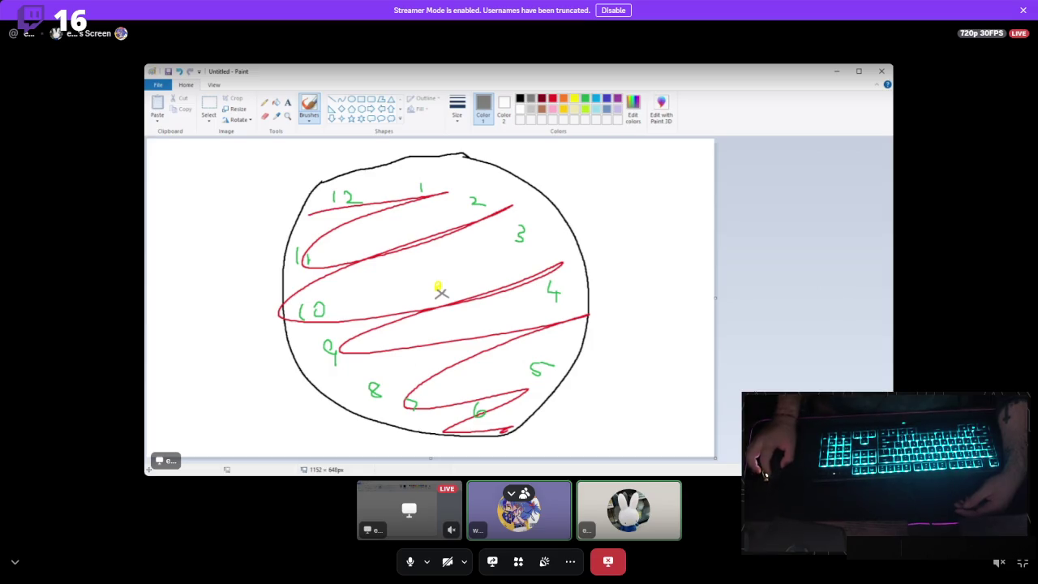
{"action": "key", "text": "Escape"}
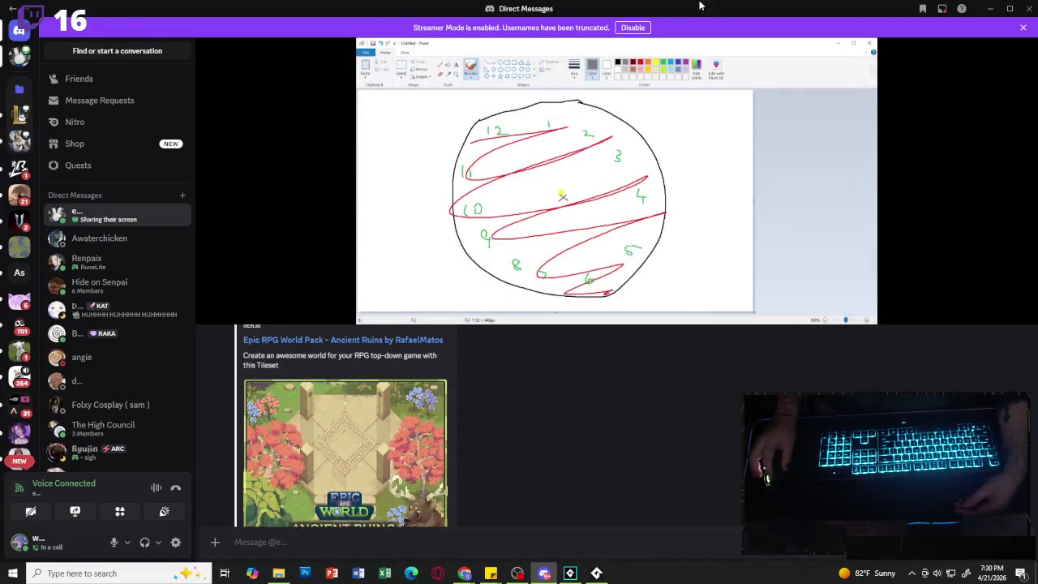
{"action": "key", "text": "super+Down"}
{"action": "key", "text": "super+Down"}
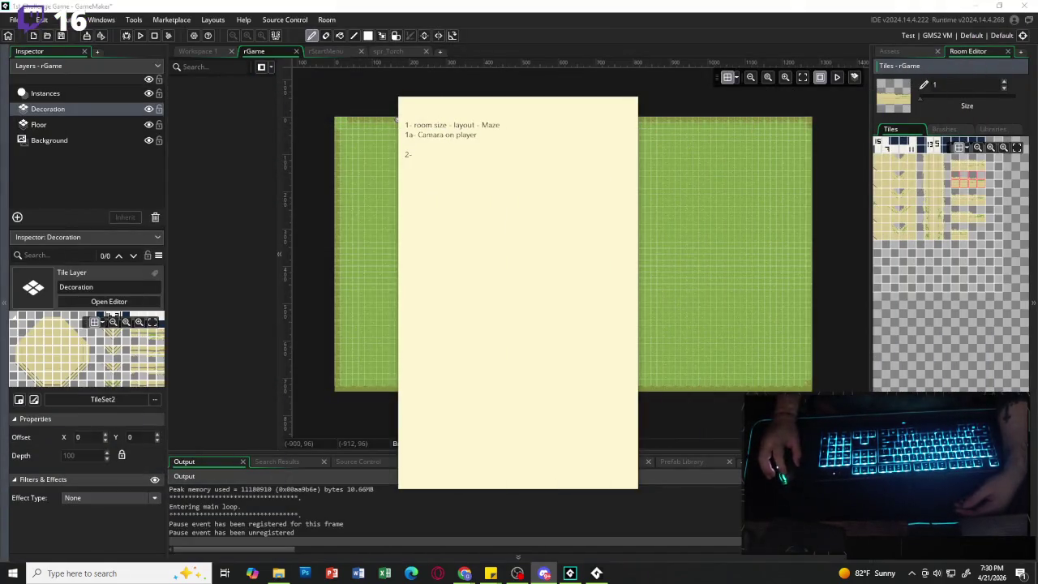
- Return to the empty '2-' line of the to-do sticky note
{"action": "left_click", "coordinate": [512, 143]}
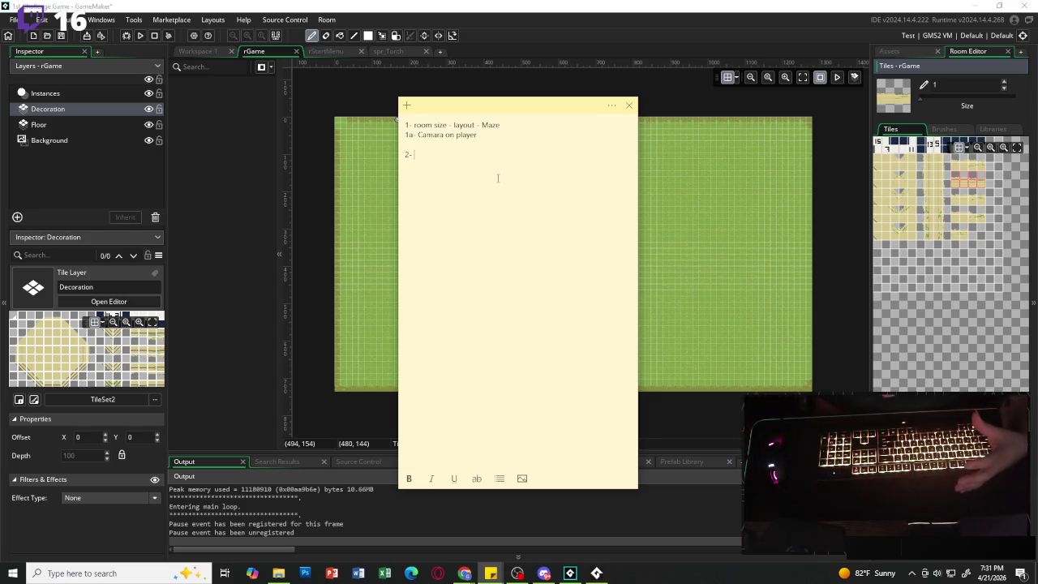
- Paint a zigzag sand-edge path that loops around the room's Decoration layer
{"action": "left_click", "coordinate": [767, 227]}
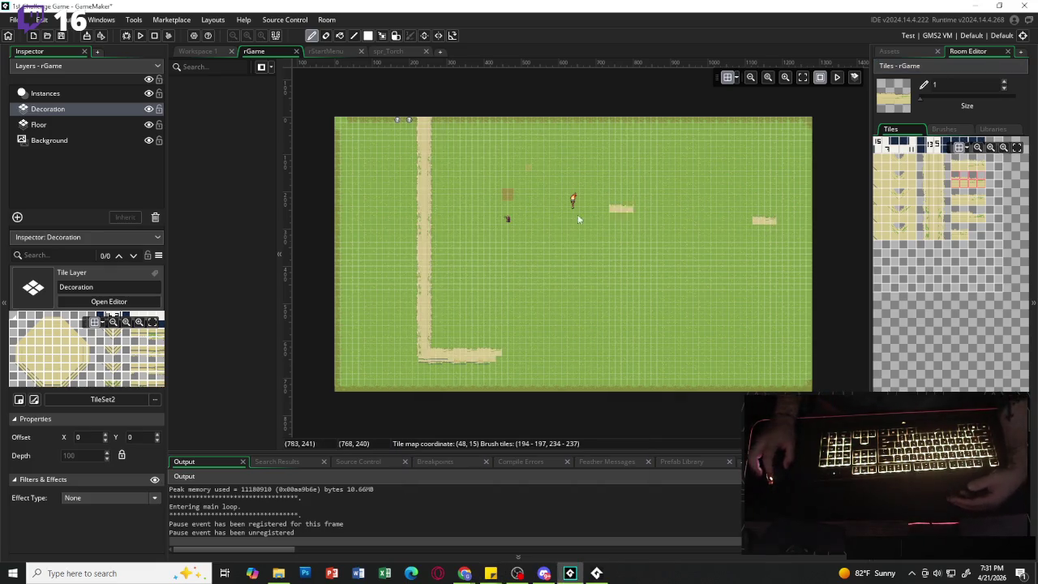
{"action": "left_click", "coordinate": [899, 182]}
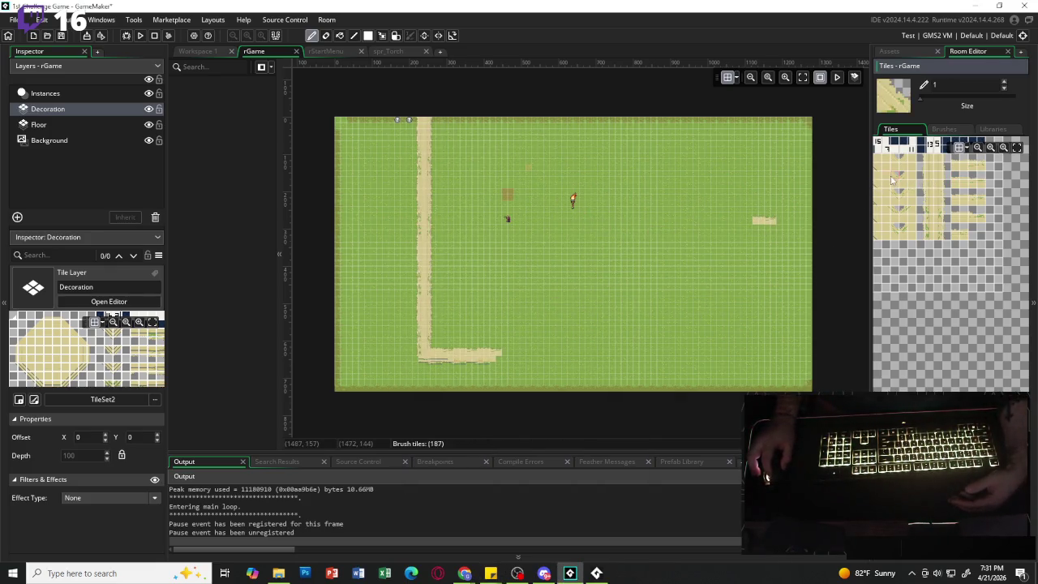
{"action": "left_click", "coordinate": [568, 225]}
{"action": "left_click_drag", "start_coordinate": [574, 243], "coordinate": [551, 335]}
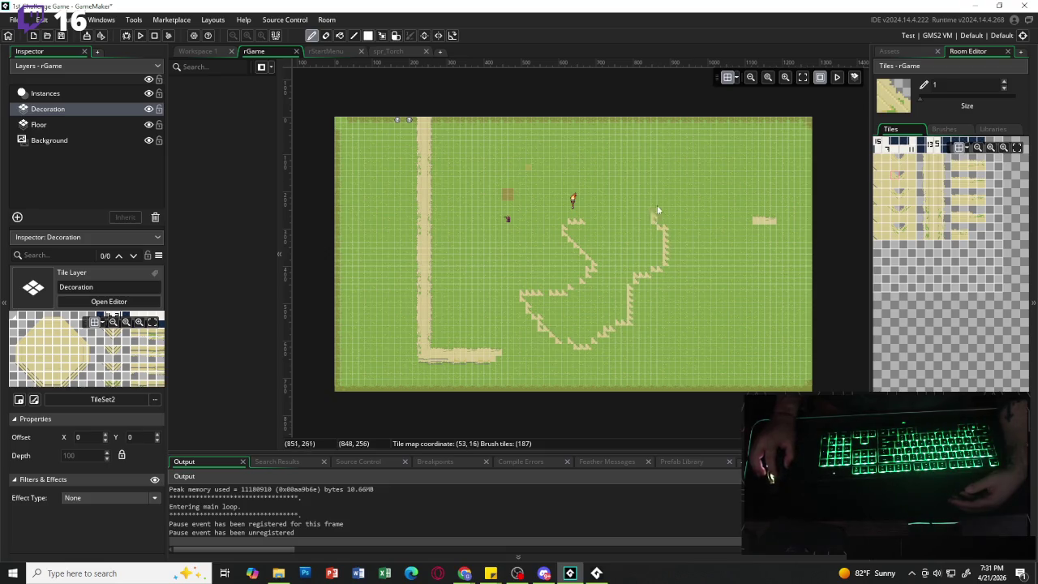
{"action": "mouse_move", "coordinate": [657, 209]}
{"action": "left_mouse_down"}
{"action": "mouse_move", "coordinate": [592, 152]}
{"action": "mouse_move", "coordinate": [481, 169]}
{"action": "mouse_move", "coordinate": [450, 203]}
{"action": "left_mouse_up"}
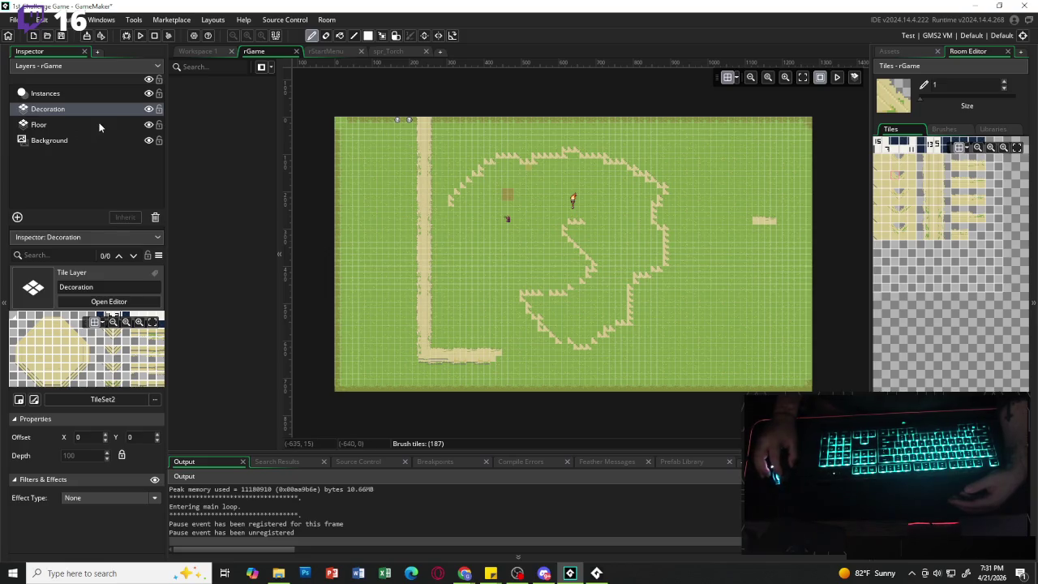
- Erase every sand path with an empty-tile brush, then pick a plank tile
{"action": "left_click", "coordinate": [938, 252]}
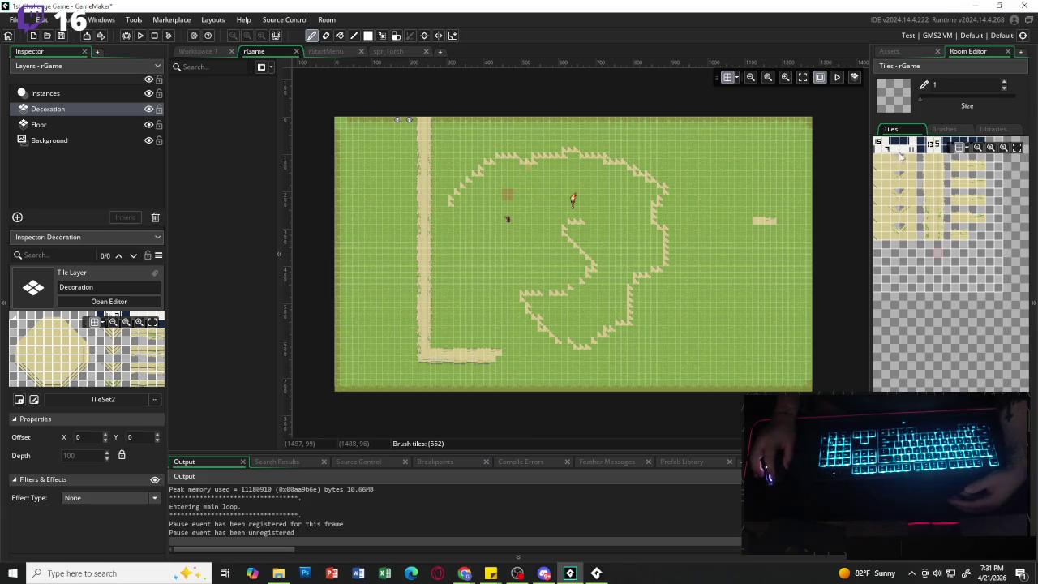
{"action": "left_click_drag", "start_coordinate": [914, 261], "coordinate": [968, 296]}
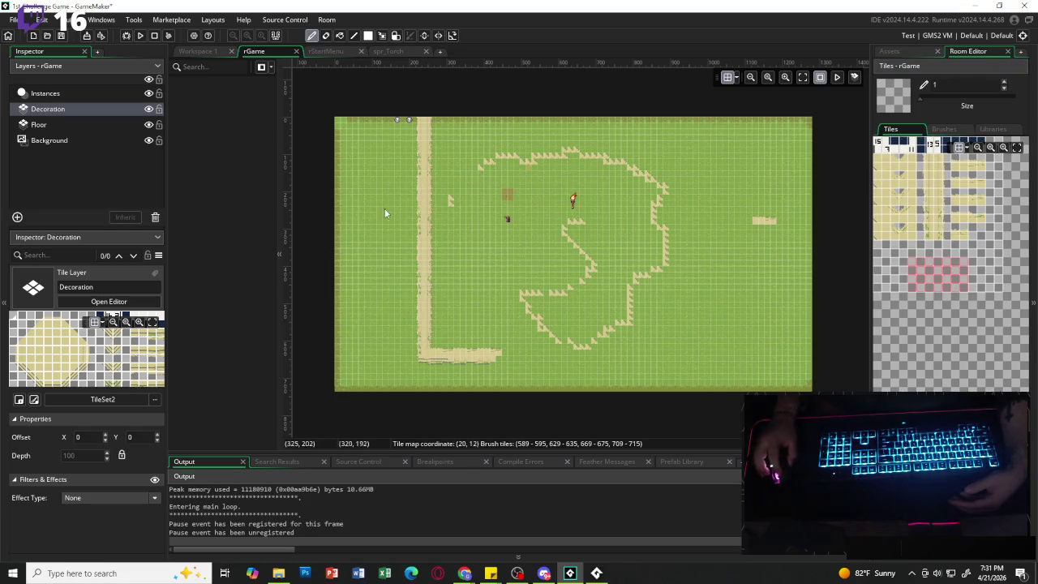
{"action": "left_click_drag", "start_coordinate": [385, 207], "coordinate": [432, 133]}
{"action": "mouse_move", "coordinate": [610, 160]}
{"action": "left_mouse_down"}
{"action": "mouse_move", "coordinate": [439, 174]}
{"action": "mouse_move", "coordinate": [466, 220]}
{"action": "mouse_move", "coordinate": [453, 294]}
{"action": "mouse_move", "coordinate": [436, 272]}
{"action": "mouse_move", "coordinate": [559, 373]}
{"action": "left_mouse_up"}
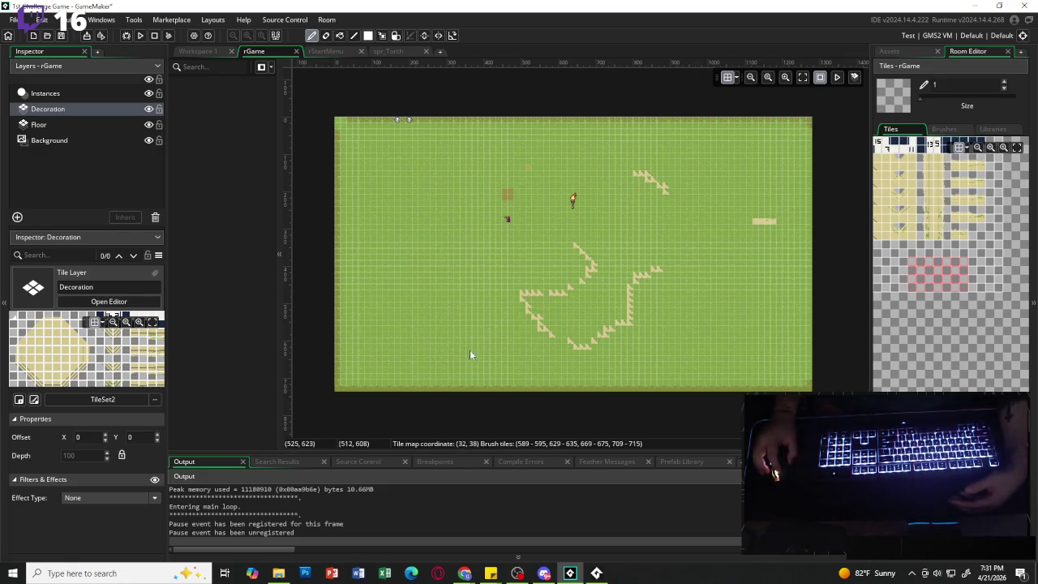
{"action": "mouse_move", "coordinate": [471, 355]}
{"action": "left_mouse_down"}
{"action": "mouse_move", "coordinate": [455, 300]}
{"action": "mouse_move", "coordinate": [640, 262]}
{"action": "left_mouse_up"}
{"action": "mouse_move", "coordinate": [672, 187]}
{"action": "left_mouse_down"}
{"action": "mouse_move", "coordinate": [629, 292]}
{"action": "mouse_move", "coordinate": [570, 352]}
{"action": "left_mouse_up"}
{"action": "left_click", "coordinate": [933, 194]}
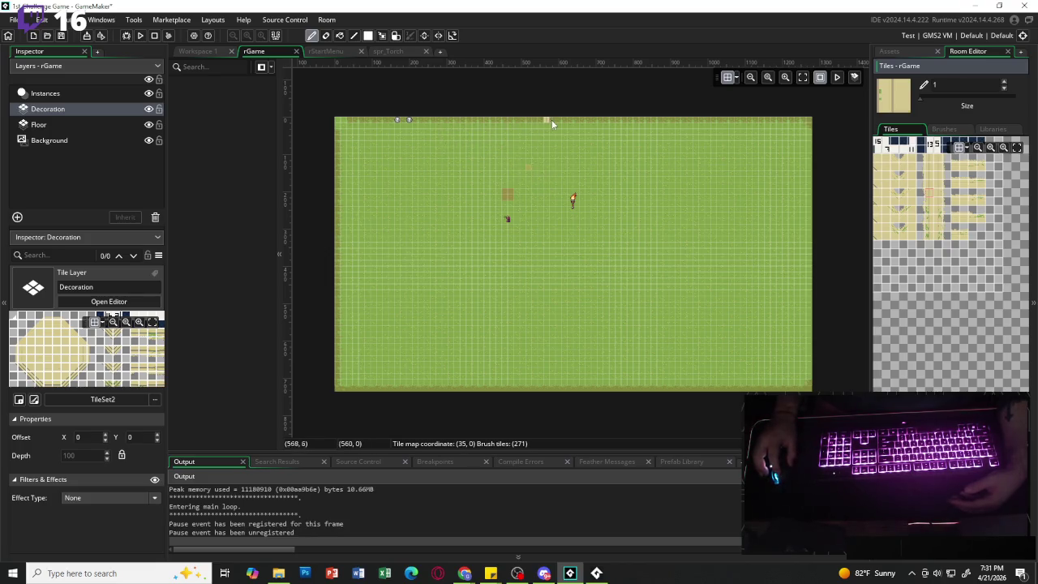
- Paint the maze's outer plank ring down the left, along the bottom and across the top
{"action": "mouse_move", "coordinate": [552, 119]}
{"action": "left_mouse_down"}
{"action": "mouse_move", "coordinate": [450, 128]}
{"action": "mouse_move", "coordinate": [393, 189]}
{"action": "mouse_move", "coordinate": [412, 304]}
{"action": "left_mouse_up"}
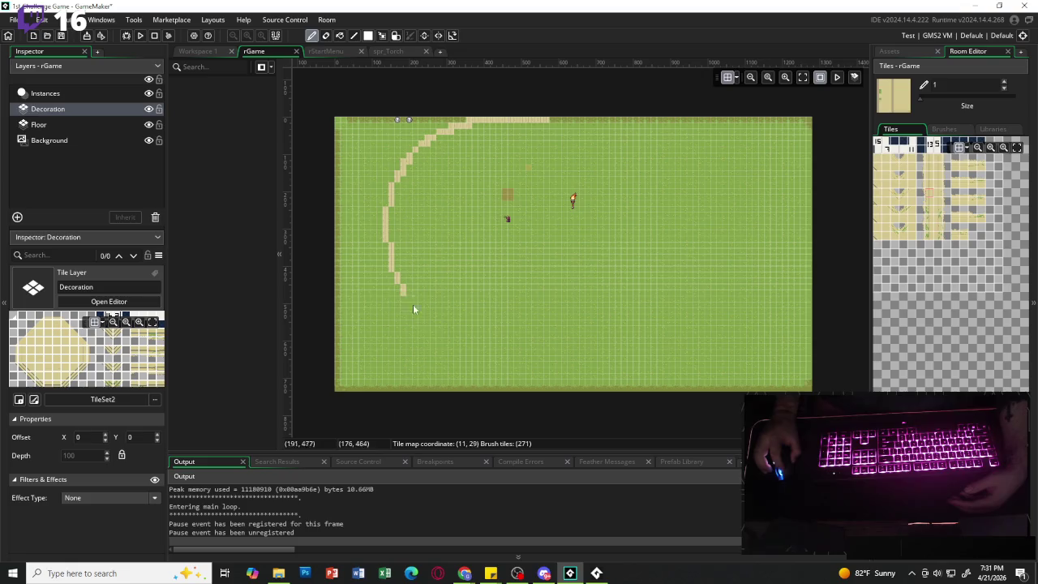
{"action": "mouse_move", "coordinate": [502, 377]}
{"action": "left_mouse_down"}
{"action": "mouse_move", "coordinate": [621, 394]}
{"action": "mouse_move", "coordinate": [688, 353]}
{"action": "left_mouse_up"}
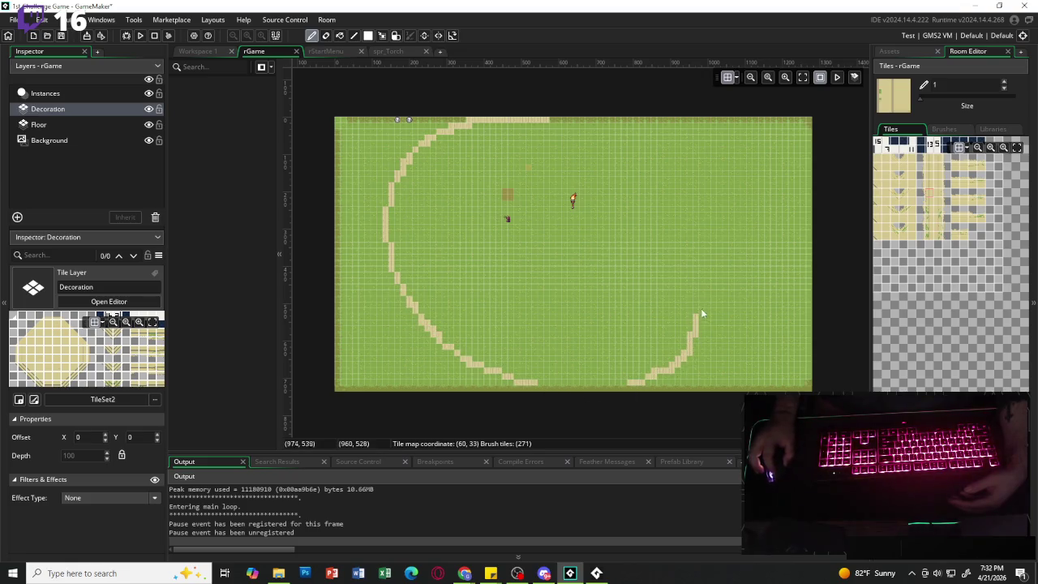
{"action": "mouse_move", "coordinate": [701, 314]}
{"action": "left_mouse_down"}
{"action": "mouse_move", "coordinate": [712, 219]}
{"action": "mouse_move", "coordinate": [649, 142]}
{"action": "mouse_move", "coordinate": [576, 121]}
{"action": "mouse_move", "coordinate": [551, 127]}
{"action": "mouse_move", "coordinate": [578, 123]}
{"action": "left_mouse_up"}
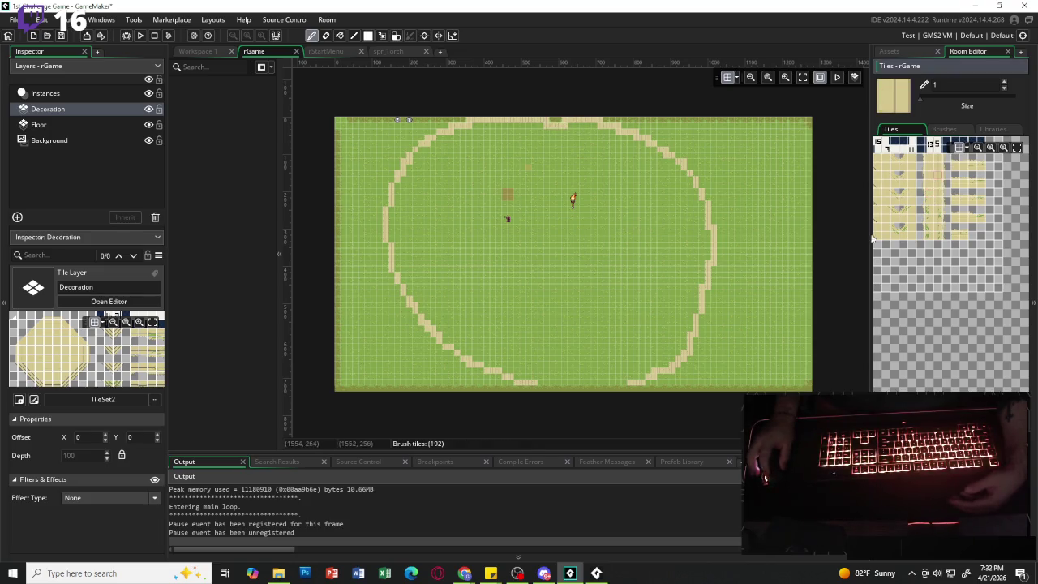
- Add winding inner corridors and short branches throughout the maze interior
{"action": "left_click_drag", "start_coordinate": [635, 151], "coordinate": [642, 203]}
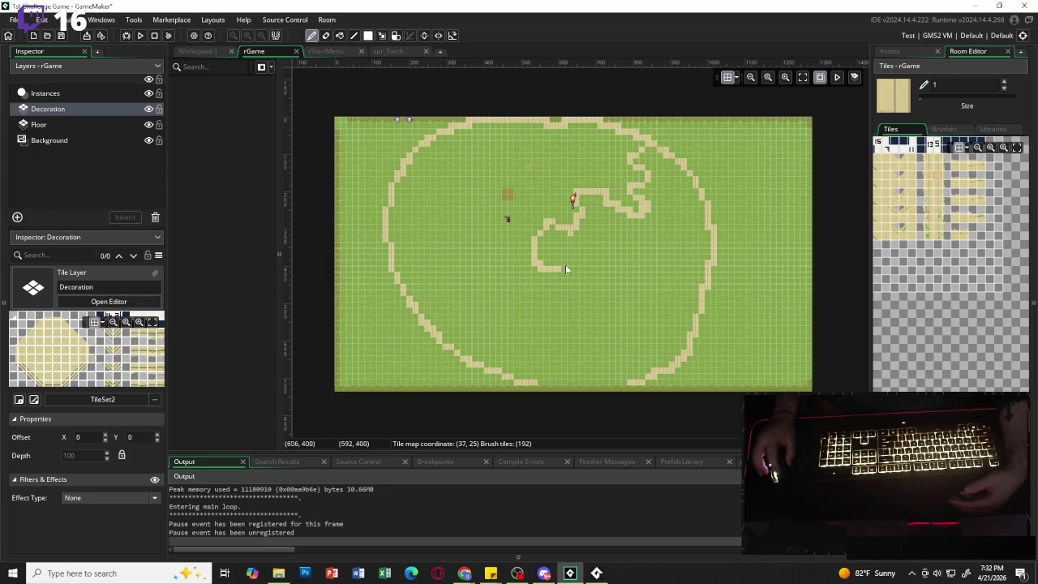
{"action": "left_click_drag", "start_coordinate": [566, 266], "coordinate": [571, 235]}
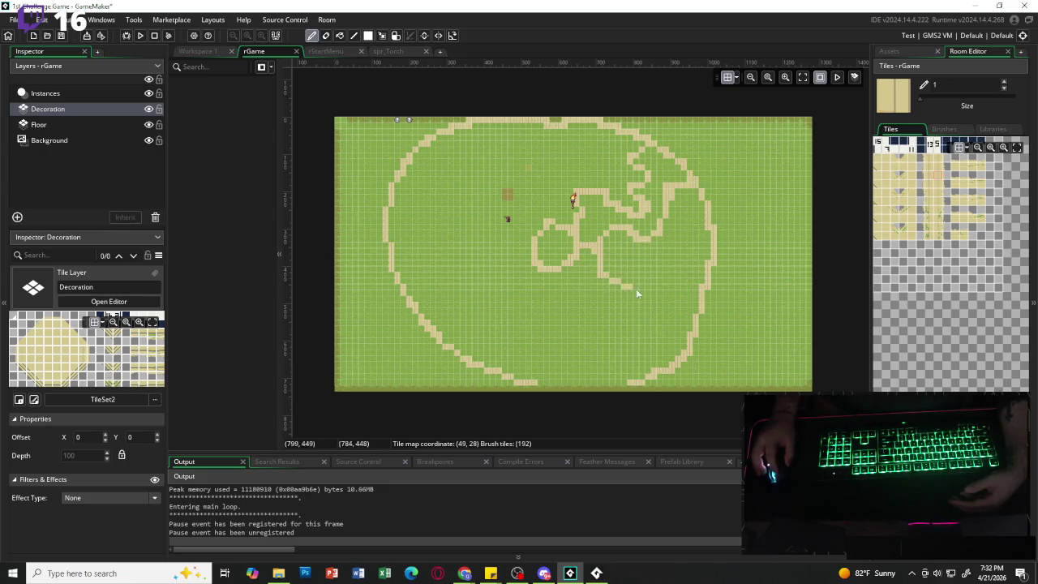
{"action": "mouse_move", "coordinate": [520, 339]}
{"action": "left_mouse_down"}
{"action": "mouse_move", "coordinate": [521, 279]}
{"action": "mouse_move", "coordinate": [454, 259]}
{"action": "mouse_move", "coordinate": [501, 239]}
{"action": "mouse_move", "coordinate": [490, 183]}
{"action": "mouse_move", "coordinate": [442, 172]}
{"action": "mouse_move", "coordinate": [449, 198]}
{"action": "mouse_move", "coordinate": [511, 134]}
{"action": "mouse_move", "coordinate": [479, 211]}
{"action": "left_mouse_up"}
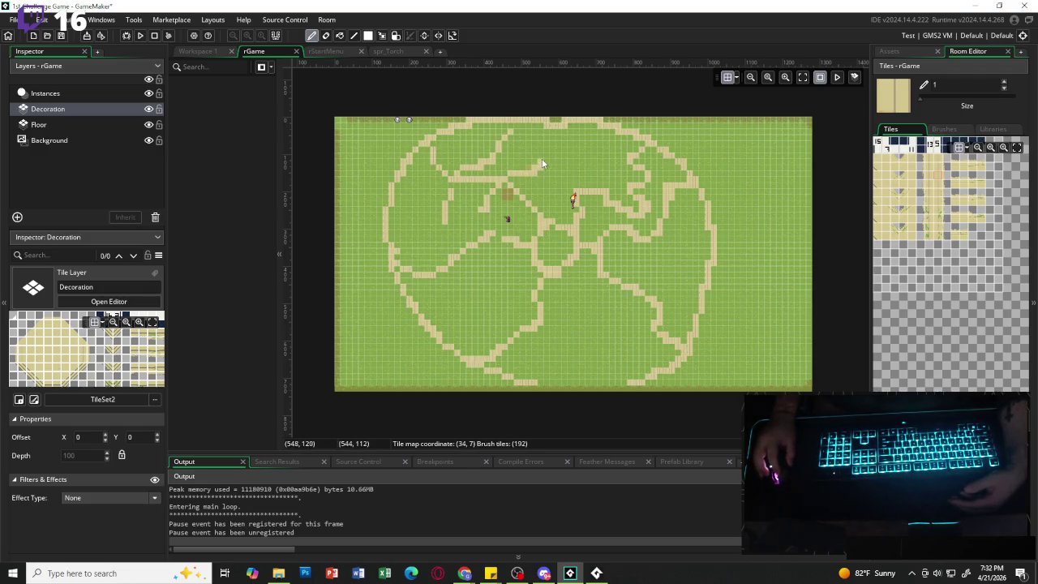
{"action": "left_click_drag", "start_coordinate": [578, 150], "coordinate": [575, 185]}
{"action": "left_click_drag", "start_coordinate": [416, 216], "coordinate": [435, 216]}
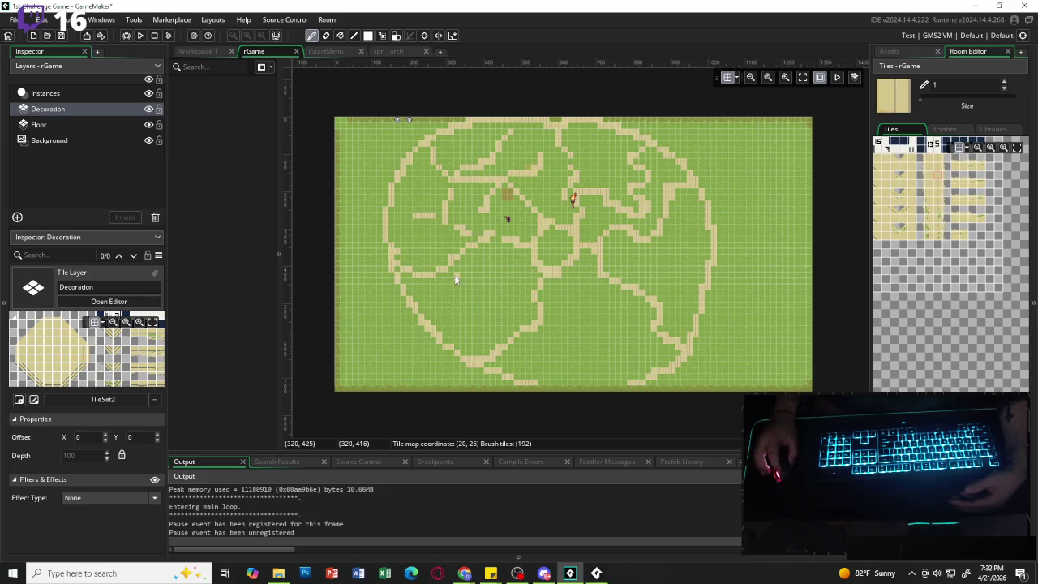
{"action": "left_click_drag", "start_coordinate": [468, 274], "coordinate": [482, 321]}
{"action": "left_click_drag", "start_coordinate": [596, 332], "coordinate": [636, 349]}
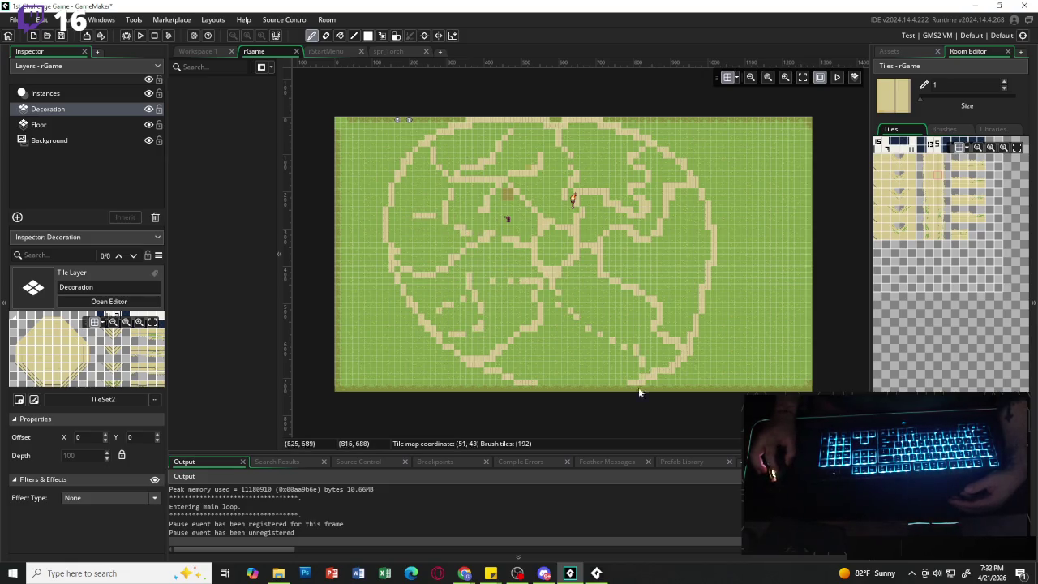
{"action": "mouse_move", "coordinate": [582, 328]}
{"action": "left_mouse_down"}
{"action": "mouse_move", "coordinate": [622, 292]}
{"action": "mouse_move", "coordinate": [600, 315]}
{"action": "left_mouse_up"}
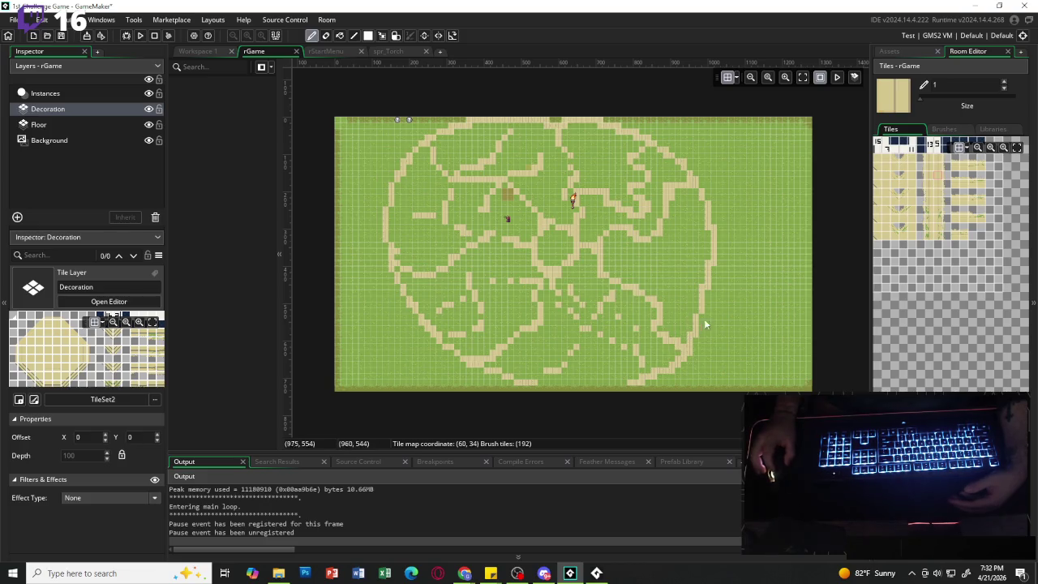
{"action": "mouse_move", "coordinate": [606, 270]}
{"action": "left_mouse_down"}
{"action": "mouse_move", "coordinate": [681, 242]}
{"action": "mouse_move", "coordinate": [678, 273]}
{"action": "left_mouse_up"}
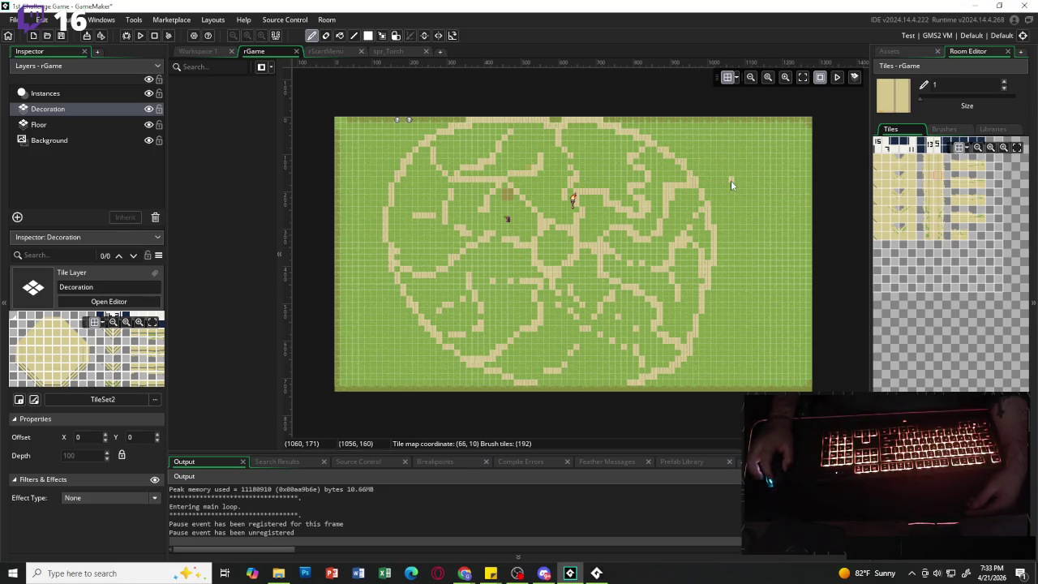
- Add a short upper-right path, then erase the stray stroke and the maze paths
{"action": "left_click_drag", "start_coordinate": [737, 160], "coordinate": [798, 190]}
{"action": "left_click", "coordinate": [739, 155]}
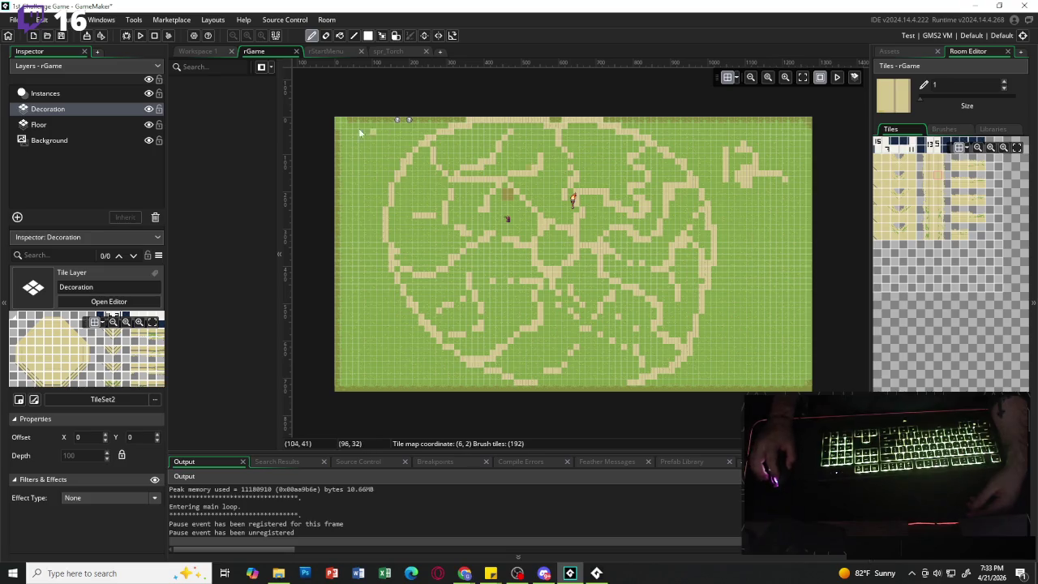
{"action": "left_click_drag", "start_coordinate": [919, 260], "coordinate": [984, 290]}
{"action": "mouse_move", "coordinate": [762, 162]}
{"action": "left_mouse_down"}
{"action": "mouse_move", "coordinate": [745, 154]}
{"action": "mouse_move", "coordinate": [778, 204]}
{"action": "left_mouse_up"}
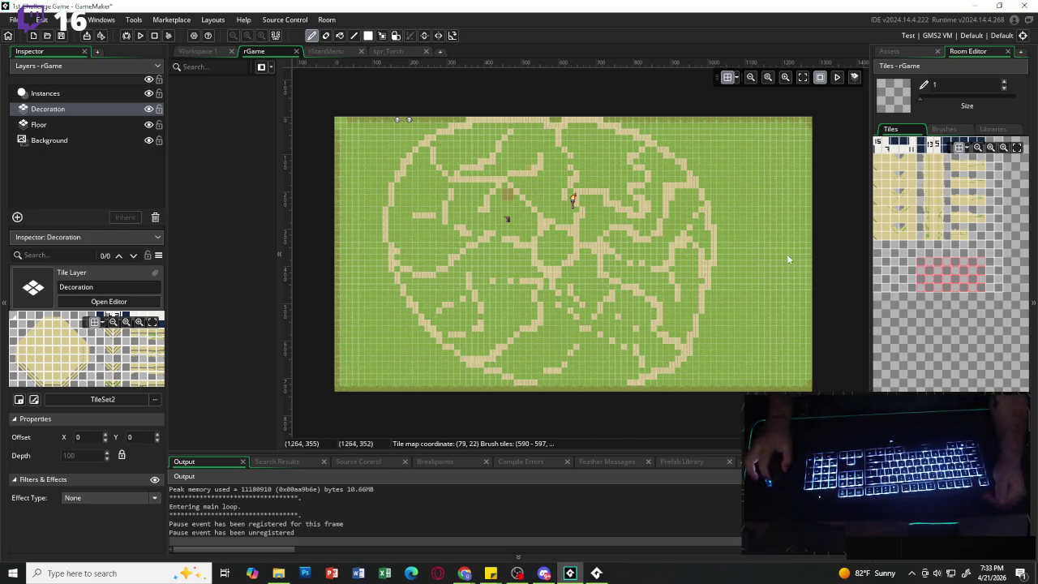
{"action": "mouse_move", "coordinate": [444, 130]}
{"action": "left_mouse_down"}
{"action": "mouse_move", "coordinate": [476, 120]}
{"action": "mouse_move", "coordinate": [401, 238]}
{"action": "mouse_move", "coordinate": [392, 323]}
{"action": "mouse_move", "coordinate": [423, 217]}
{"action": "mouse_move", "coordinate": [474, 304]}
{"action": "mouse_move", "coordinate": [465, 336]}
{"action": "mouse_move", "coordinate": [521, 357]}
{"action": "mouse_move", "coordinate": [584, 235]}
{"action": "mouse_move", "coordinate": [608, 364]}
{"action": "mouse_move", "coordinate": [651, 269]}
{"action": "mouse_move", "coordinate": [670, 341]}
{"action": "mouse_move", "coordinate": [704, 243]}
{"action": "mouse_move", "coordinate": [701, 287]}
{"action": "left_mouse_up"}
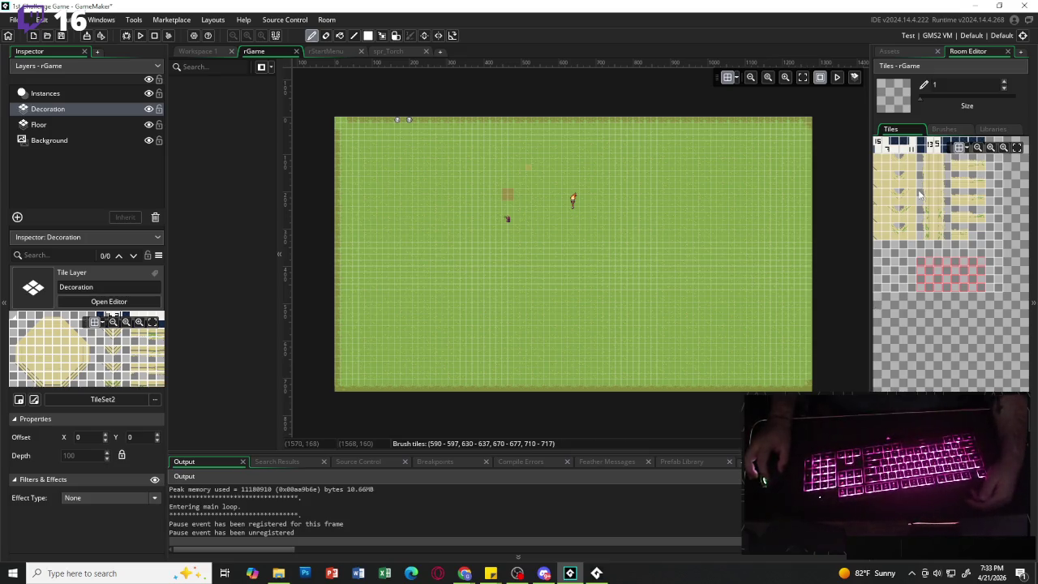
- Switch briefly to the Floor tile layer, then back to Decoration
{"action": "left_click", "coordinate": [84, 129]}
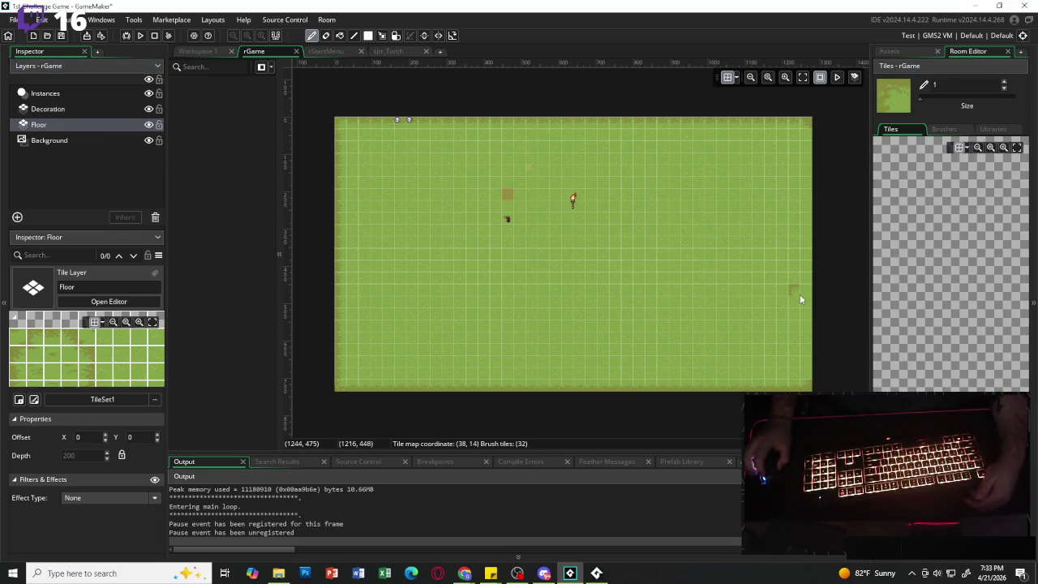
{"action": "left_click", "coordinate": [77, 111]}
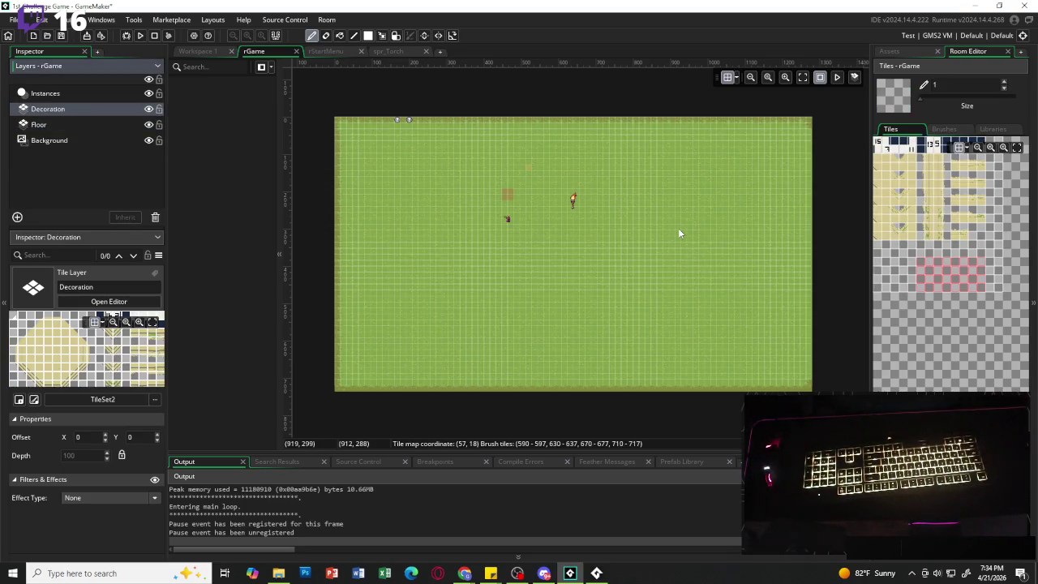
{"action": "mouse_move", "coordinate": [490, 574]}
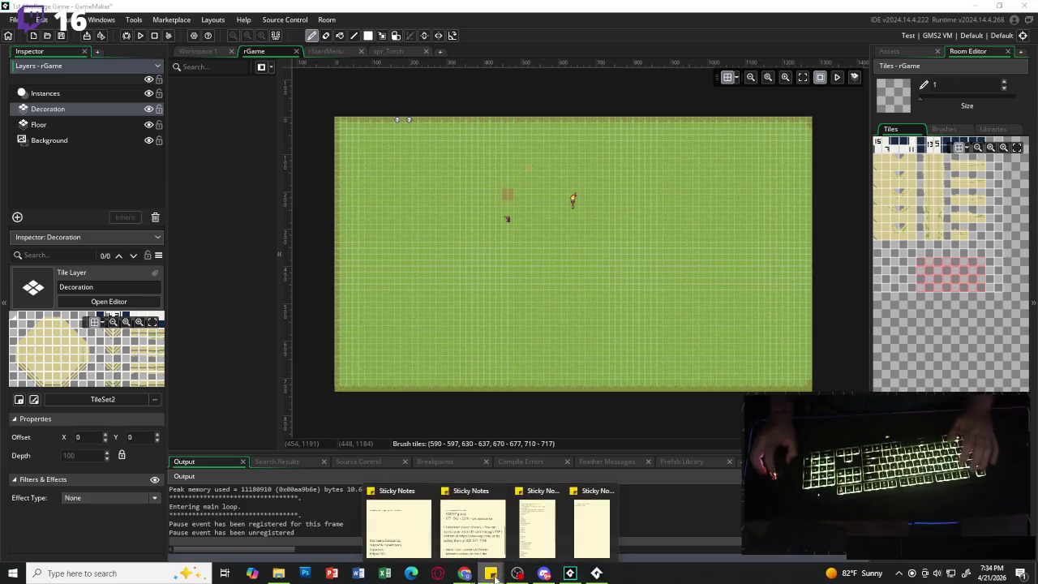
{"action": "left_click", "coordinate": [594, 531]}
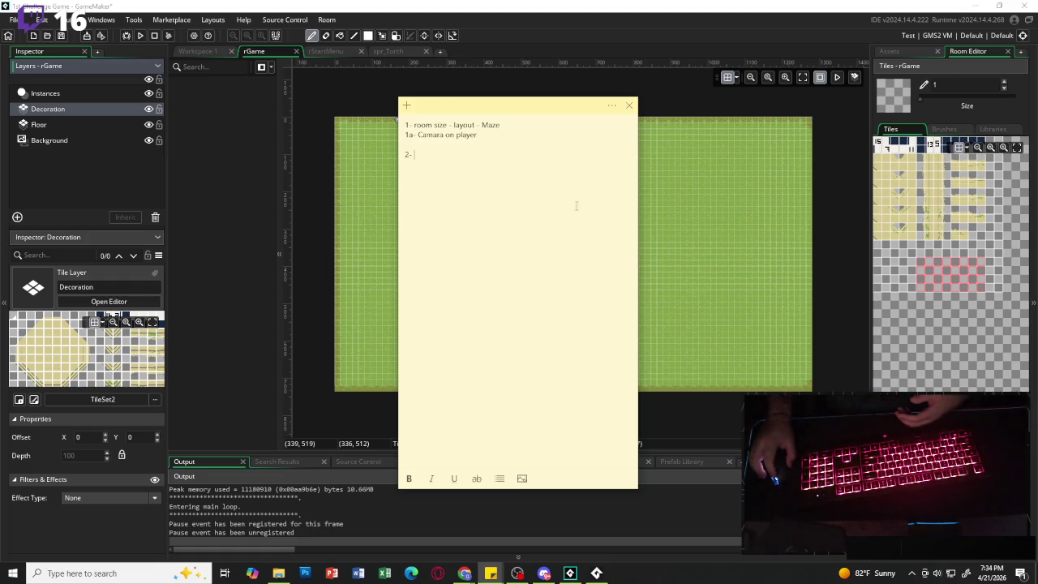
{"action": "left_click", "coordinate": [5, 509]}
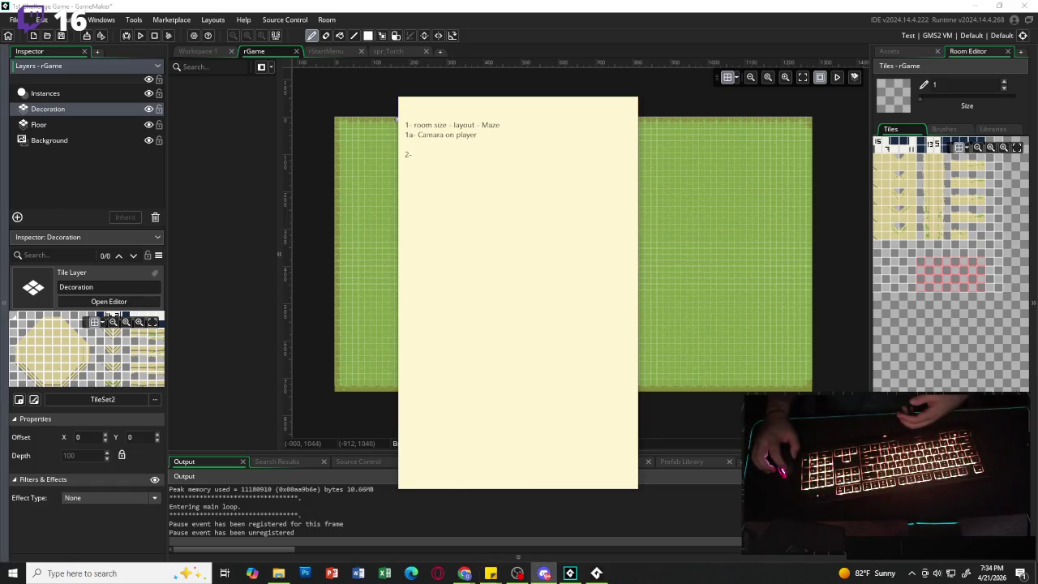
{"action": "left_click", "coordinate": [543, 234]}
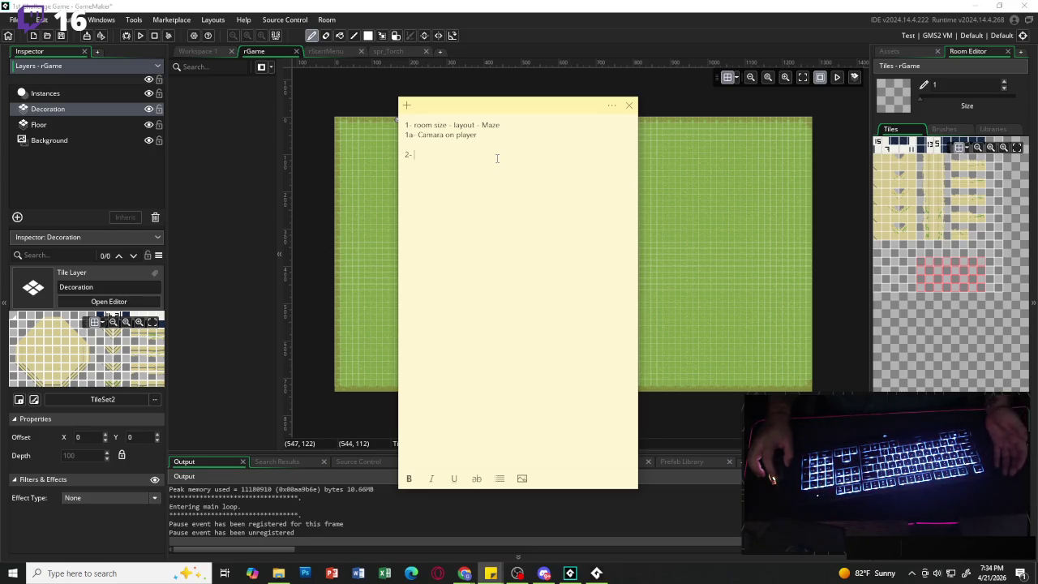
{"action": "left_click_drag", "start_coordinate": [478, 135], "coordinate": [423, 136]}
{"action": "left_click", "coordinate": [481, 137]}
{"action": "type", "text": "fin"}
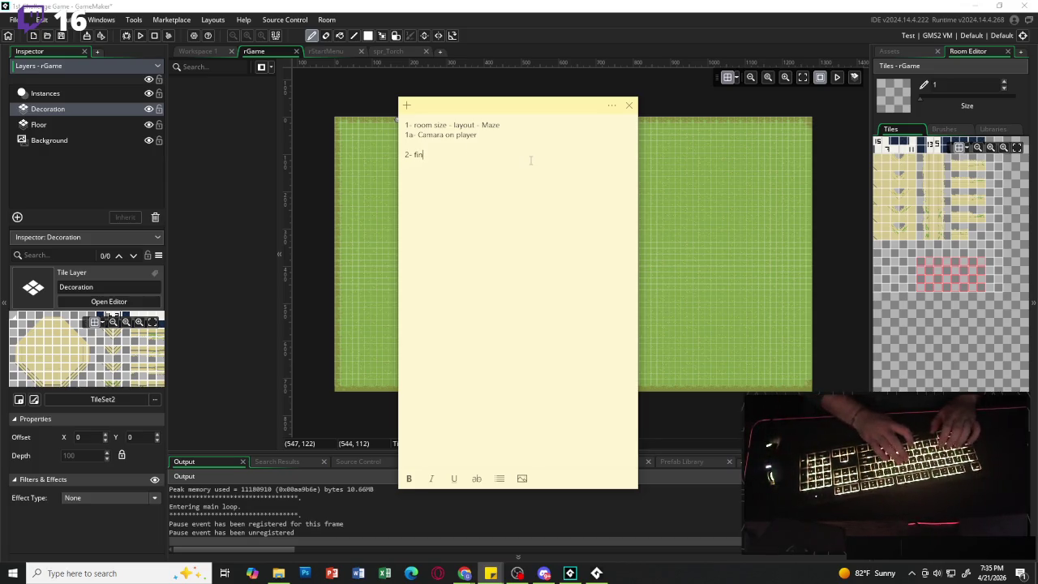
{"action": "key", "text": "BackSpace"}
{"action": "key", "text": "BackSpace"}
{"action": "key", "text": "BackSpace"}
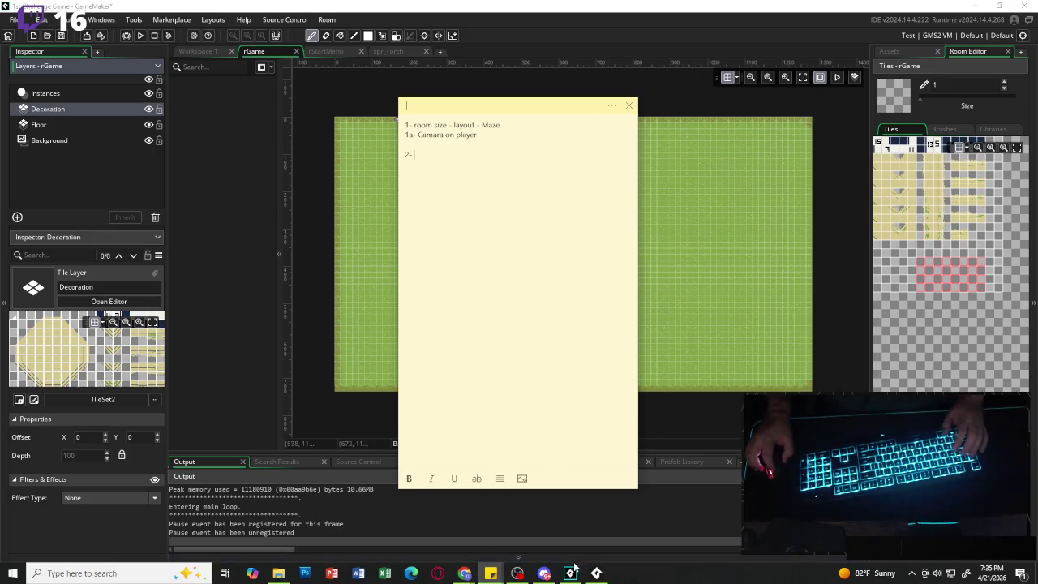
{"action": "left_click", "coordinate": [667, 483]}
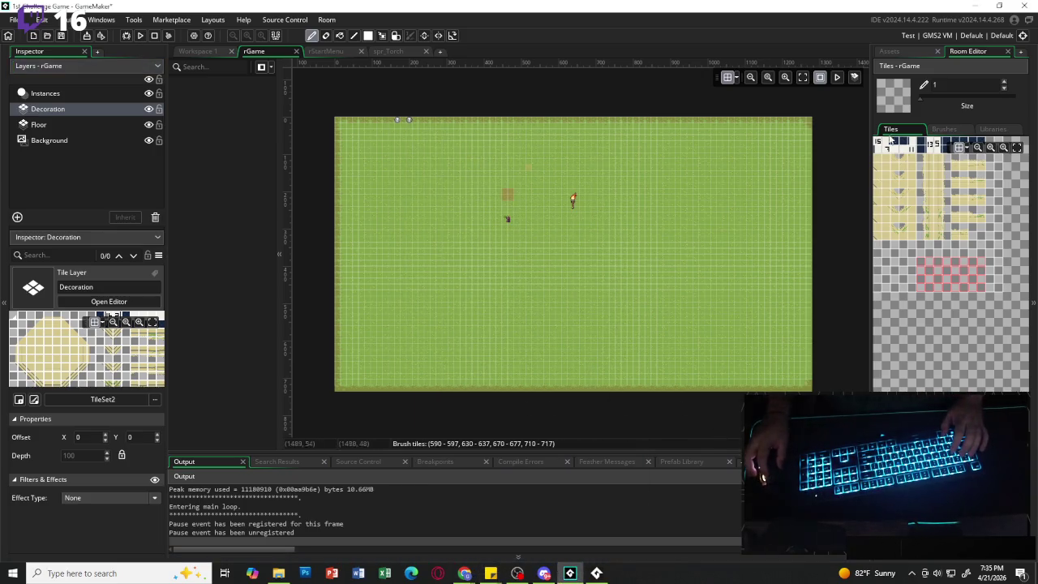
- Open oPauseController, oStartController, oTextBox, oUI, oTorch and oNote from the Asset Browser
{"action": "left_click", "coordinate": [909, 52]}
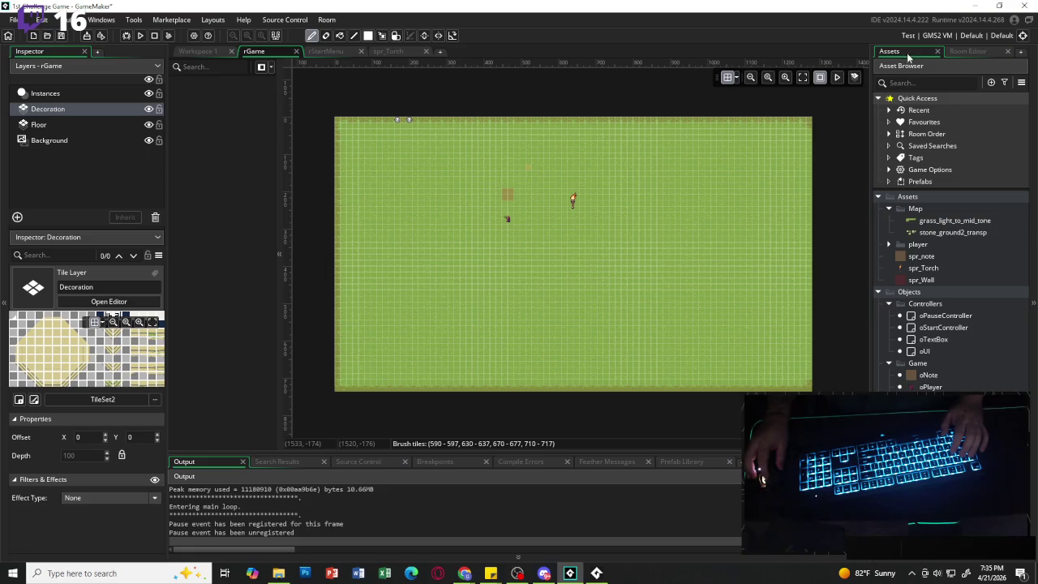
{"action": "double_click", "coordinate": [945, 315]}
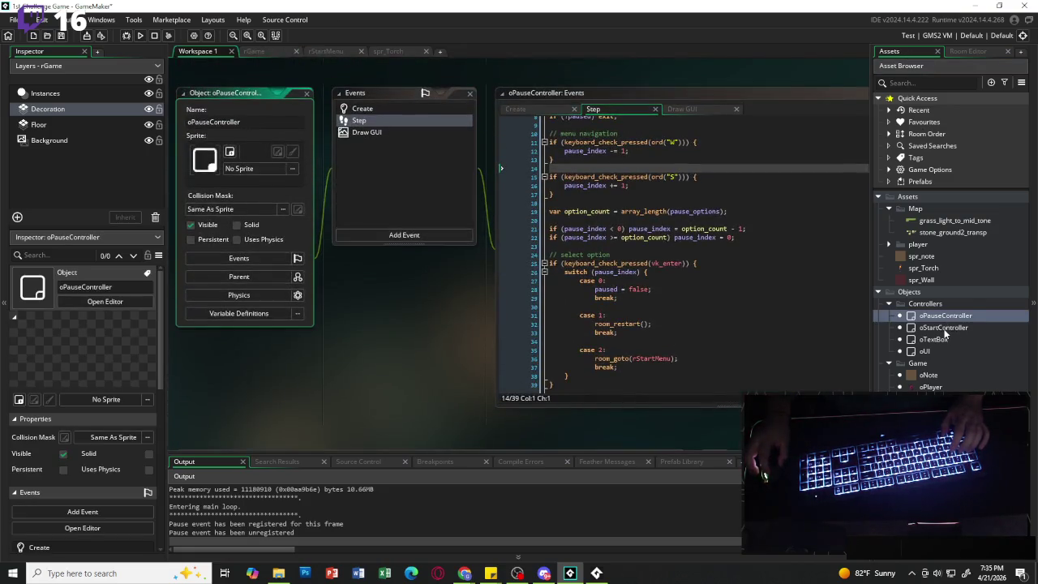
{"action": "left_click", "coordinate": [944, 327]}
{"action": "double_click", "coordinate": [944, 329]}
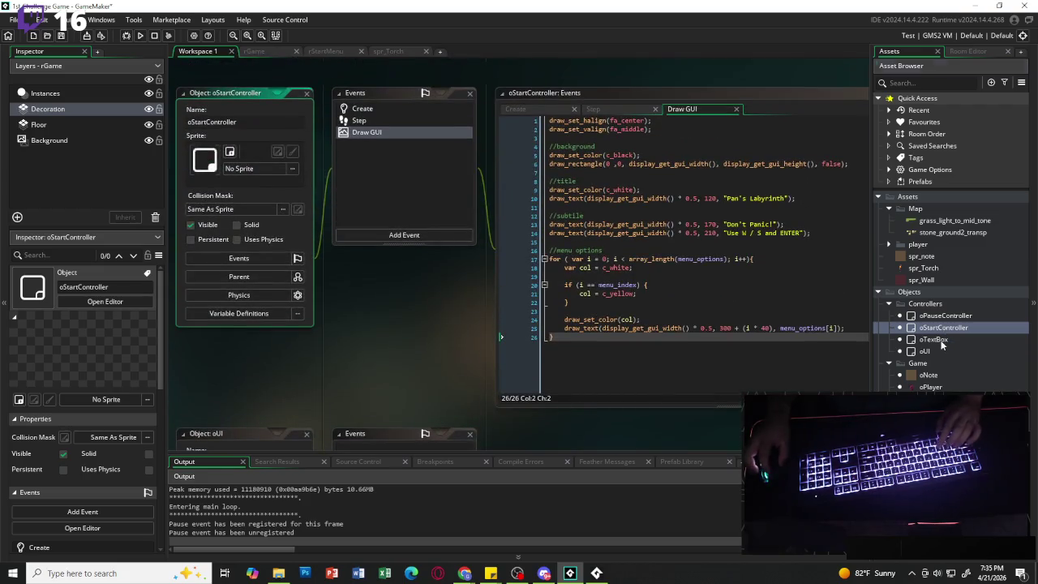
{"action": "double_click", "coordinate": [932, 340]}
{"action": "double_click", "coordinate": [933, 352]}
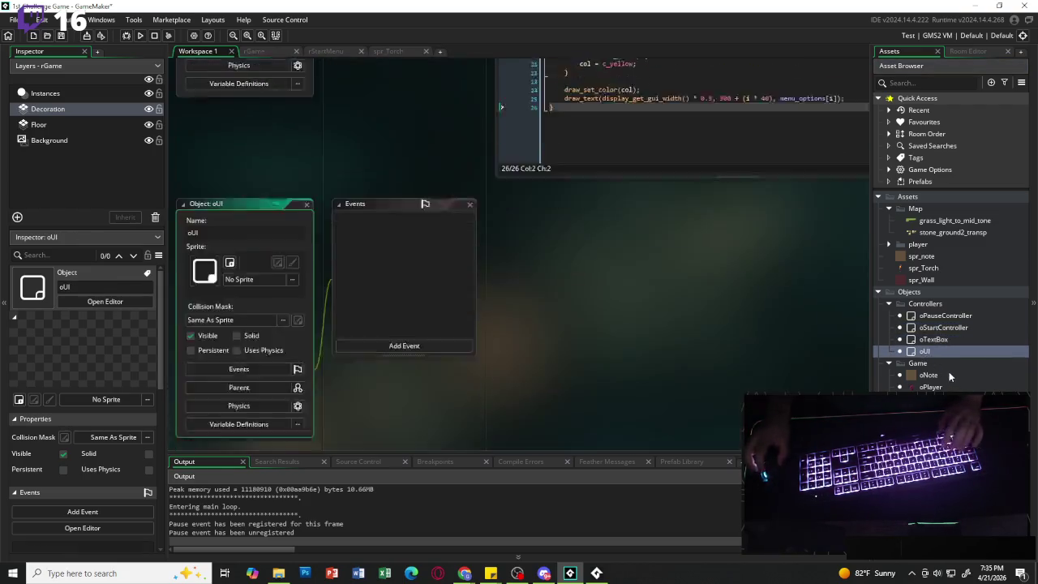
{"action": "left_click", "coordinate": [930, 386]}
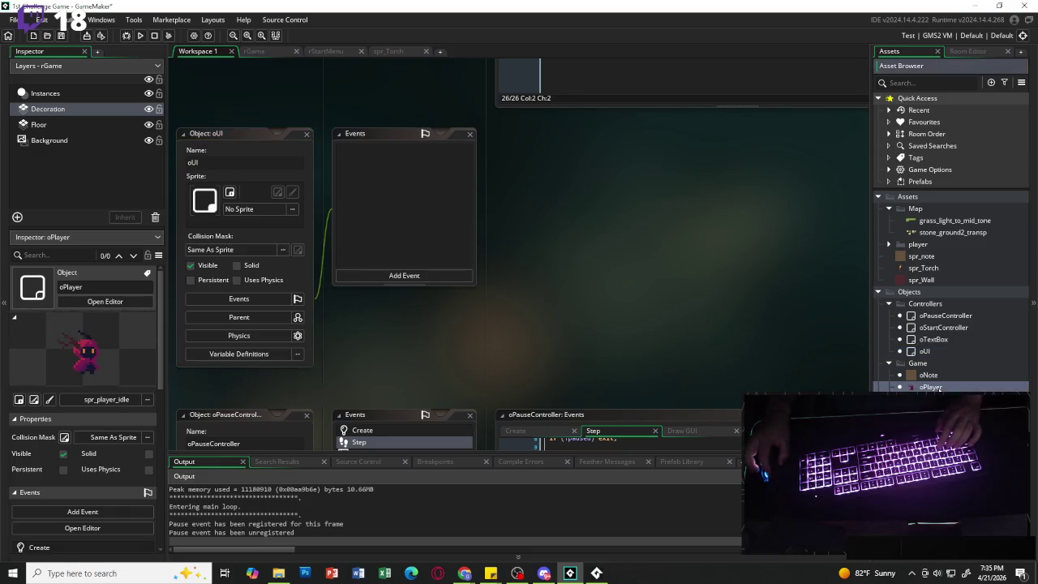
{"action": "double_click", "coordinate": [931, 399]}
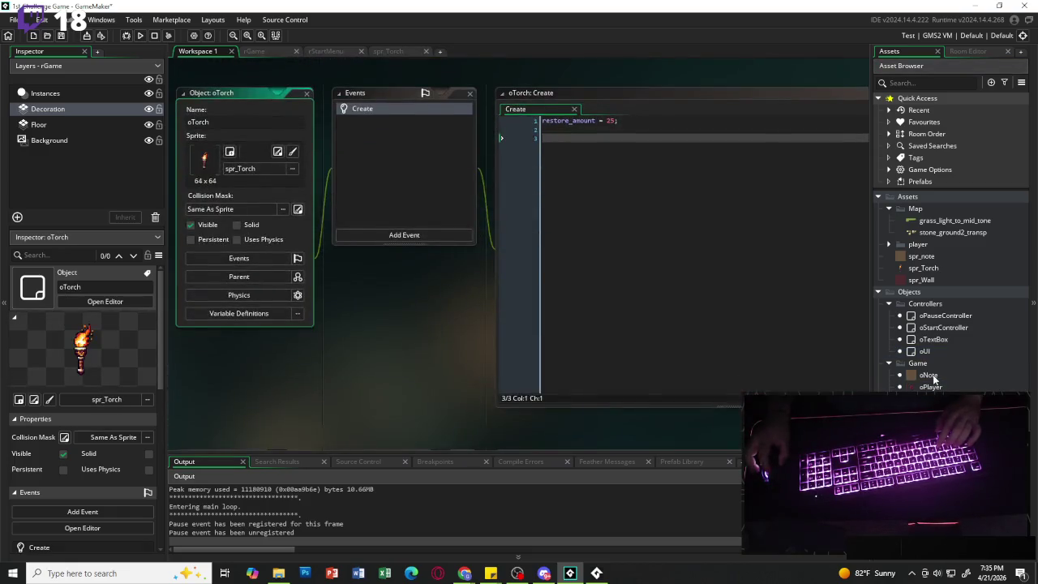
{"action": "double_click", "coordinate": [928, 375]}
{"action": "left_click", "coordinate": [929, 411]}
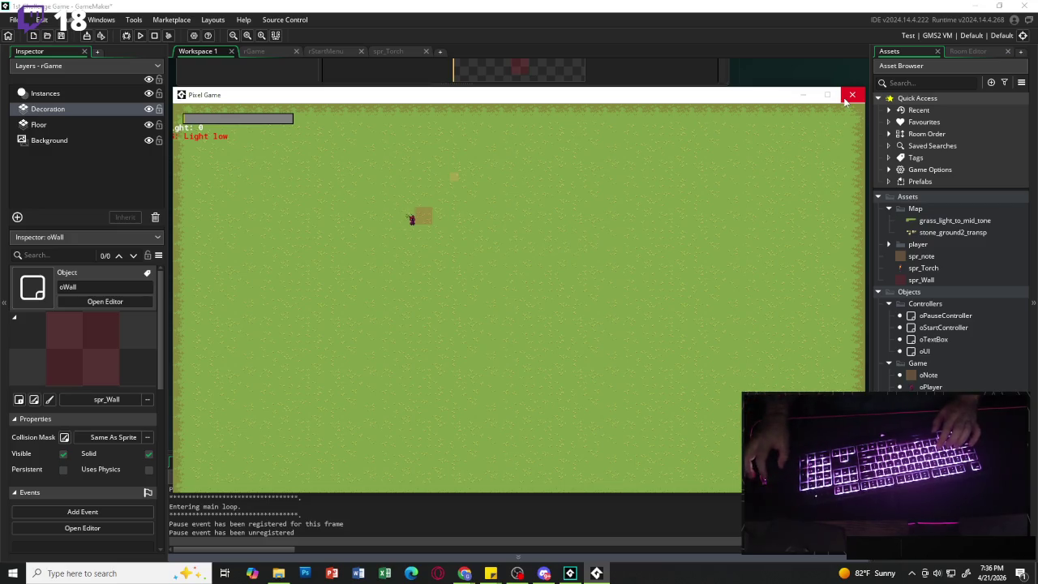
- Close the running Pixel Game window and bring the to-do sticky note forward
{"action": "left_click", "coordinate": [851, 97]}
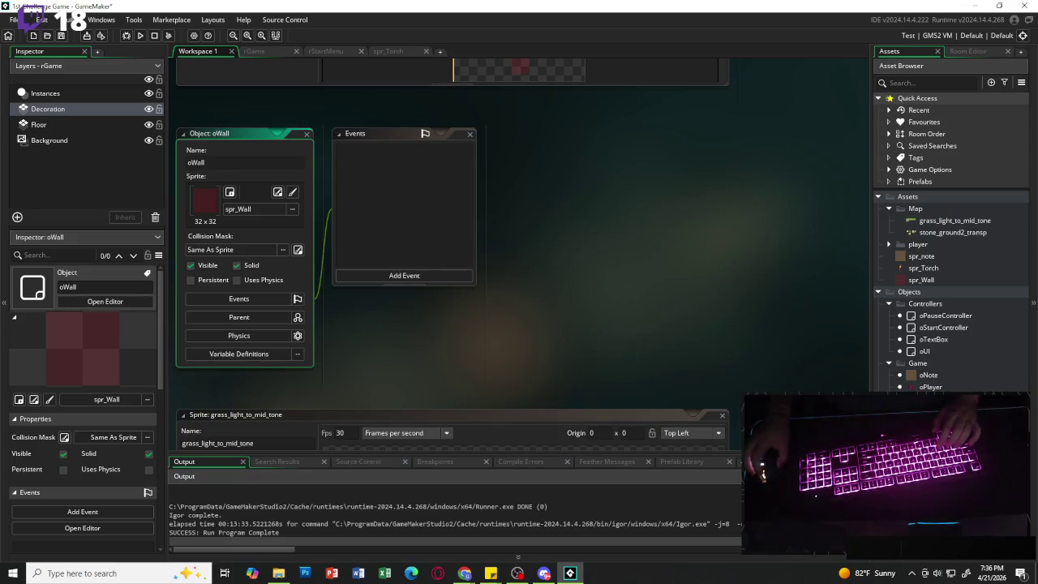
{"action": "mouse_move", "coordinate": [491, 573]}
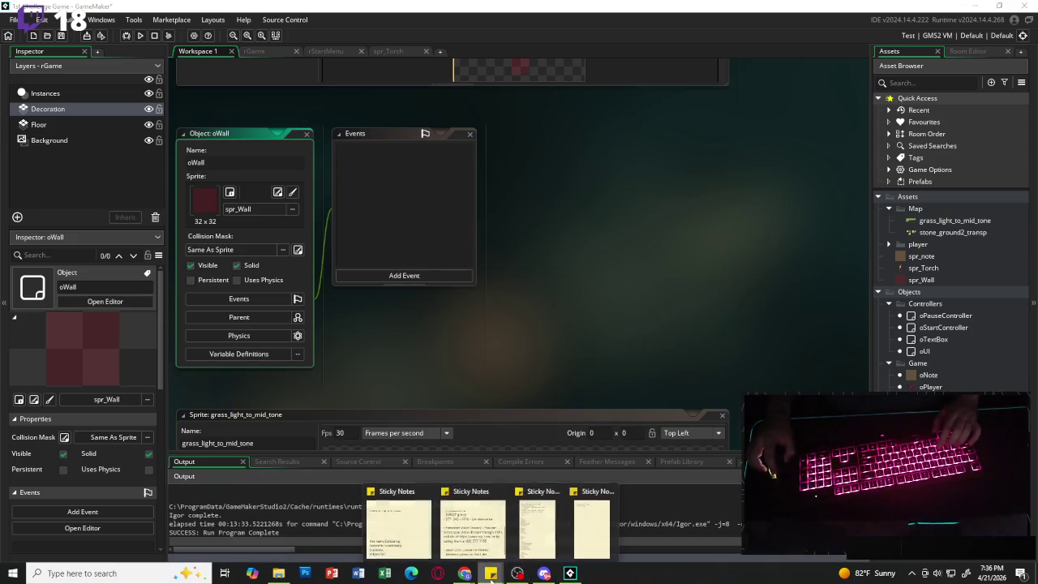
{"action": "left_click", "coordinate": [592, 519]}
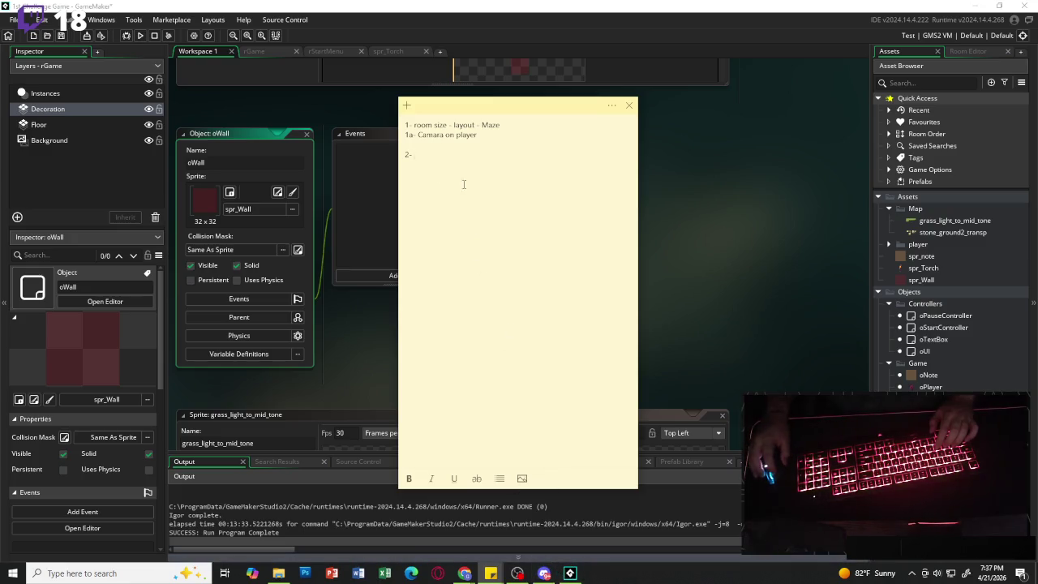
- Add to-do items '2- Enemies', '3- UI' and '4- Health', fixing the typos
{"action": "type", "text": "Enmey"}
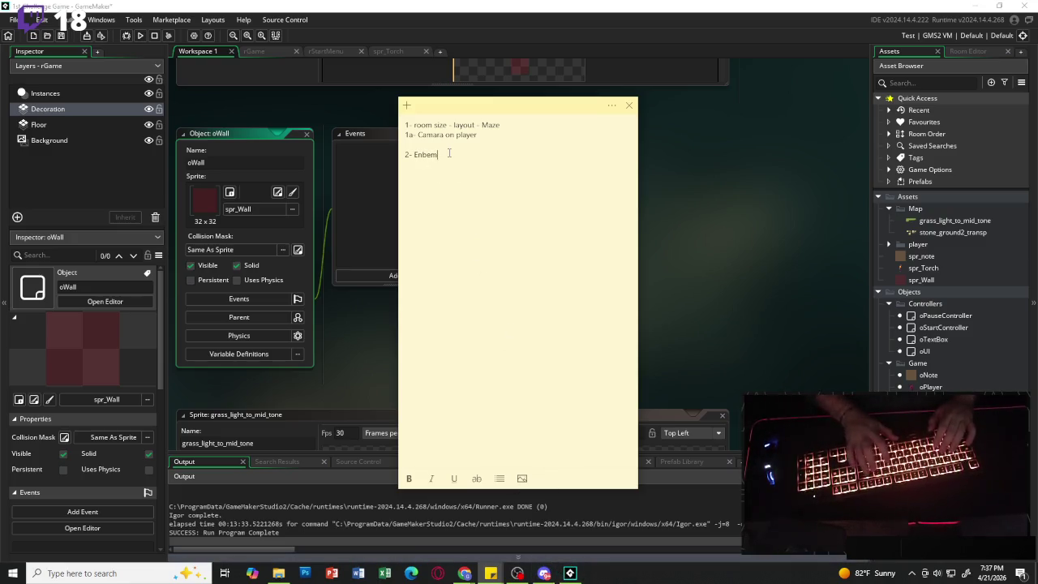
{"action": "key", "text": "BackSpace"}
{"action": "key", "text": "BackSpace"}
{"action": "key", "text": "BackSpace"}
{"action": "type", "text": "emies"}
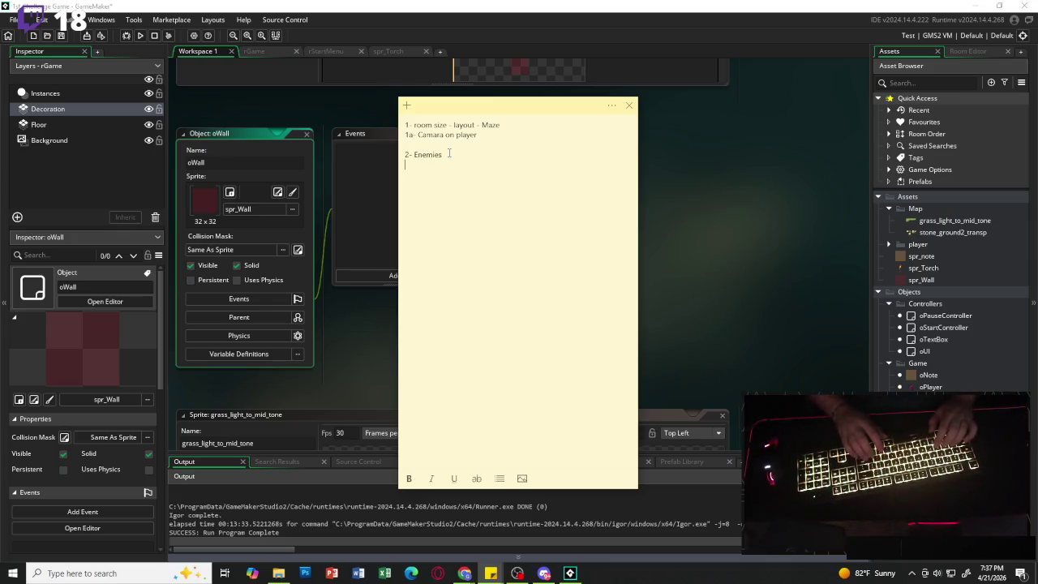
{"action": "key", "text": "Return"}
{"action": "type", "text": "3-"}
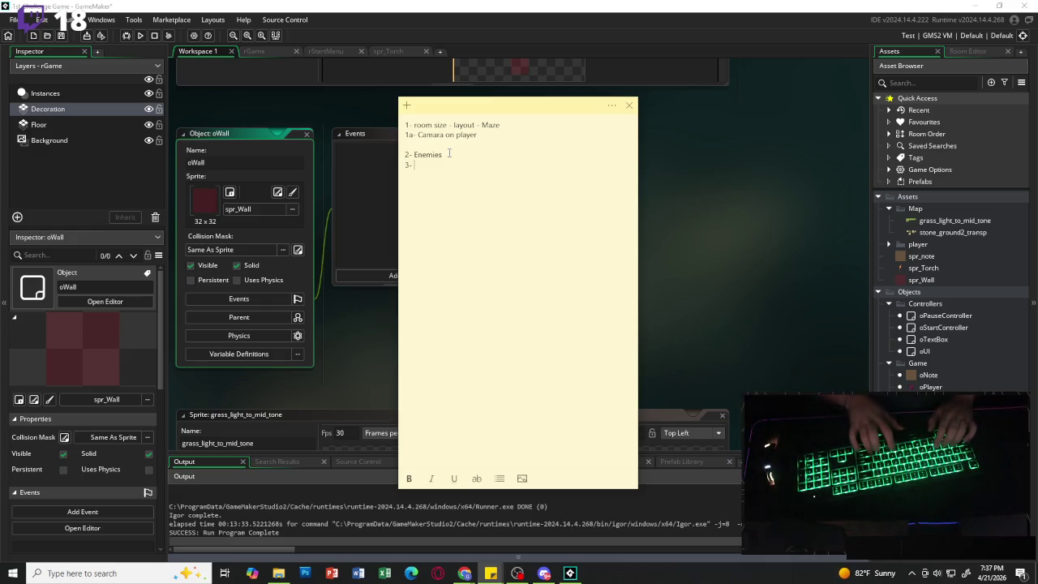
{"action": "type", "text": "UI"}
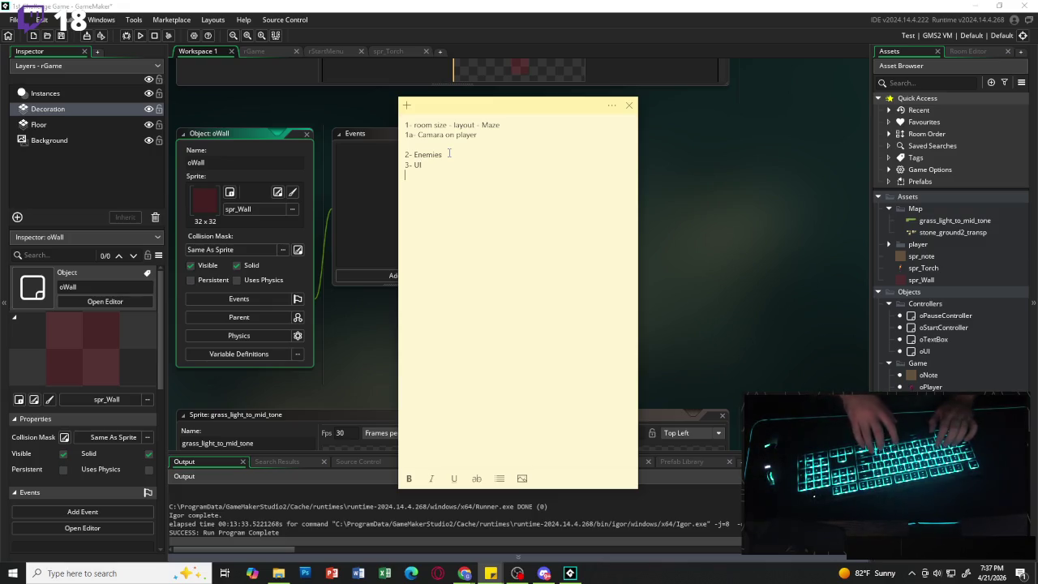
{"action": "type", "text": "4-"}
{"action": "key", "text": "BackSpace"}
{"action": "key", "text": "BackSpace"}
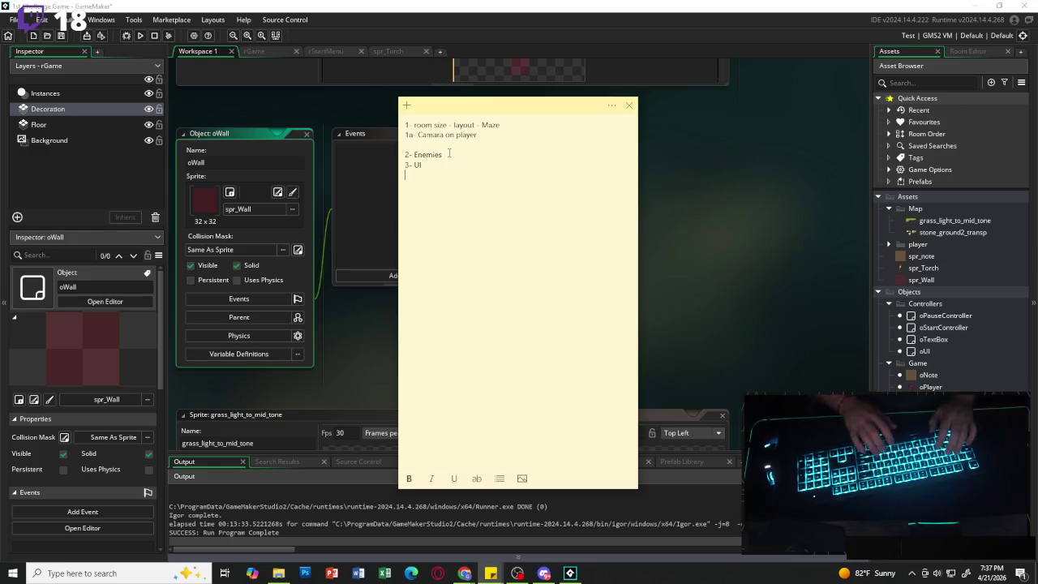
{"action": "type", "text": "4- HEalt"}
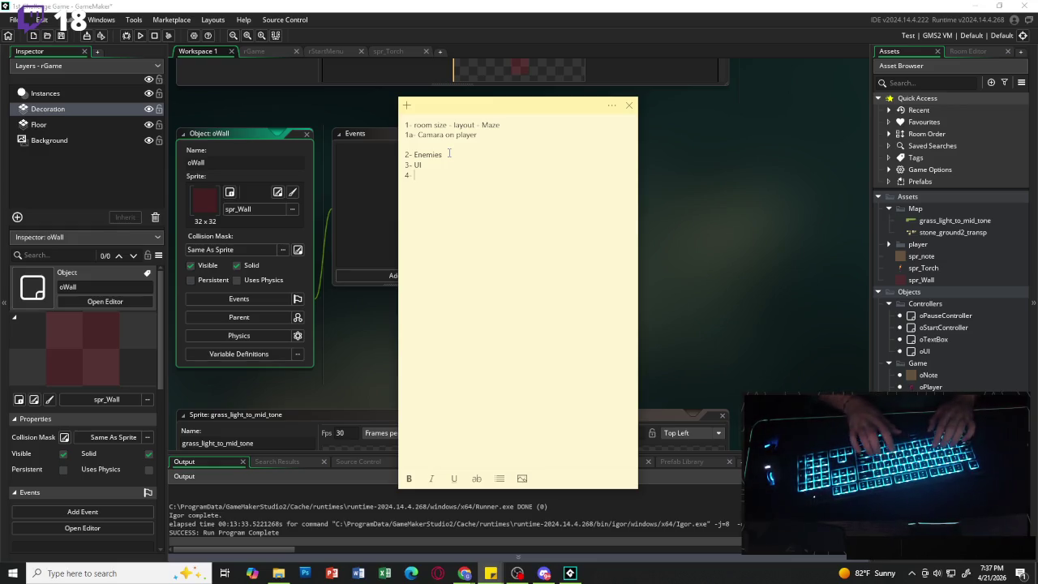
{"action": "key", "text": "BackSpace"}
{"action": "key", "text": "BackSpace"}
{"action": "key", "text": "BackSpace"}
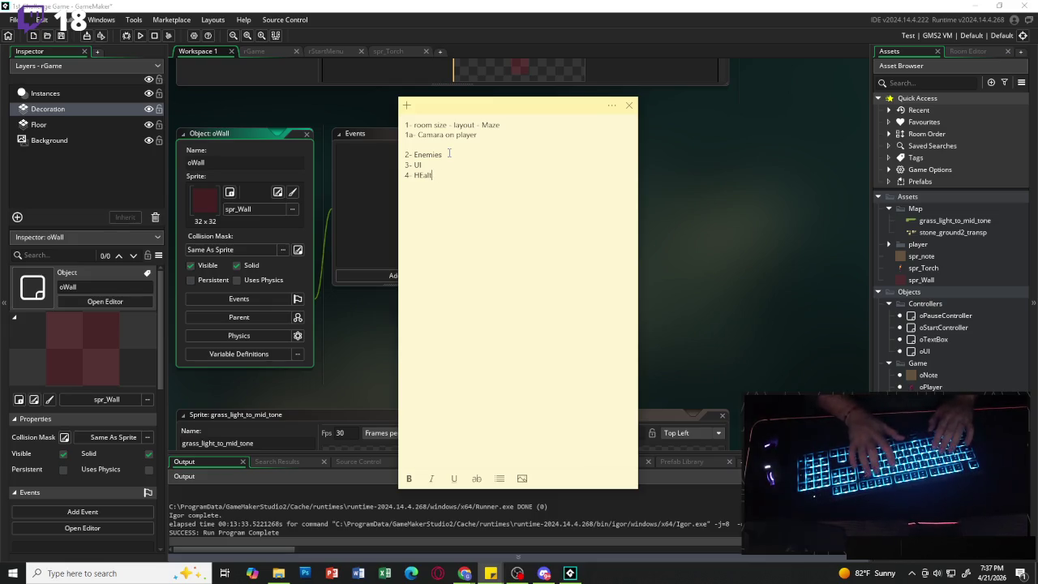
{"action": "type", "text": "elath"}
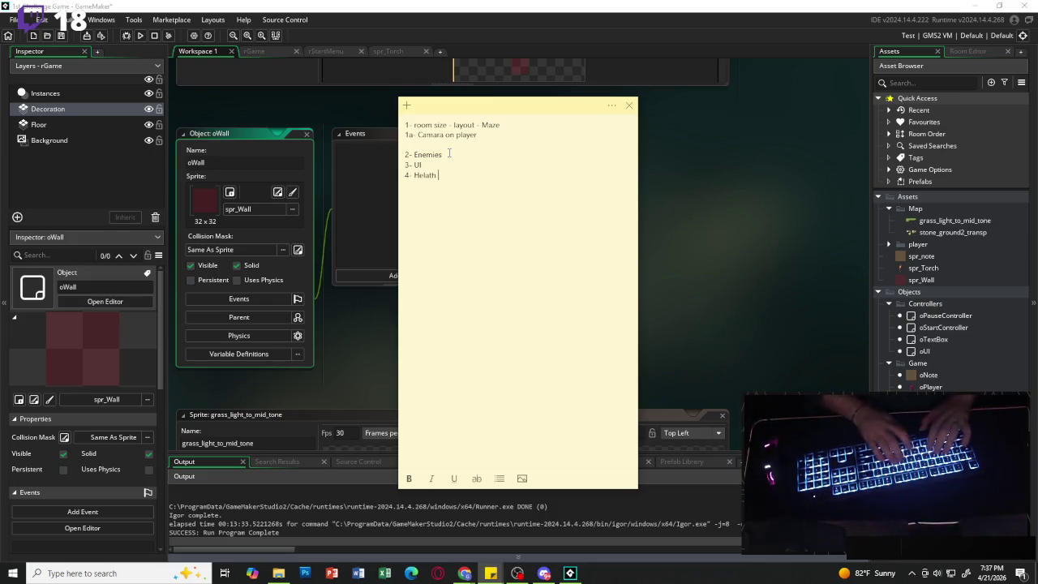
{"action": "key", "text": "BackSpace"}
{"action": "key", "text": "BackSpace"}
{"action": "key", "text": "BackSpace"}
{"action": "type", "text": "alth"}
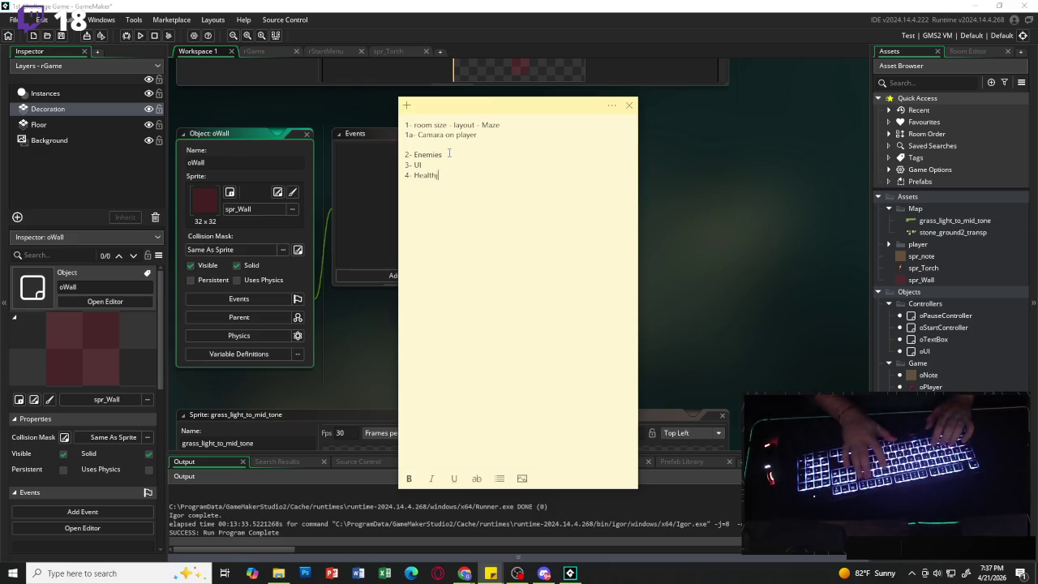
- Add item '5- Lighting' on a new line, correcting its misspelling
{"action": "key", "text": "Return"}
{"action": "type", "text": "5"}
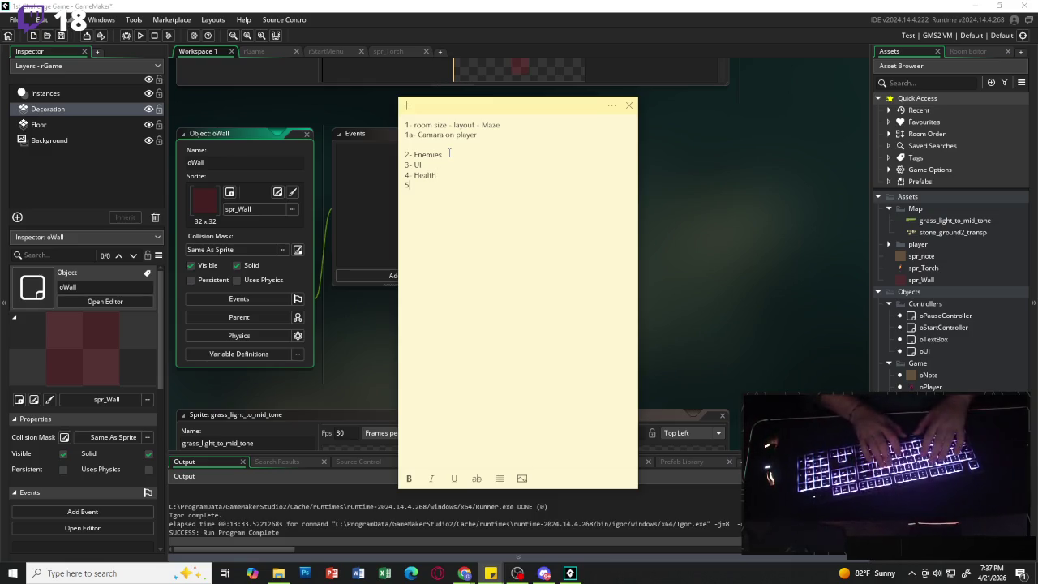
{"action": "type", "text": "- Lighitng"}
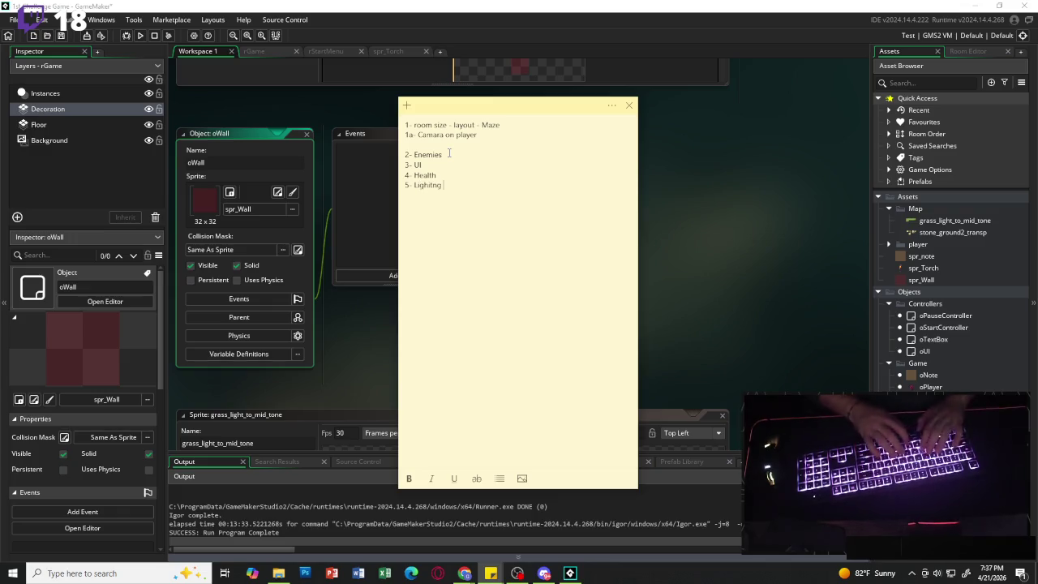
{"action": "key", "text": "BackSpace"}
{"action": "key", "text": "BackSpace"}
{"action": "key", "text": "BackSpace"}
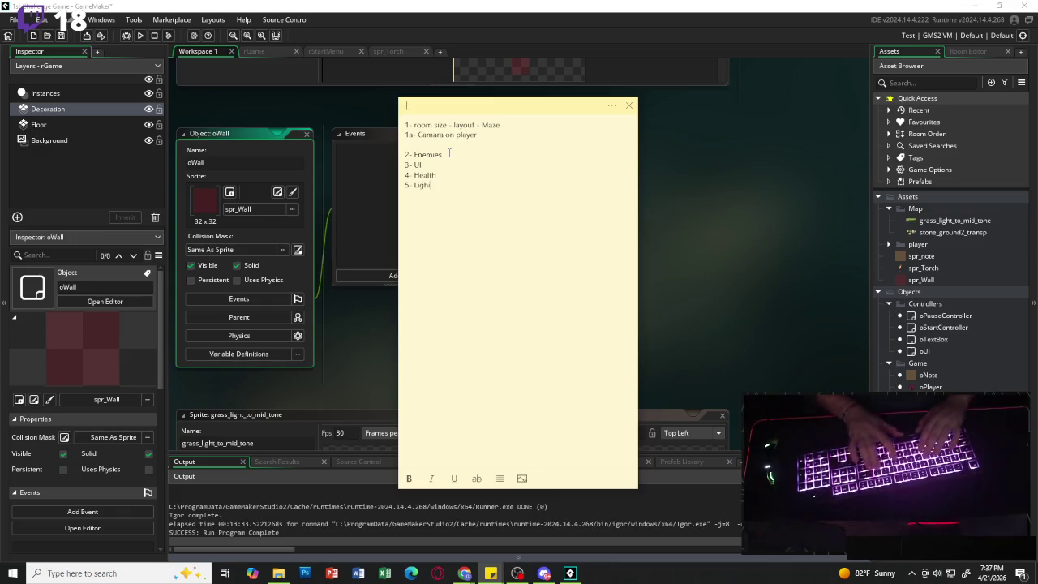
{"action": "type", "text": "ting"}
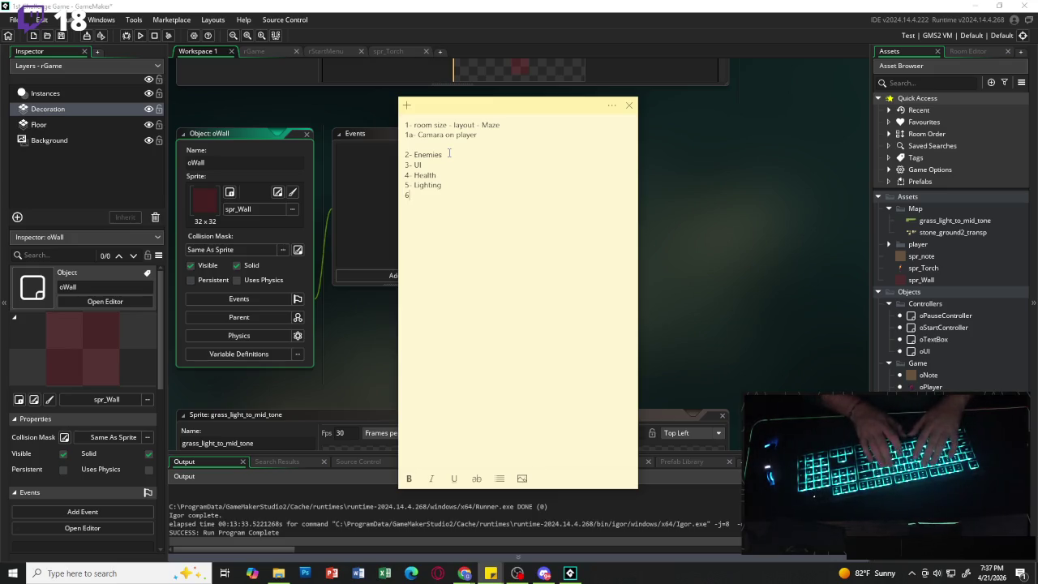
- Draft a sixth item trying 'Raidus', 'Circle of' and 'Vision', then delete it all
{"action": "type", "text": "6-"}
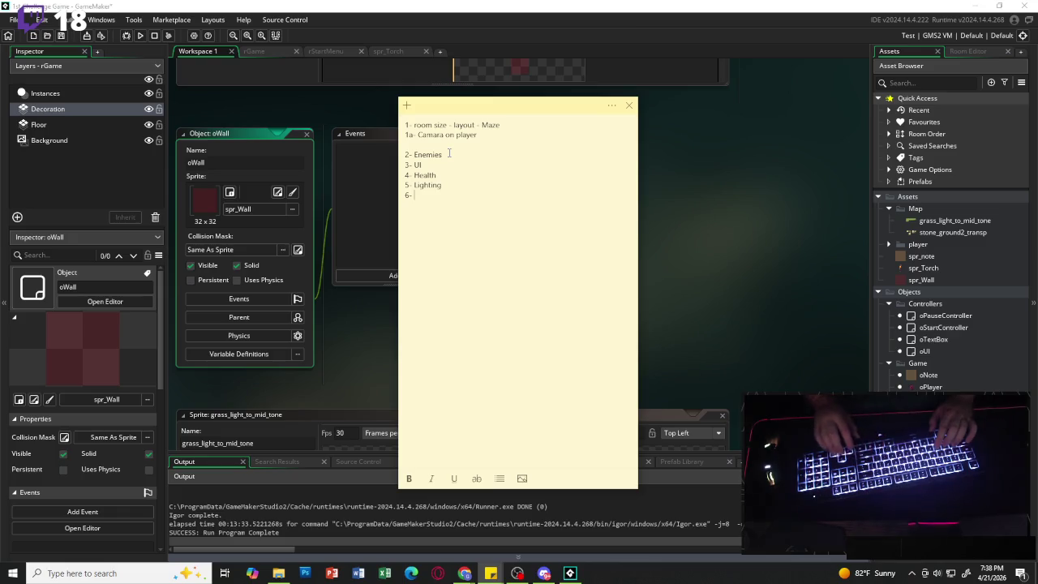
{"action": "key", "text": "Up"}
{"action": "key", "text": "Right"}
{"action": "key", "text": "Right"}
{"action": "key", "text": "Right"}
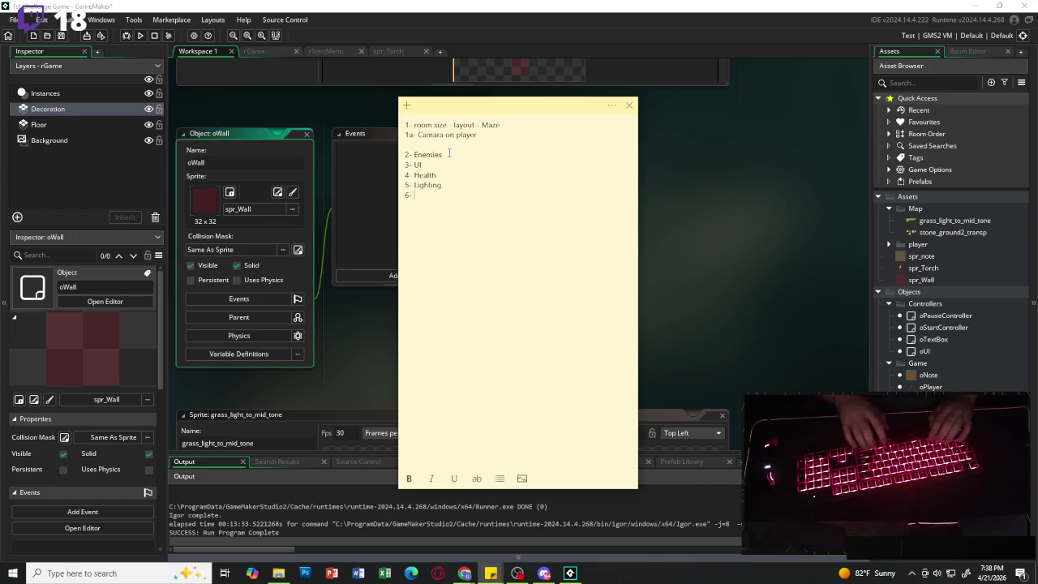
{"action": "type", "text": "Raidus"}
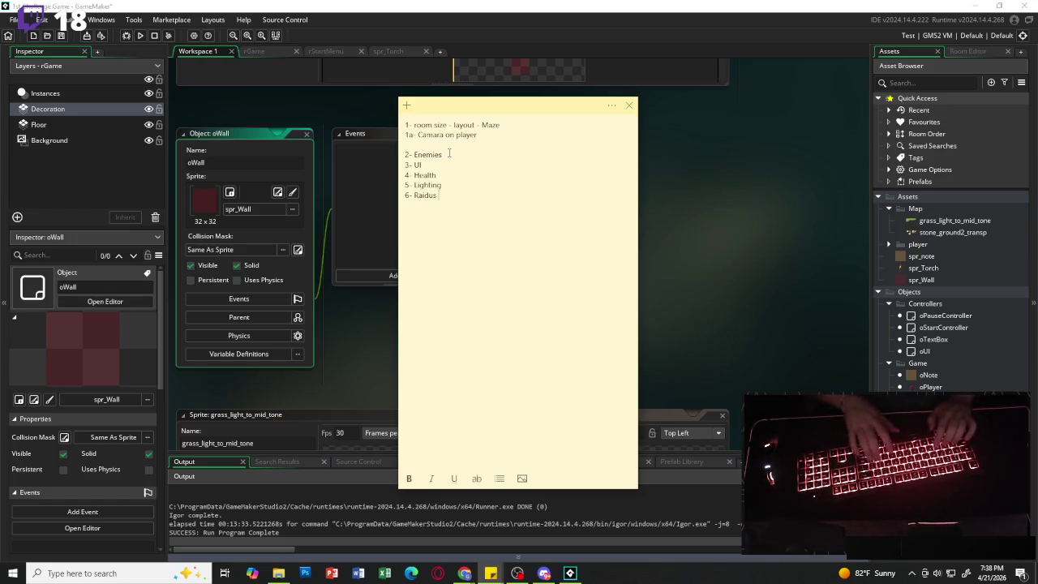
{"action": "key", "text": "BackSpace"}
{"action": "key", "text": "BackSpace"}
{"action": "key", "text": "BackSpace"}
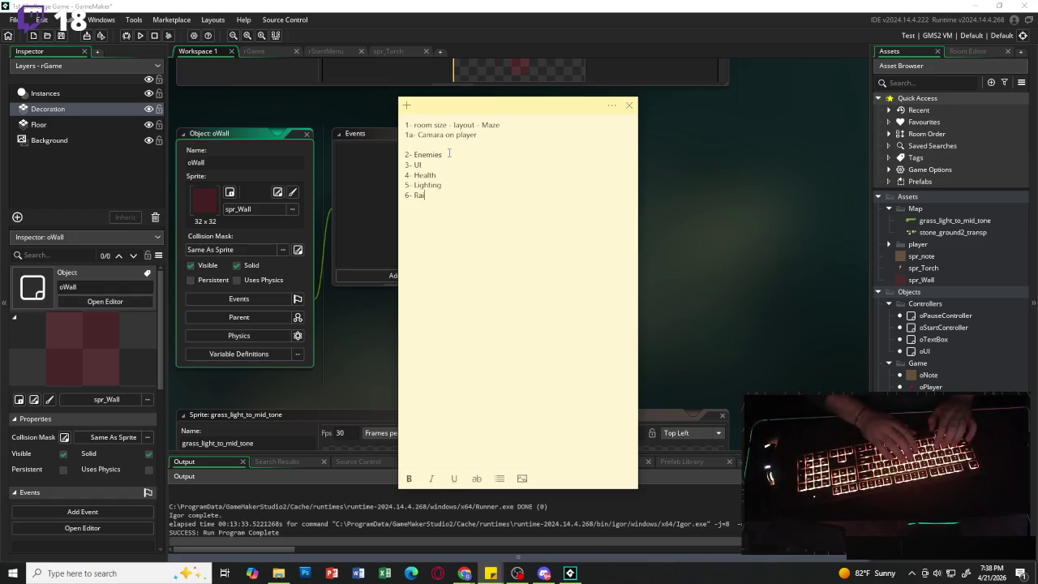
{"action": "key", "text": "BackSpace"}
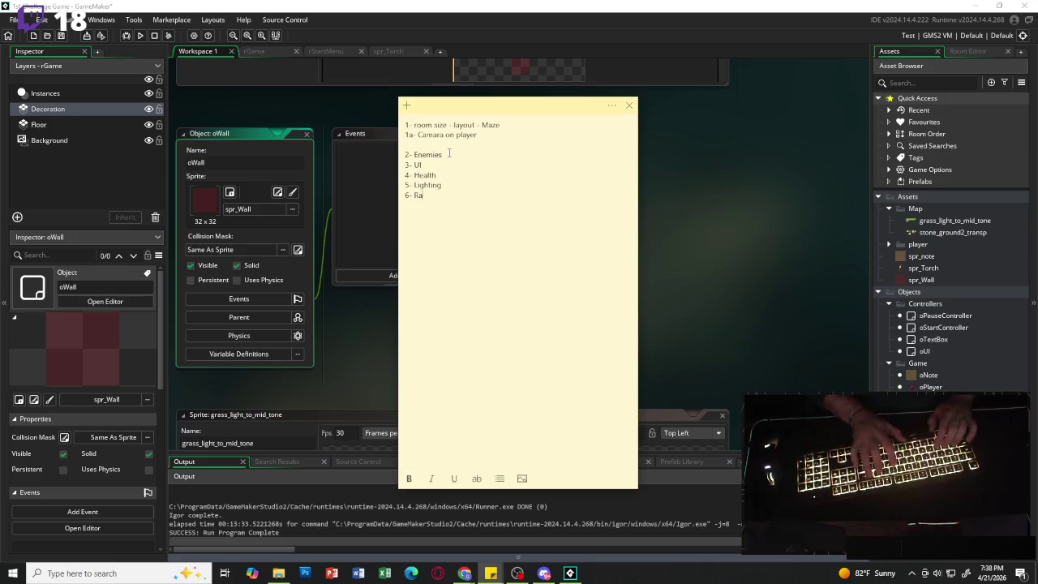
{"action": "key", "text": "BackSpace"}
{"action": "key", "text": "BackSpace"}
{"action": "type", "text": "Circle "}
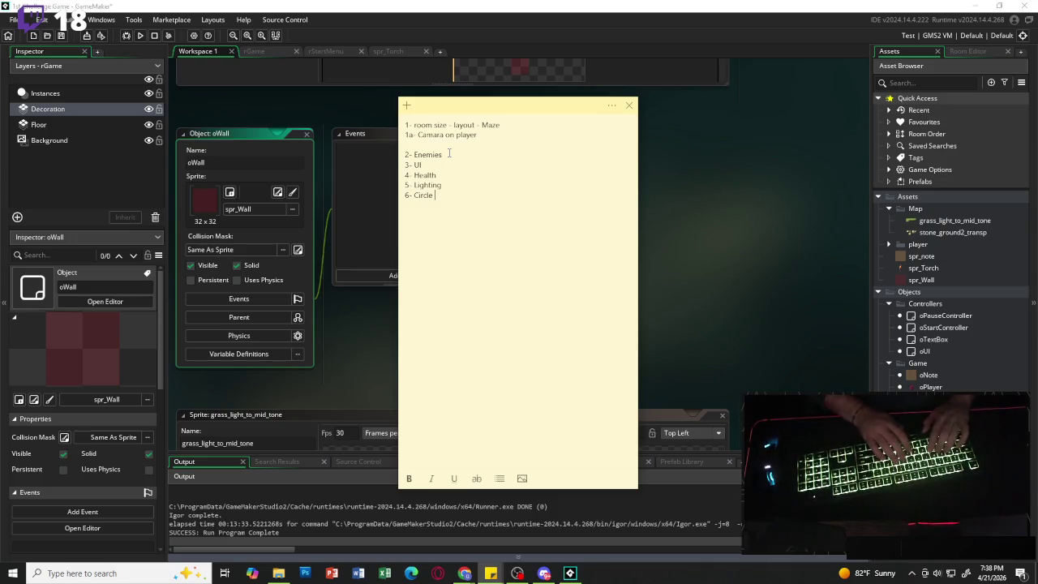
{"action": "type", "text": "of"}
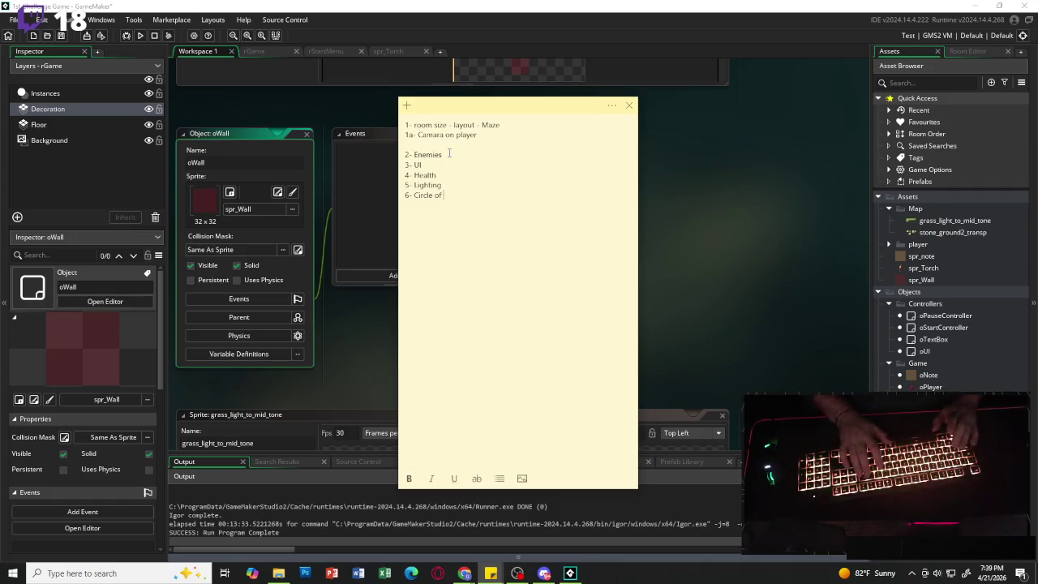
{"action": "key", "text": "BackSpace"}
{"action": "key", "text": "BackSpace"}
{"action": "key", "text": "BackSpace"}
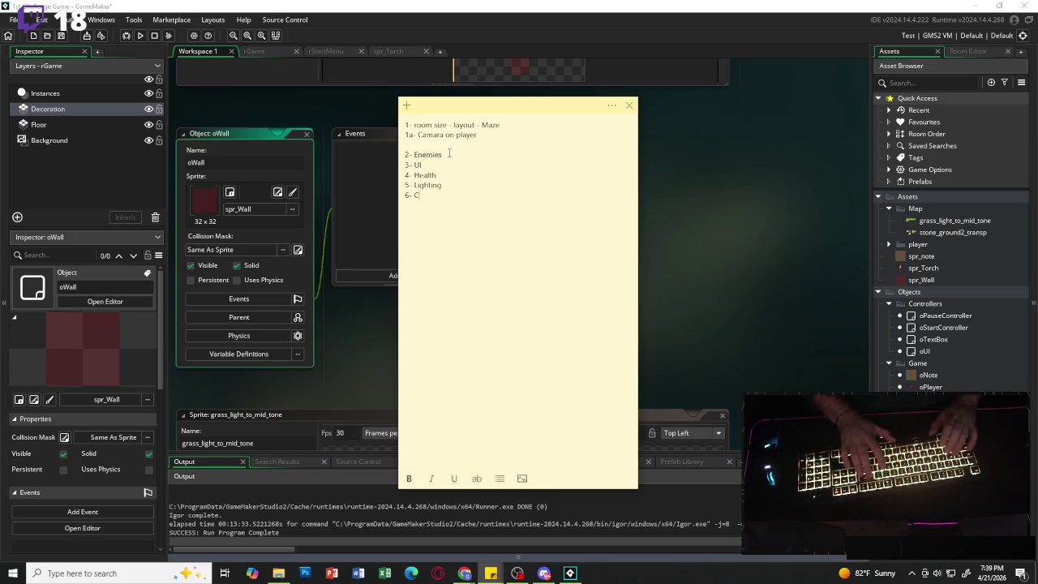
{"action": "type", "text": "Vision"}
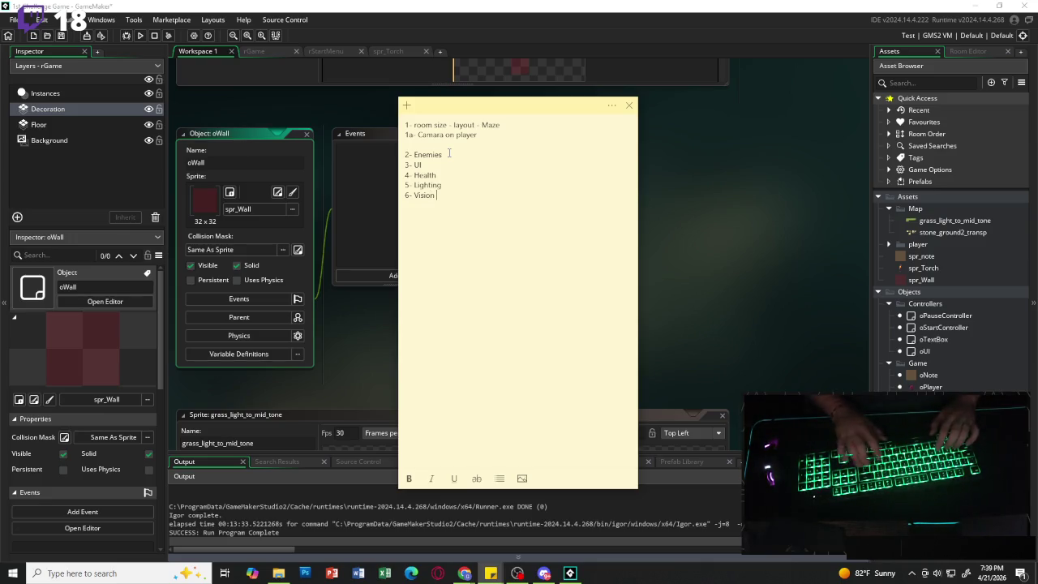
{"action": "key", "text": "BackSpace"}
{"action": "key", "text": "BackSpace"}
{"action": "key", "text": "BackSpace"}
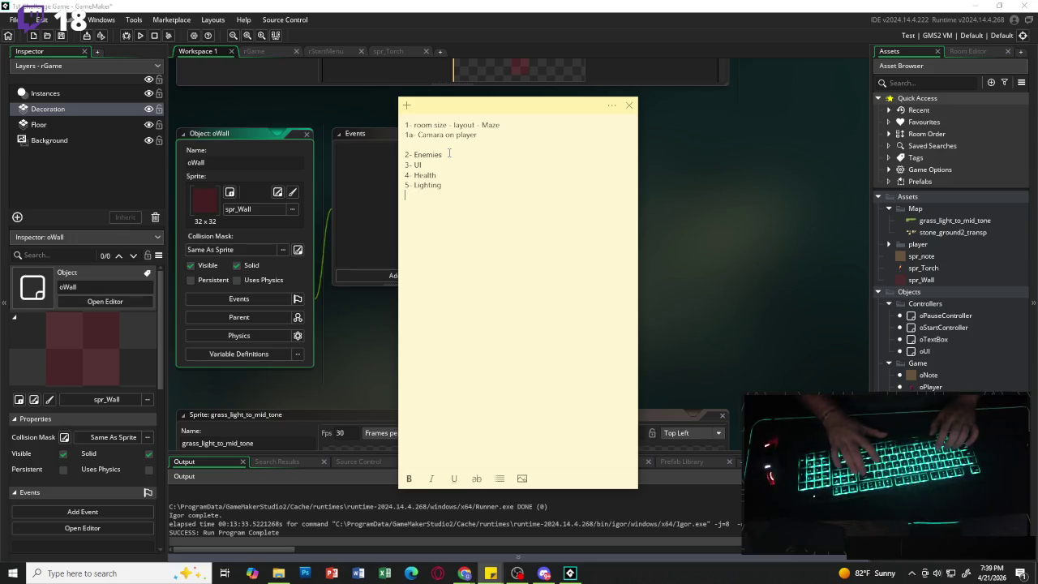
- Insert '2a- vision aggro' below '2- Enemies', followed by a blank line
{"action": "left_click", "coordinate": [449, 154]}
{"action": "key", "text": "Return"}
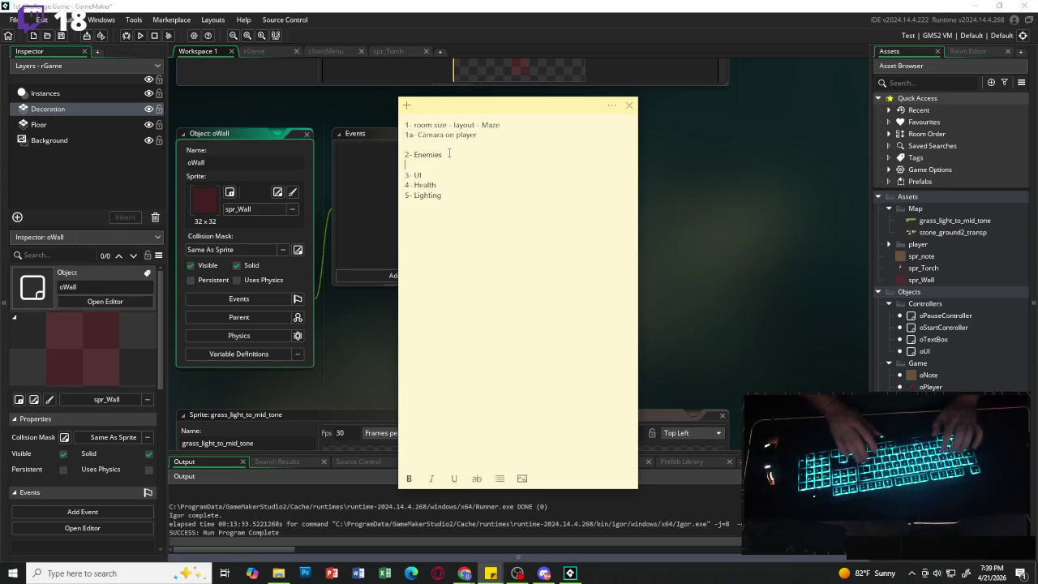
{"action": "type", "text": "2a- "}
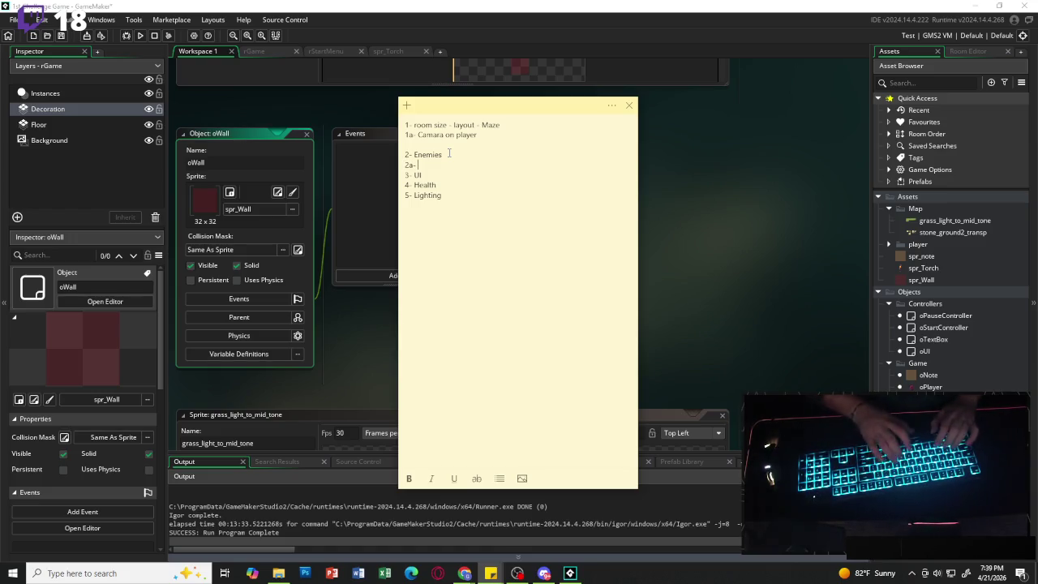
{"action": "type", "text": "vi"}
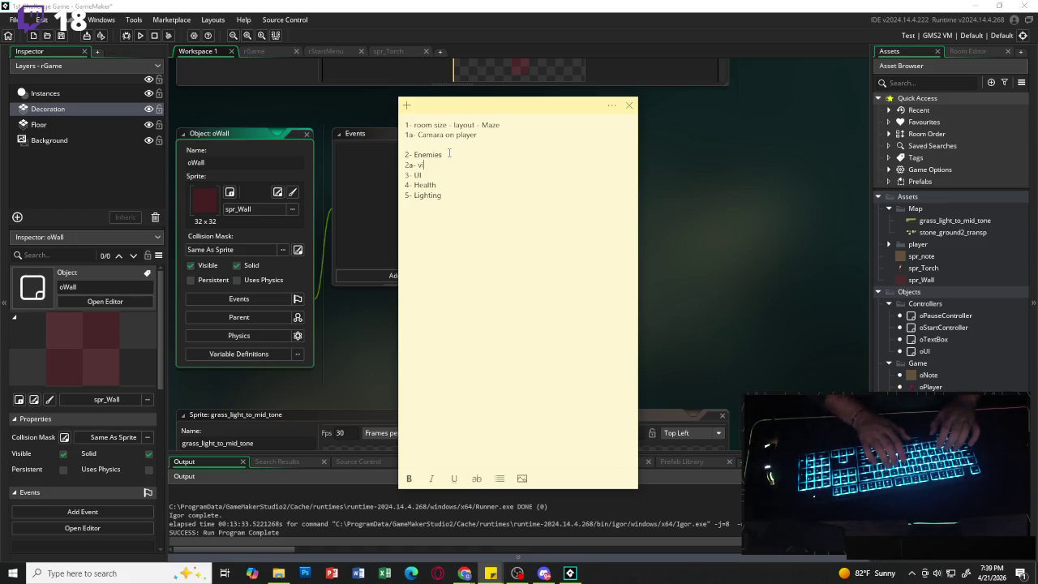
{"action": "type", "text": "sion aggro"}
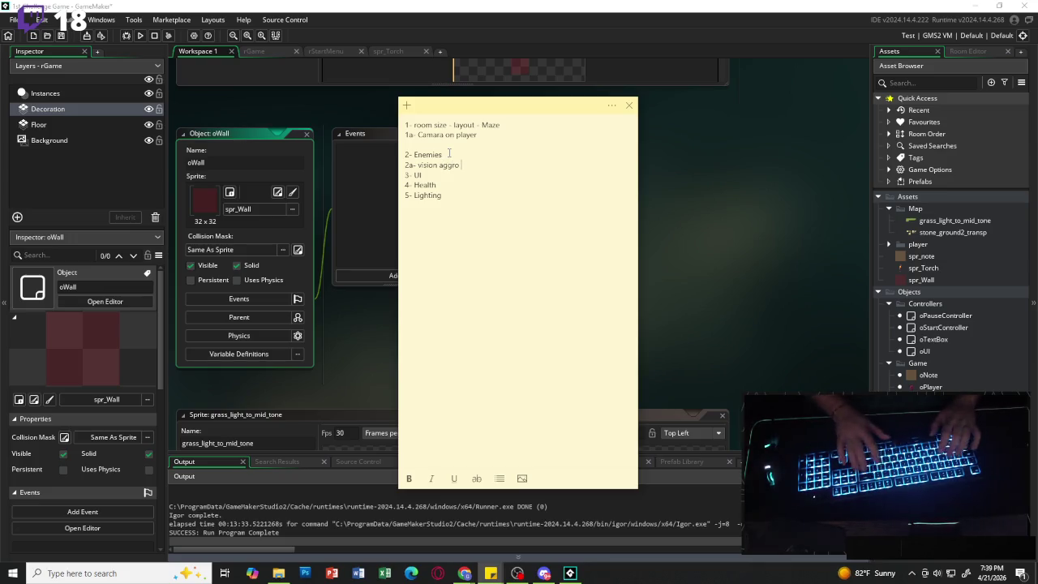
{"action": "key", "text": "Return"}
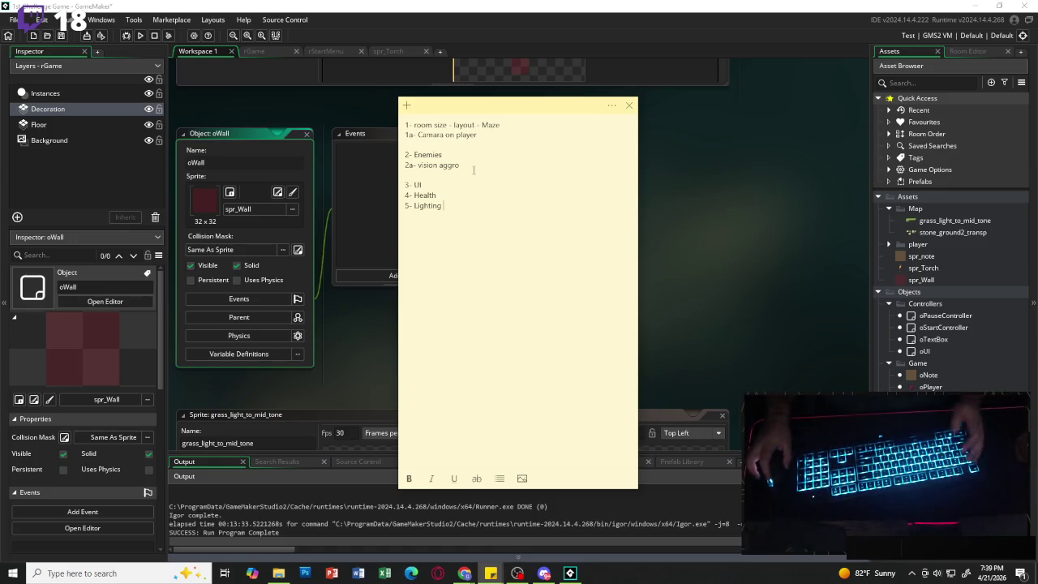
- Save the GameMaker project with File > Save Project
{"action": "left_click", "coordinate": [501, 138]}
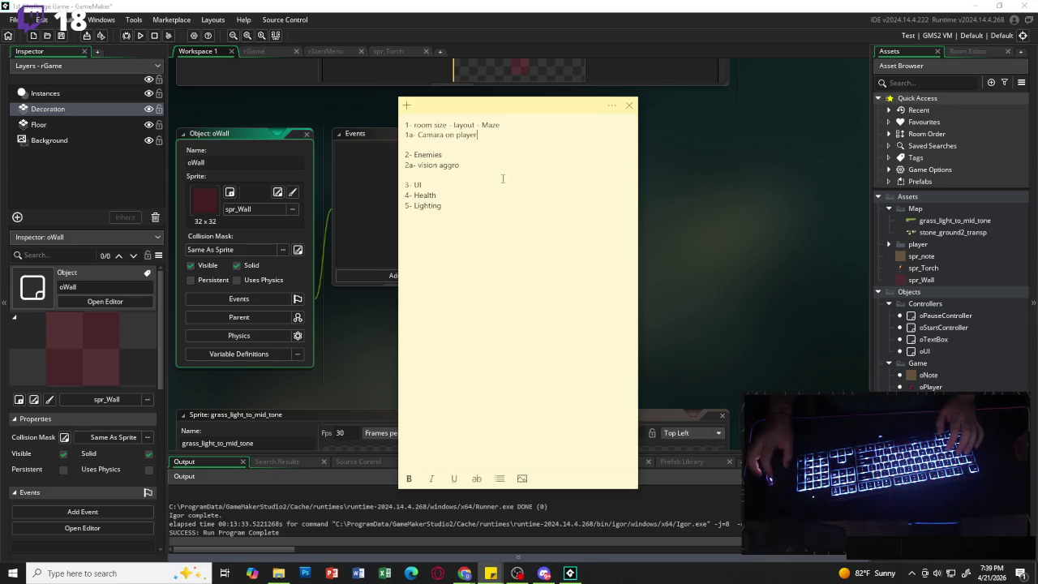
{"action": "left_click", "coordinate": [12, 20]}
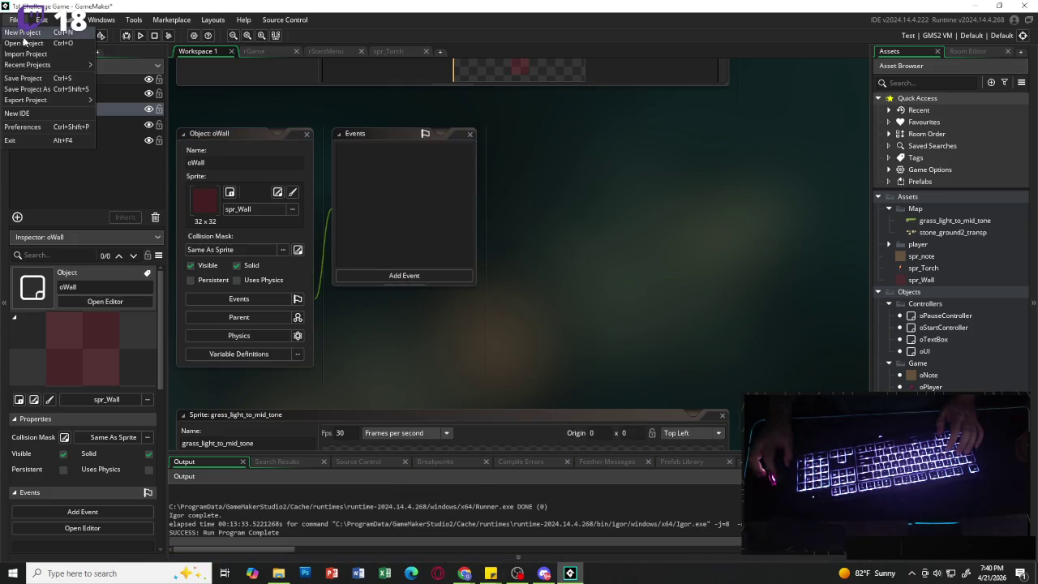
{"action": "left_click", "coordinate": [39, 78]}
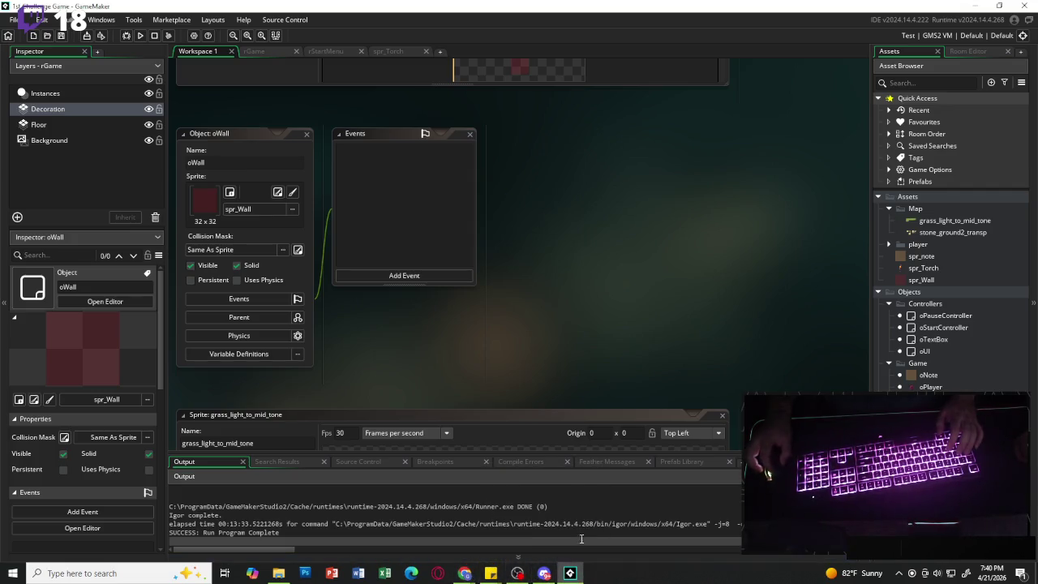
- Bring the to-do sticky note back in front with the caret after '5- Lighting'
{"action": "mouse_move", "coordinate": [490, 574]}
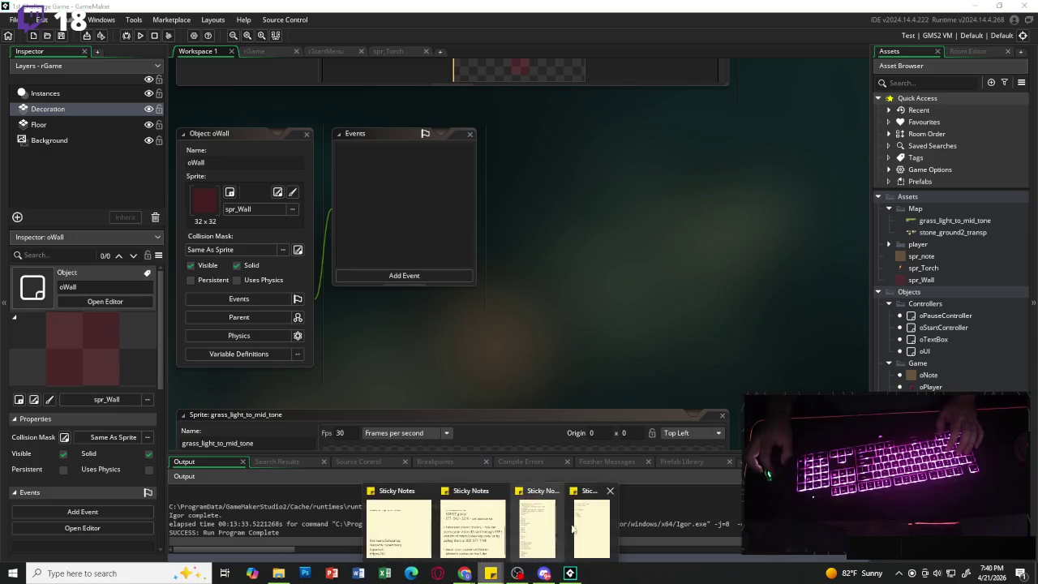
{"action": "left_click", "coordinate": [406, 527]}
{"action": "left_click", "coordinate": [498, 208]}
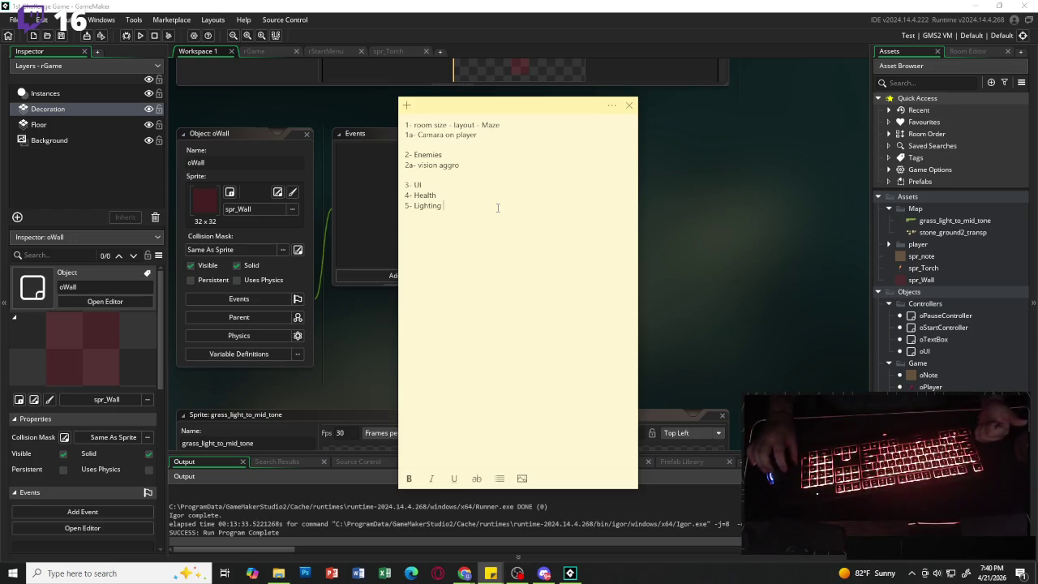
- Add the to-do line '6- Notes random places' under '5- Lighting', replacing the mistyped 'Plillar' and dropping the period
{"action": "left_click", "coordinate": [504, 135]}
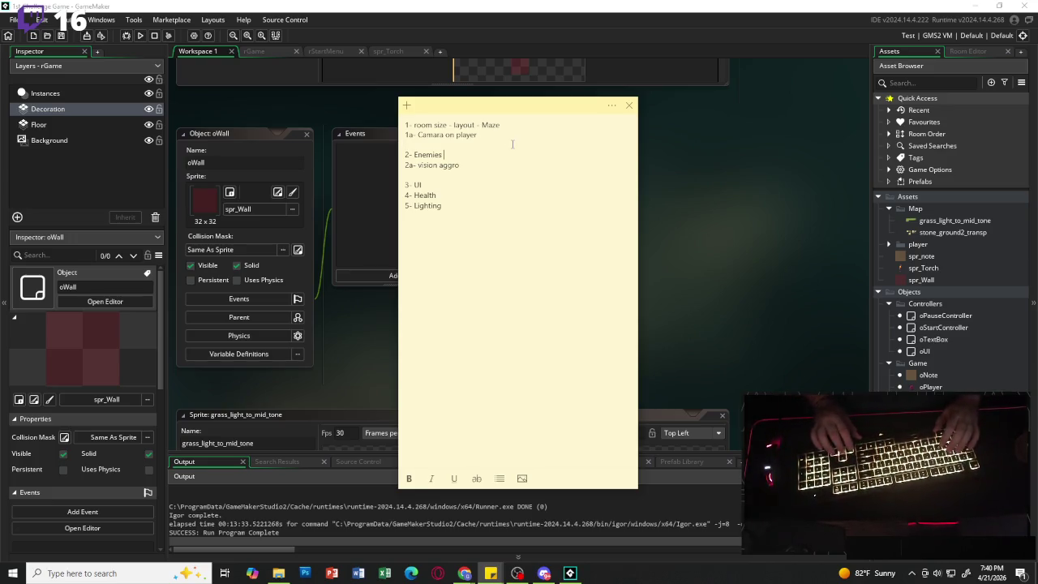
{"action": "key", "text": "Down"}
{"action": "key", "text": "Down"}
{"action": "key", "text": "Down"}
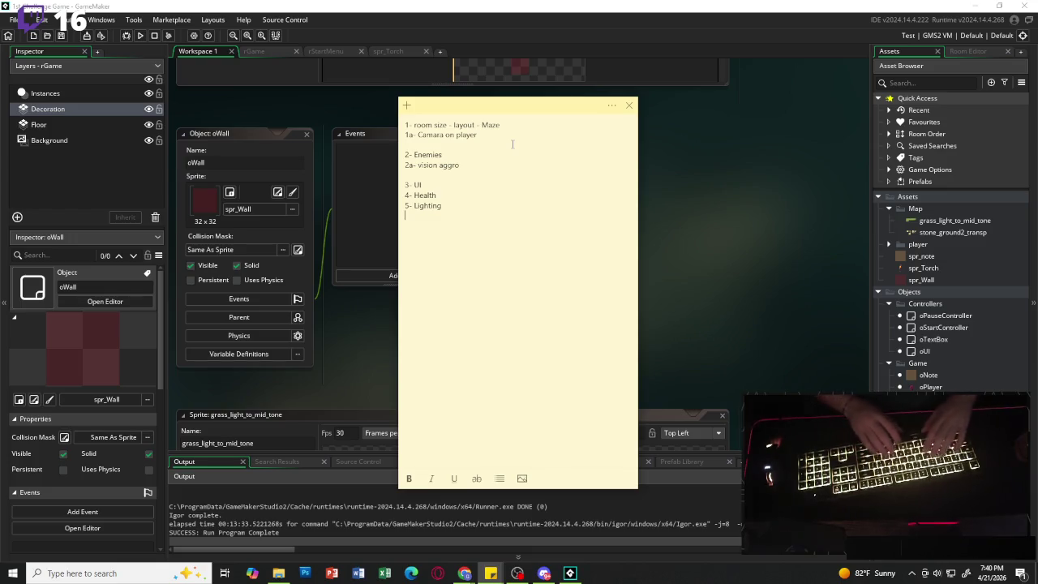
{"action": "type", "text": "6- "}
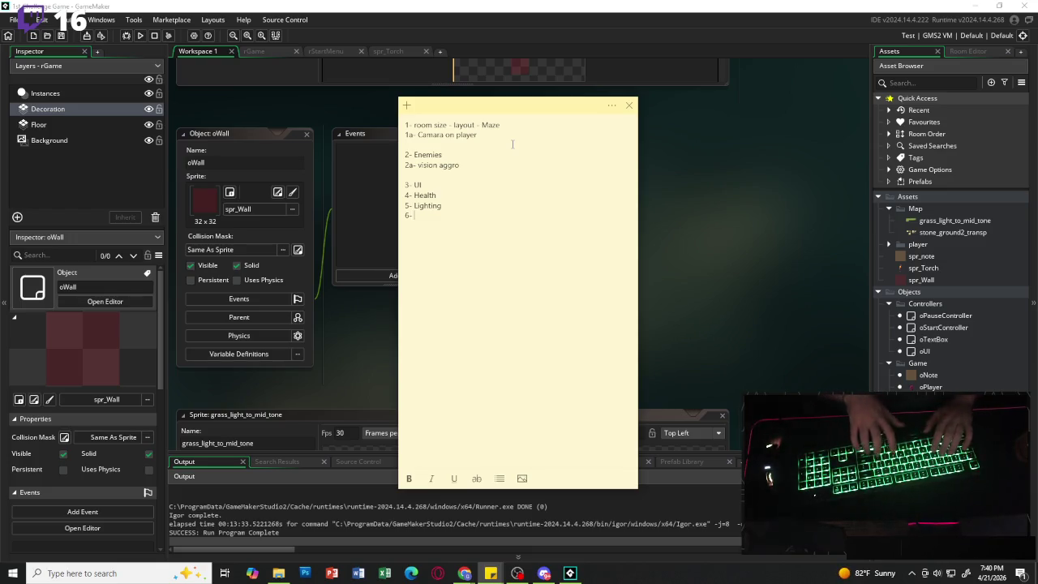
{"action": "type", "text": "Plillar"}
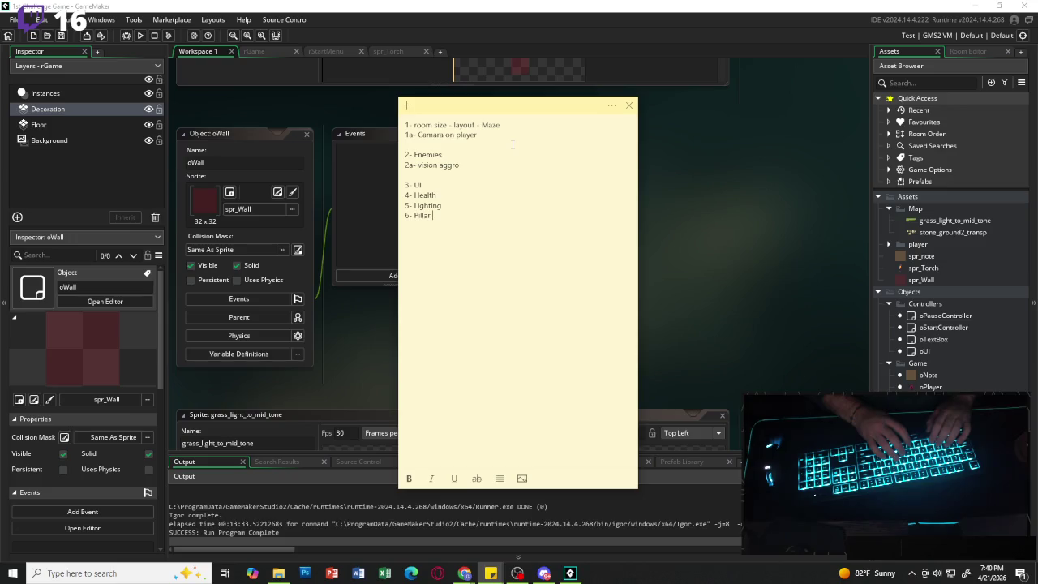
{"action": "key", "text": "BackSpace"}
{"action": "key", "text": "BackSpace"}
{"action": "key", "text": "BackSpace"}
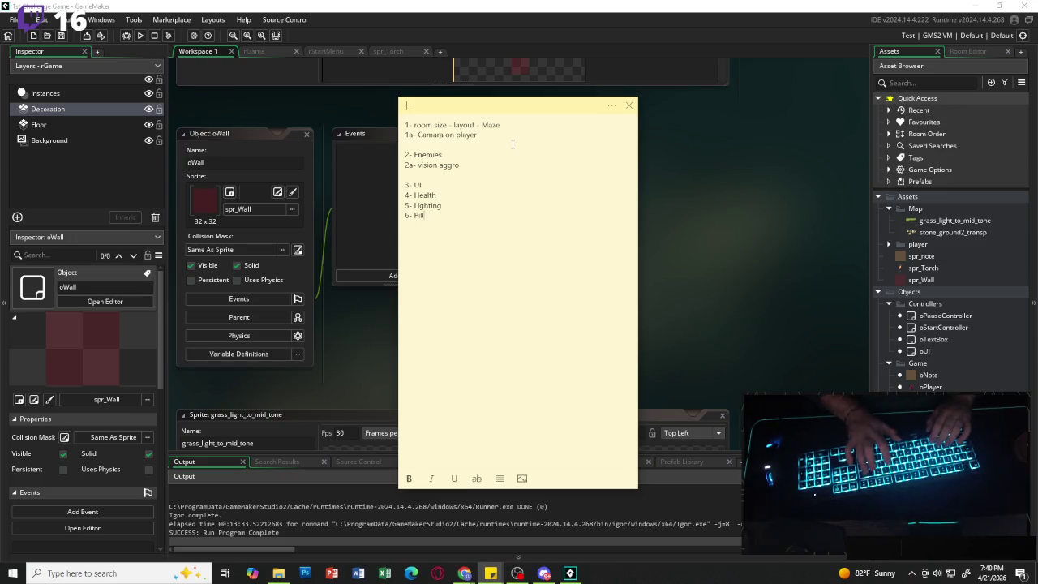
{"action": "type", "text": "Notes"}
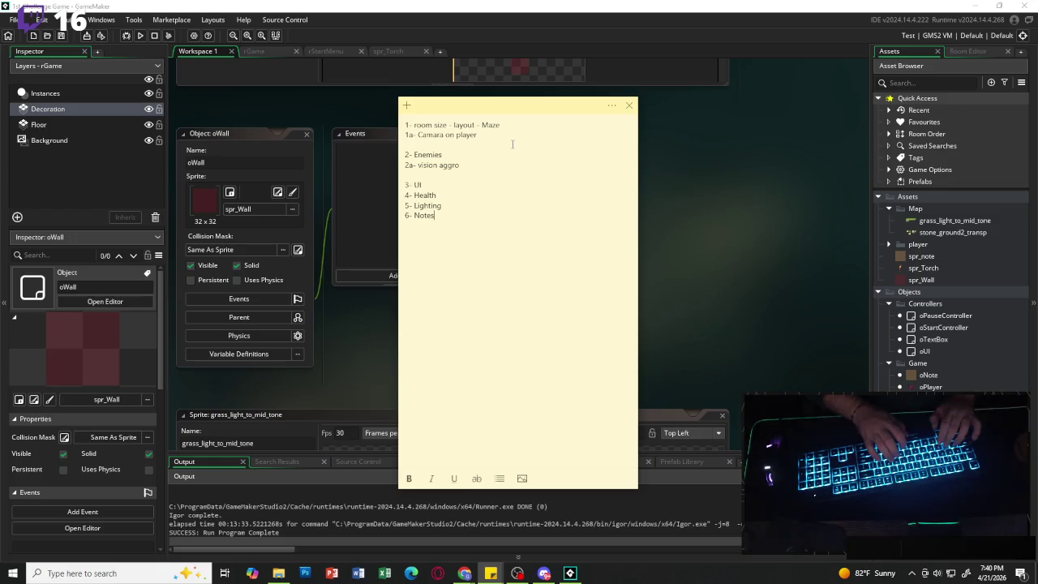
{"action": "type", "text": " random pla"}
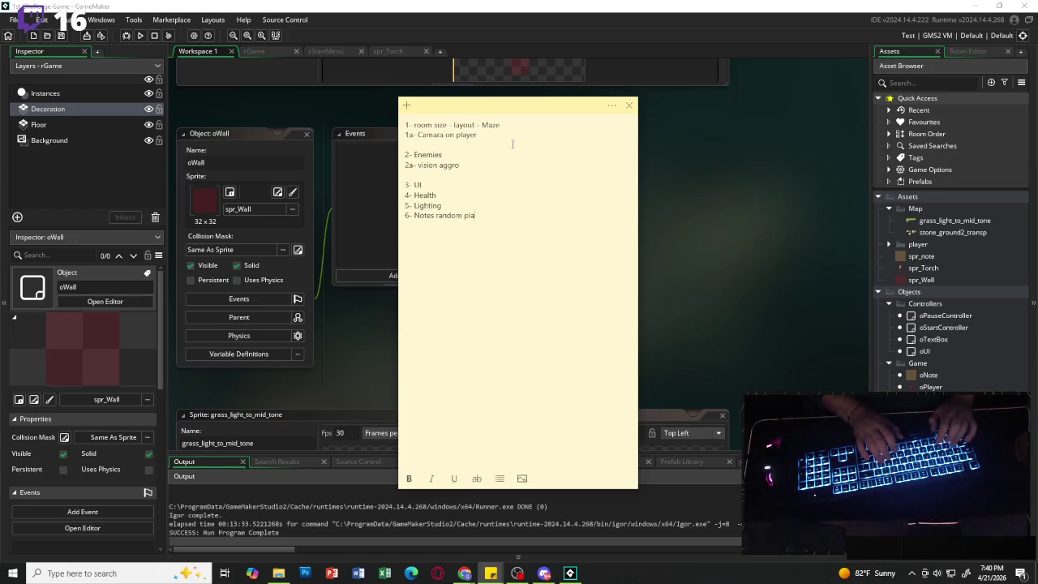
{"action": "type", "text": "ces."}
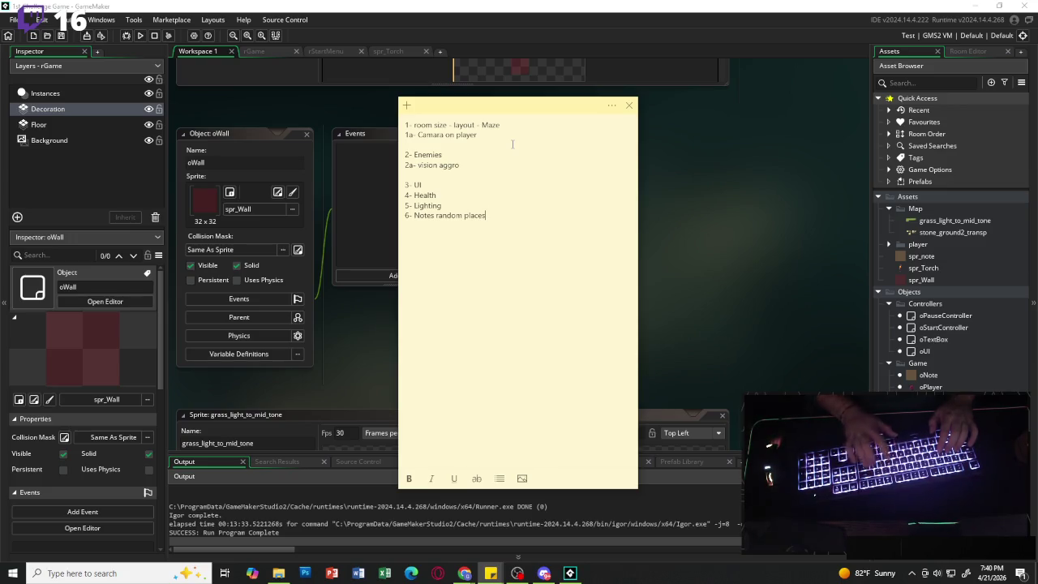
{"action": "key", "text": "BackSpace"}
{"action": "key", "text": "BackSpace"}
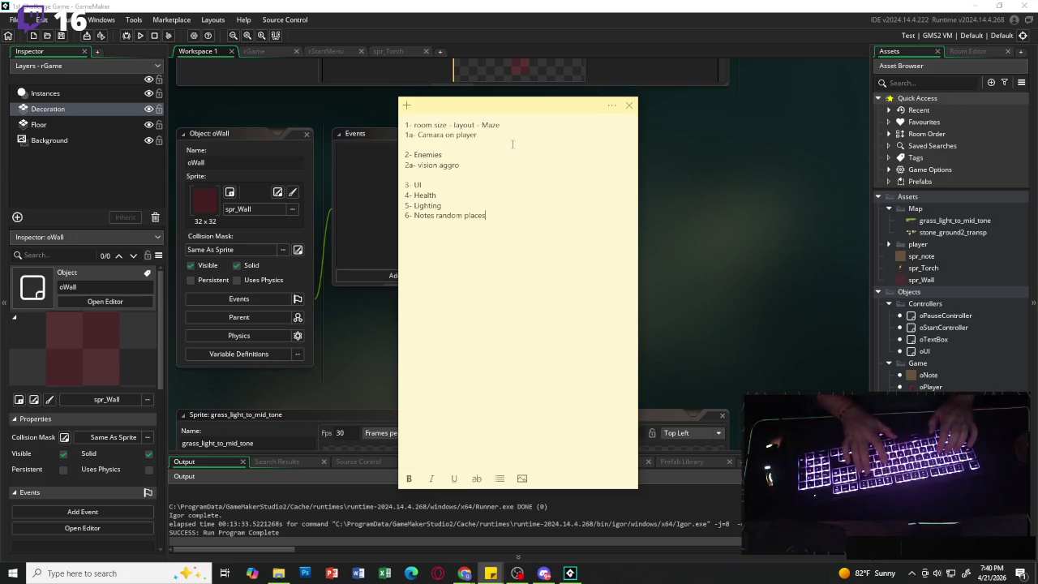
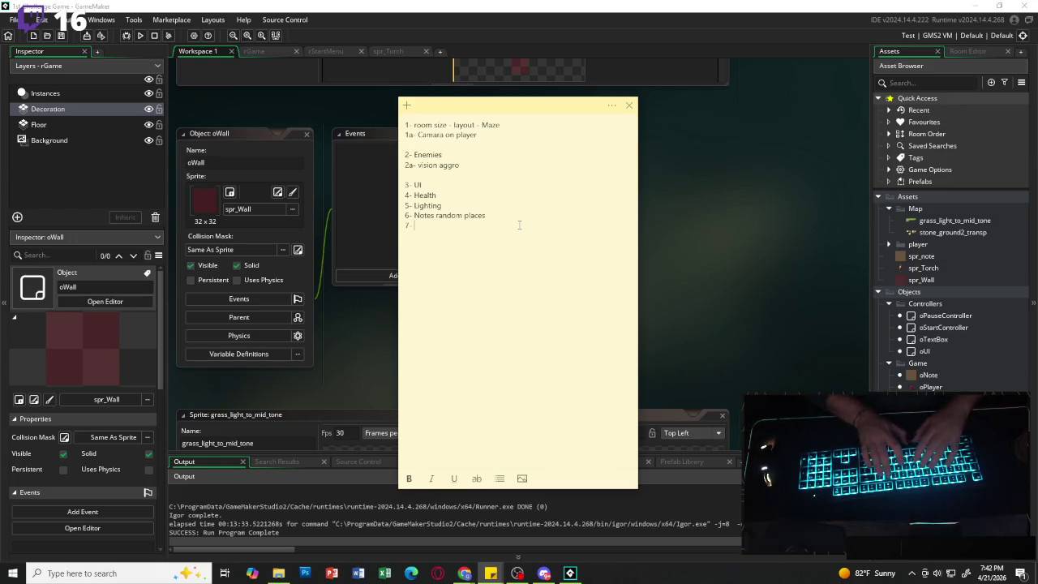
- Replace the unfinished '7-' line with '6a - Award for collecting all' and leave a blank line
{"action": "key", "text": "BackSpace"}
{"action": "key", "text": "BackSpace"}
{"action": "type", "text": "6"}
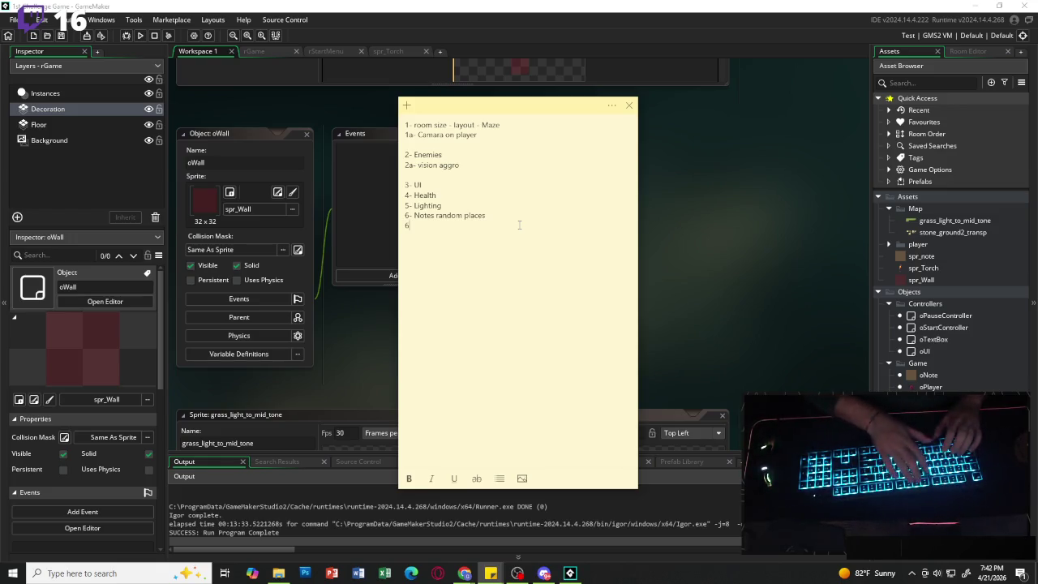
{"action": "type", "text": "a - Award for "}
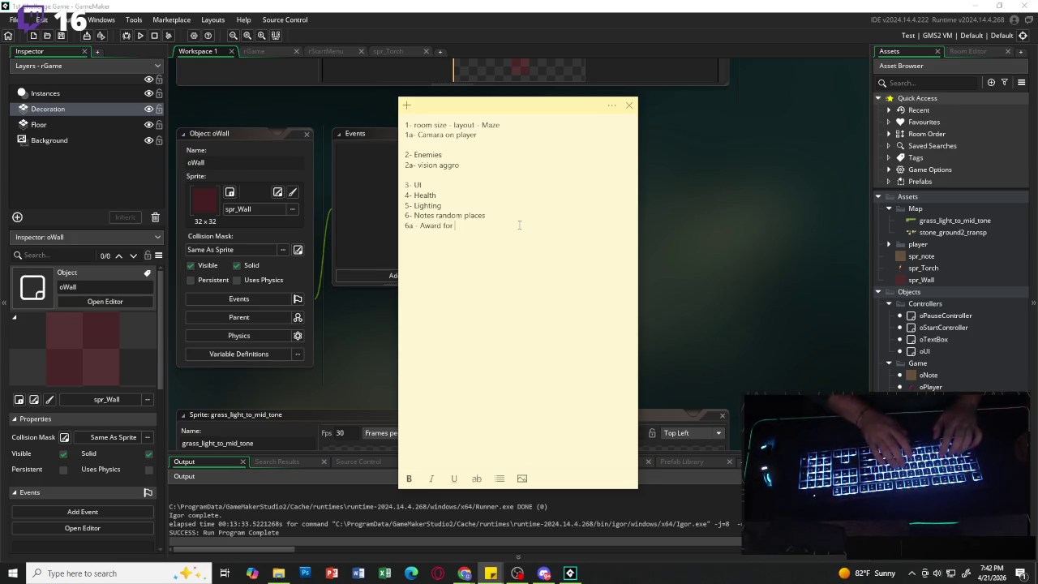
{"action": "type", "text": "collecting all"}
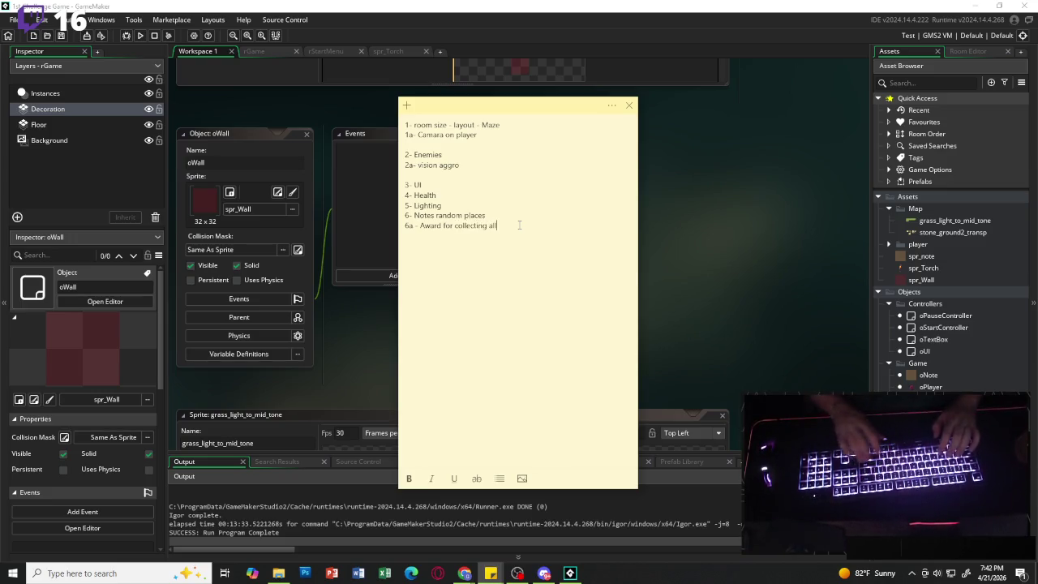
{"action": "key", "text": "Return"}
{"action": "key", "text": "Down"}
{"action": "key", "text": "Down"}
{"action": "key", "text": "Down"}
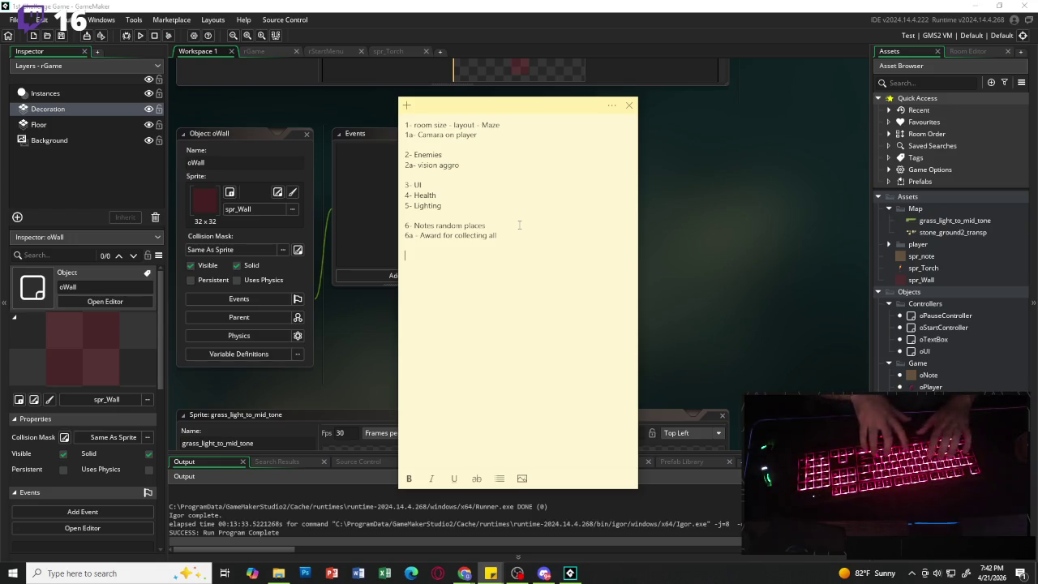
- Add a 'Thoughts:' list with Pillar boss runs, Multi enemy hordes and Traps
{"action": "type", "text": "Thoughts: "}
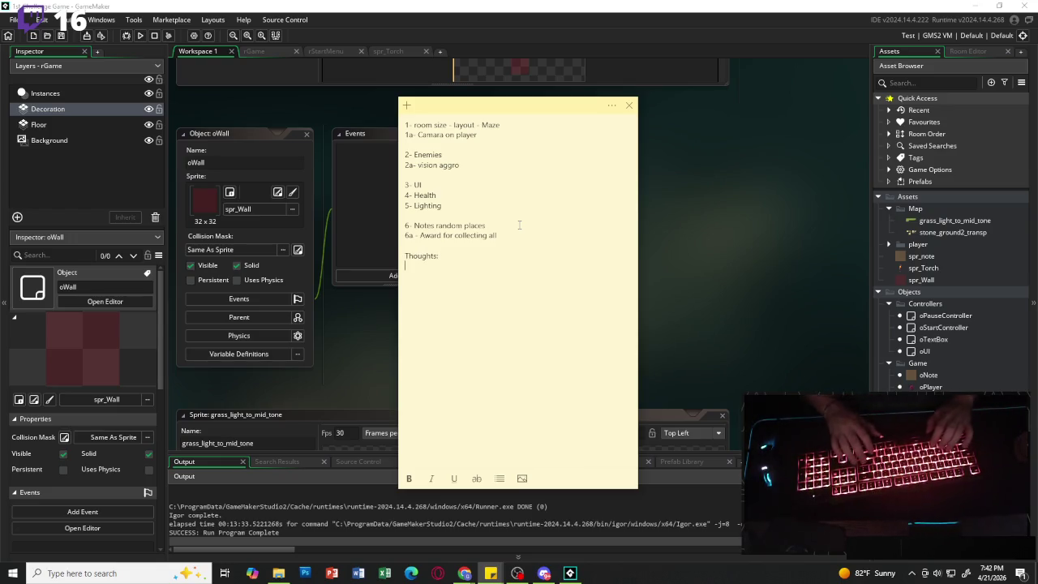
{"action": "type", "text": "Pill"}
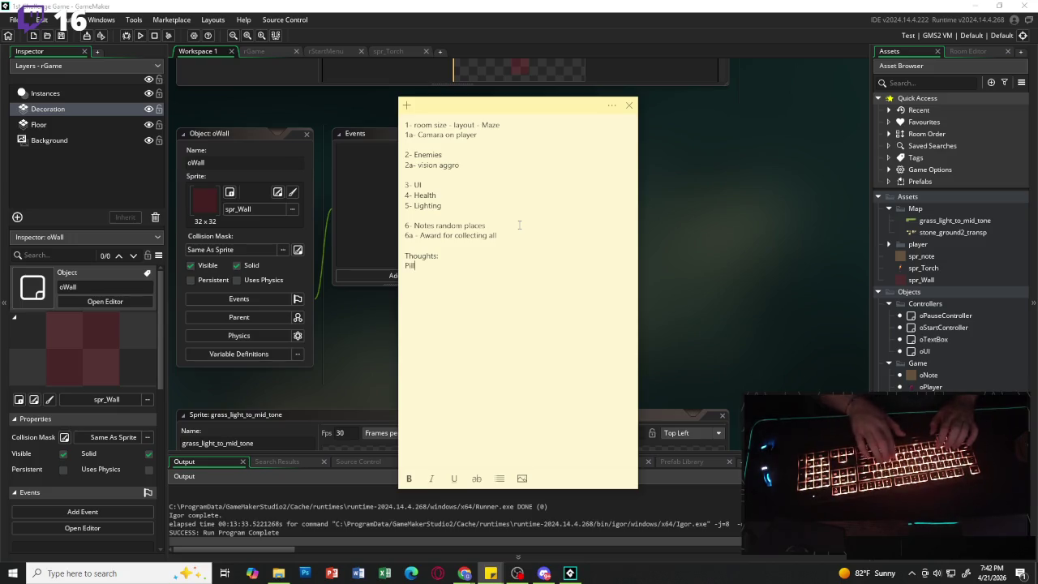
{"action": "type", "text": "ar boss runs"}
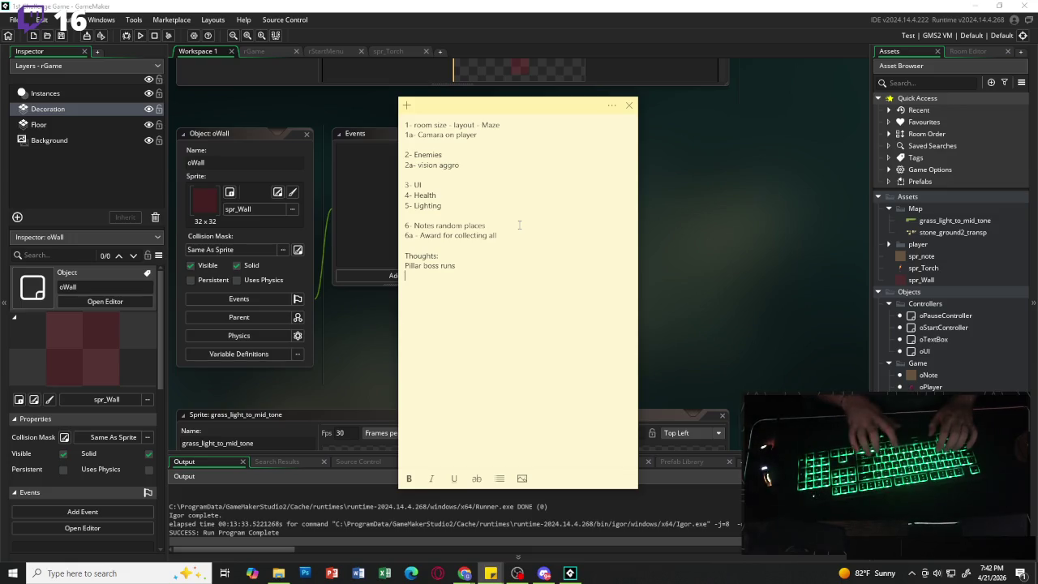
{"action": "type", "text": "Multienm"}
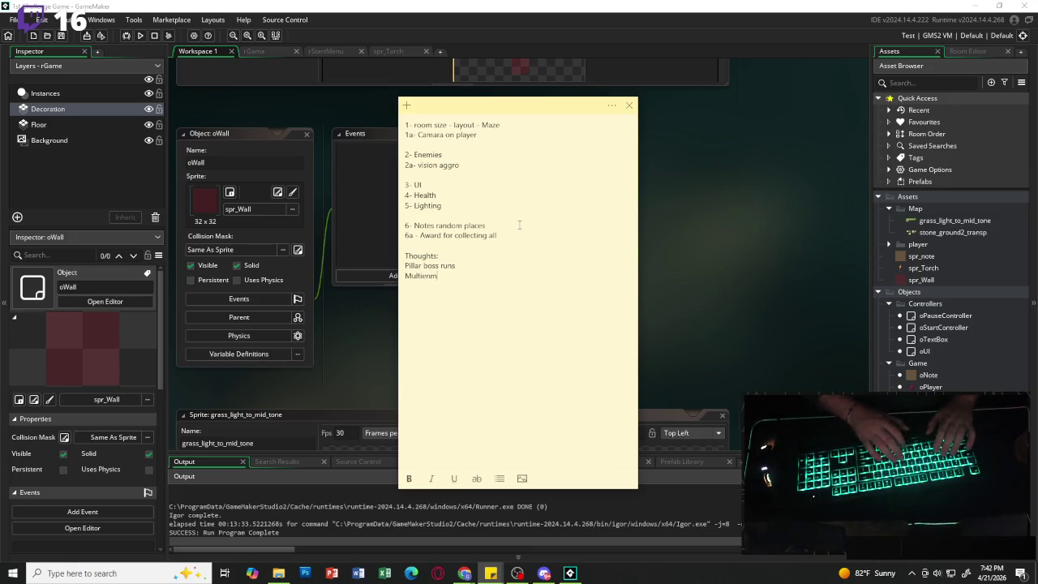
{"action": "type", "text": "e"}
{"action": "key", "text": "BackSpace"}
{"action": "key", "text": "BackSpace"}
{"action": "key", "text": "BackSpace"}
{"action": "type", "text": "enemy "}
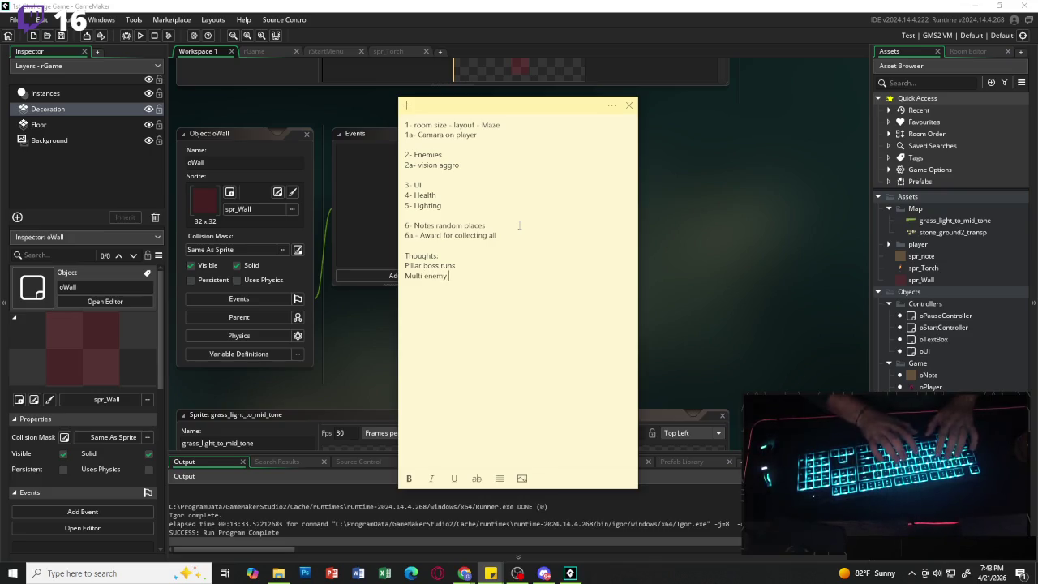
{"action": "type", "text": "hords"}
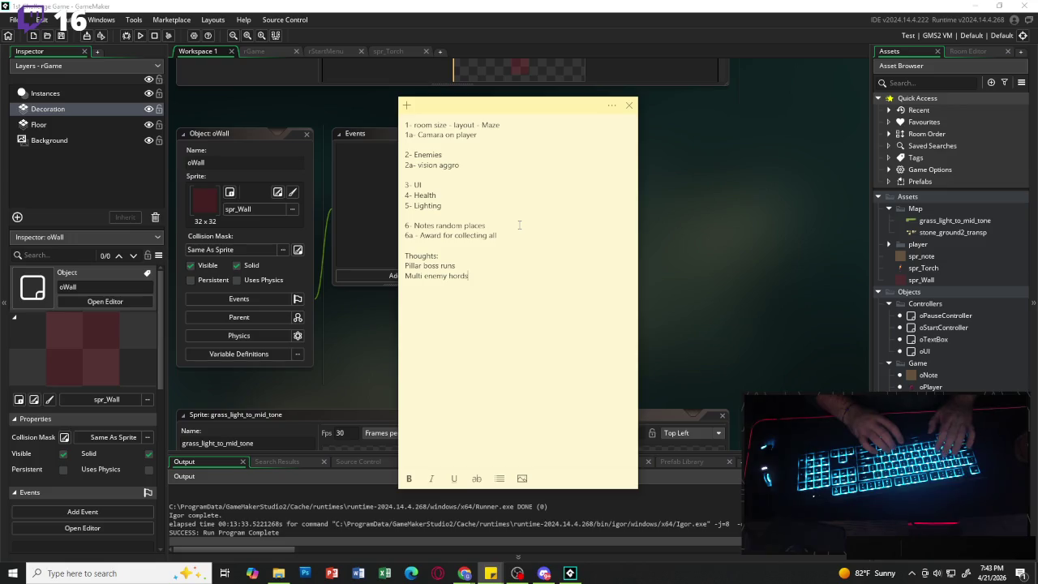
{"action": "key", "text": "BackSpace"}
{"action": "type", "text": "es"}
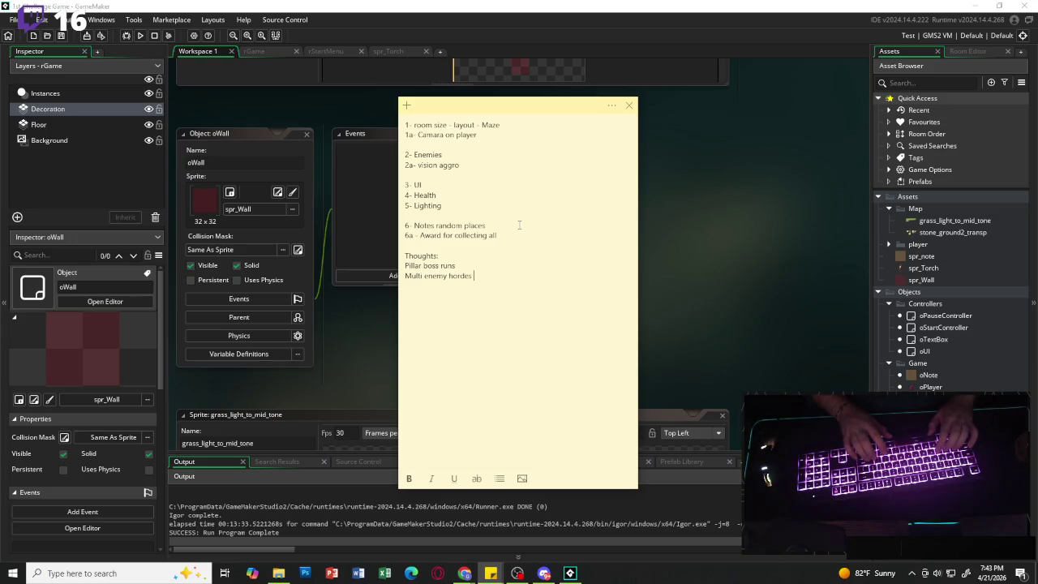
{"action": "type", "text": "Traps"}
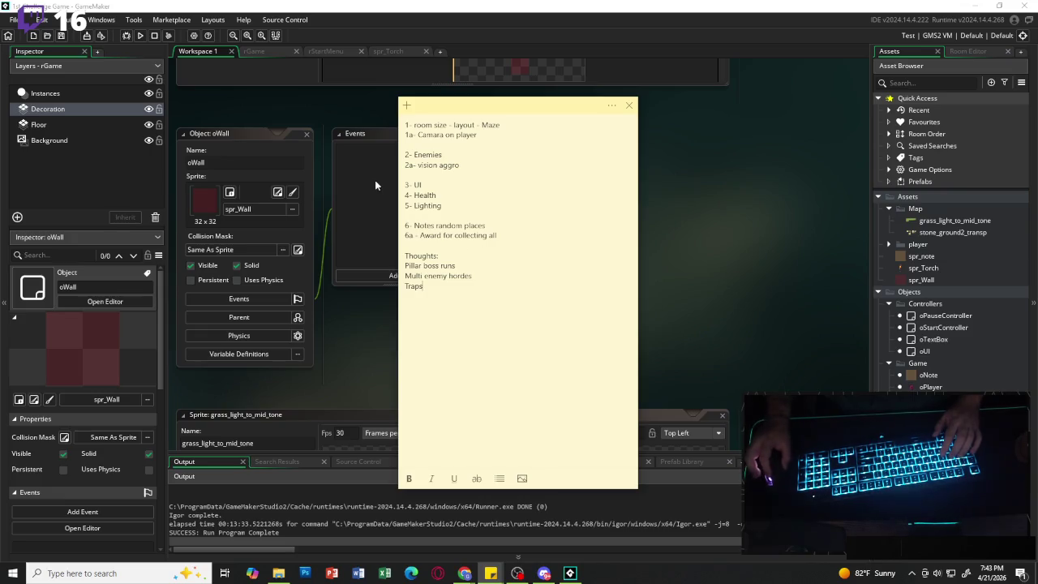
- Review the plan's items 3 through 6a by selecting and deselecting them
{"action": "left_click_drag", "start_coordinate": [445, 206], "coordinate": [431, 206]}
{"action": "left_click", "coordinate": [446, 190]}
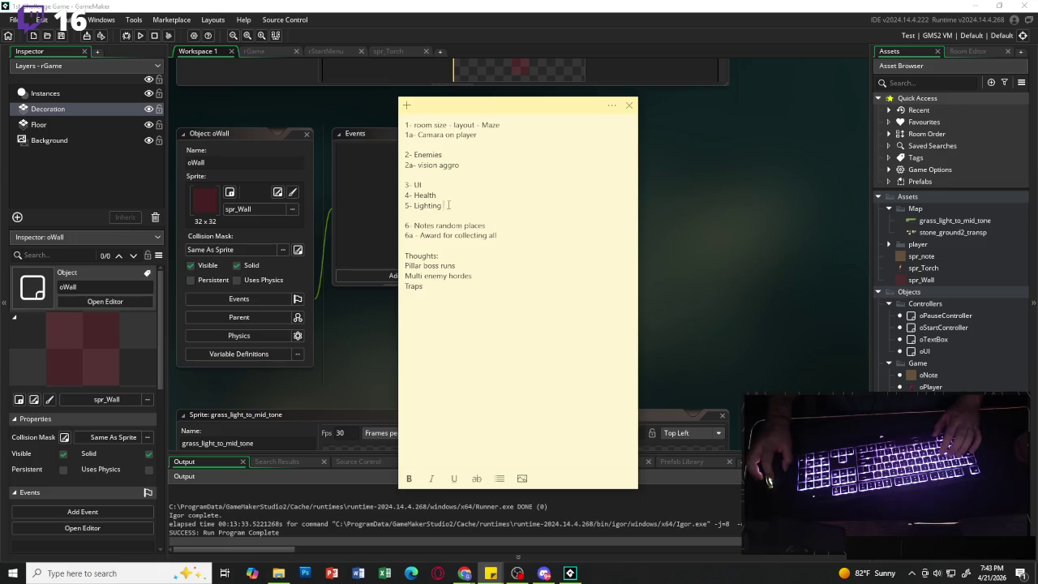
{"action": "left_click_drag", "start_coordinate": [460, 204], "coordinate": [407, 185]}
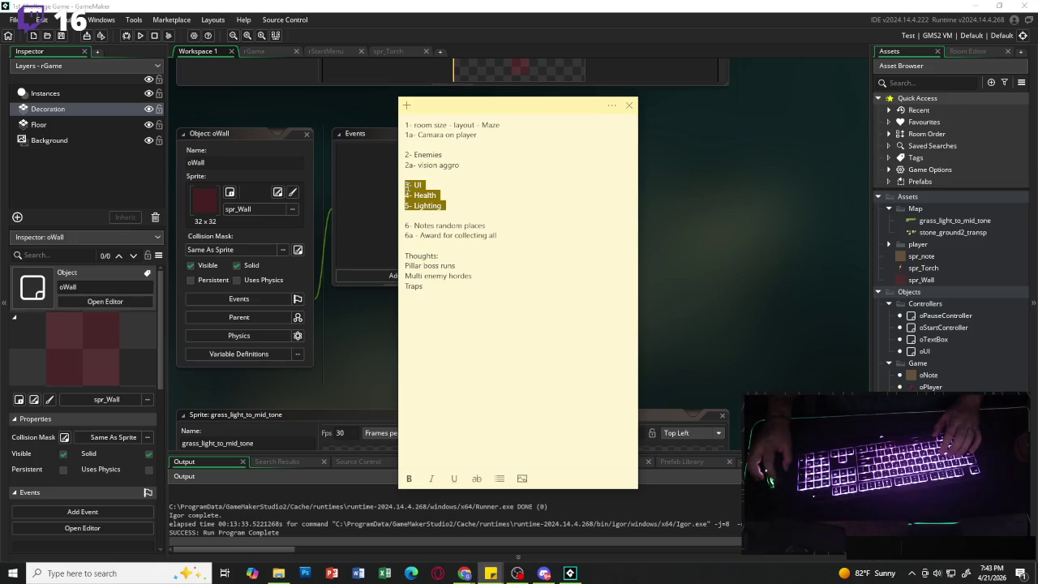
{"action": "left_click", "coordinate": [484, 202]}
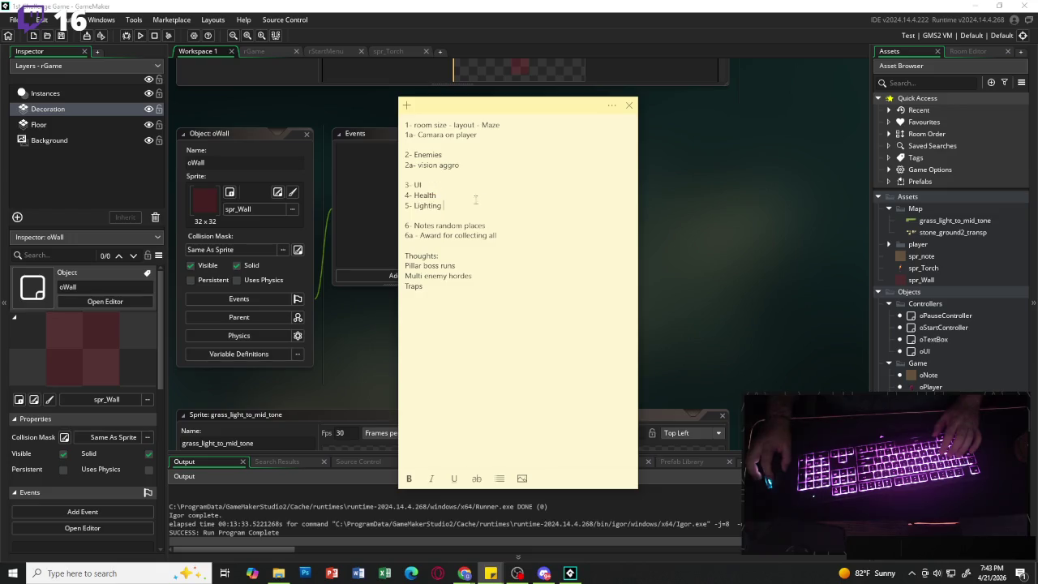
{"action": "left_click", "coordinate": [518, 239]}
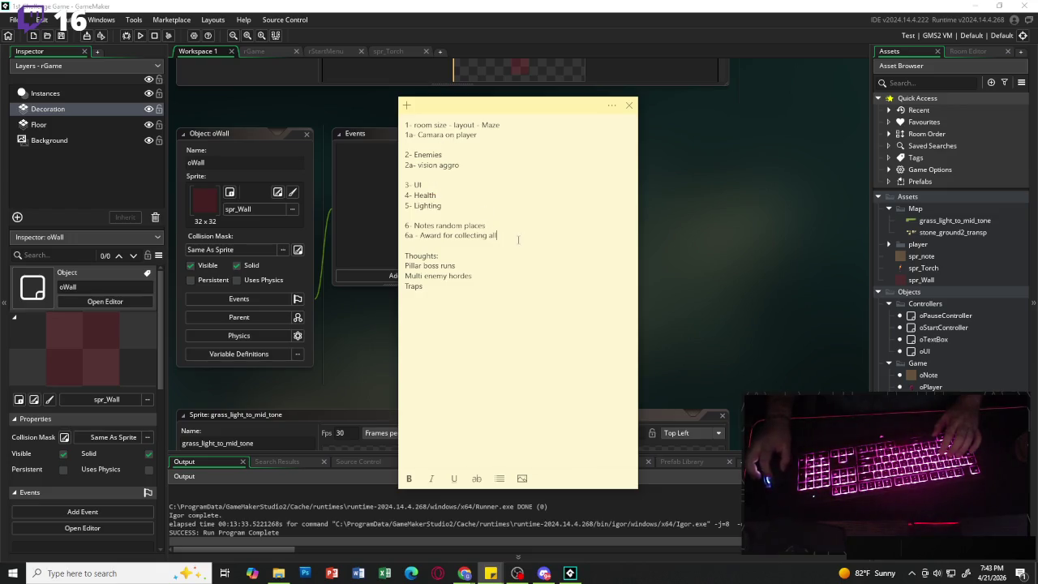
{"action": "key", "text": "shift+Home"}
{"action": "key", "text": "shift+Up"}
{"action": "left_click", "coordinate": [522, 225]}
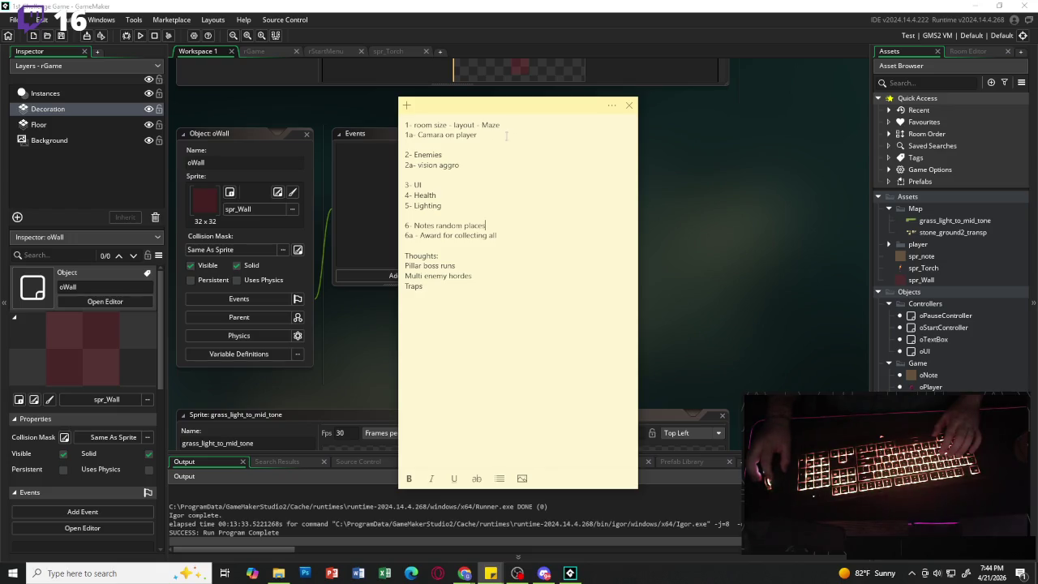
- Review items 1 through 5, then run the game to its Pan's Labyrinth title menu
{"action": "left_click_drag", "start_coordinate": [478, 136], "coordinate": [395, 127]}
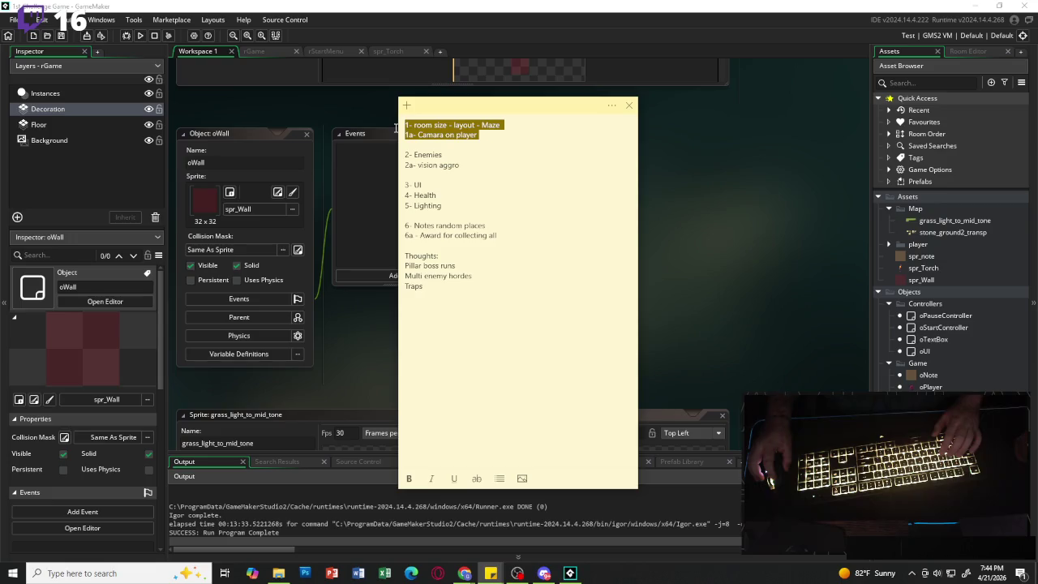
{"action": "left_click", "coordinate": [503, 165]}
{"action": "key", "text": "shift+Up"}
{"action": "key", "text": "shift+Home"}
{"action": "left_click", "coordinate": [503, 166]}
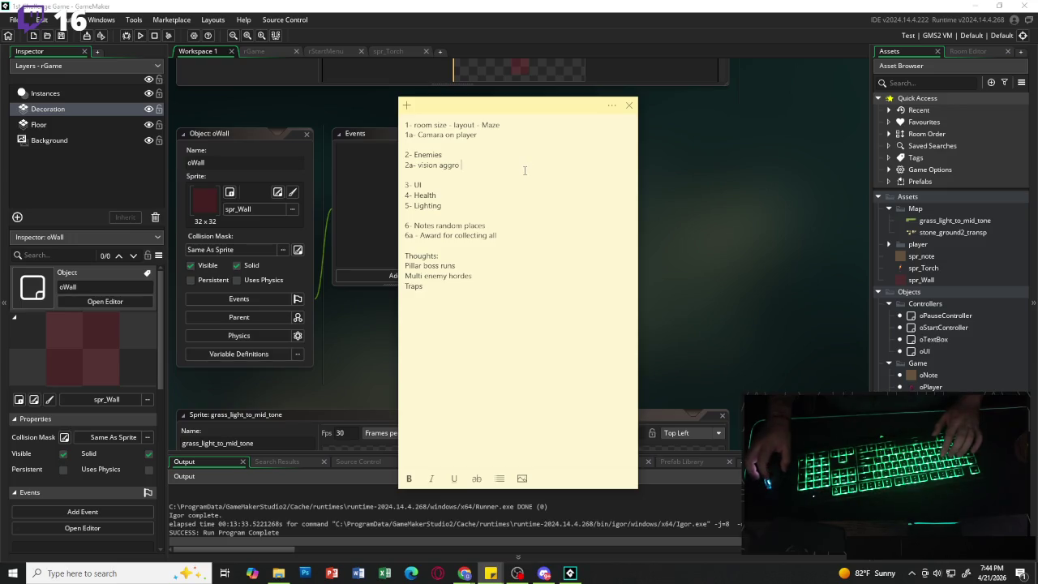
{"action": "left_click_drag", "start_coordinate": [463, 210], "coordinate": [404, 154]}
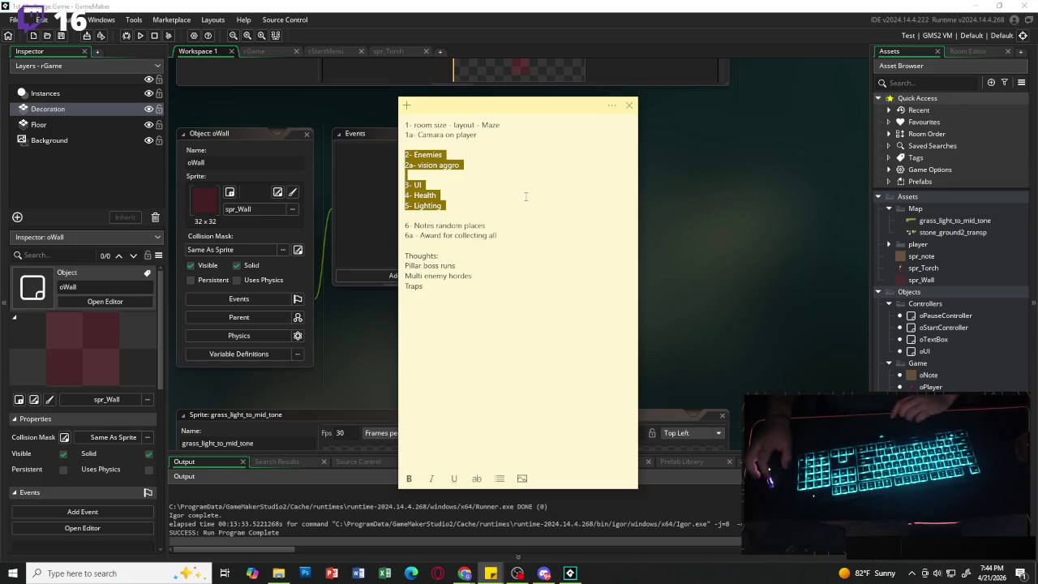
{"action": "mouse_move", "coordinate": [455, 208]}
{"action": "left_mouse_down"}
{"action": "mouse_move", "coordinate": [423, 194]}
{"action": "mouse_move", "coordinate": [404, 154]}
{"action": "left_mouse_up"}
{"action": "left_click", "coordinate": [439, 195]}
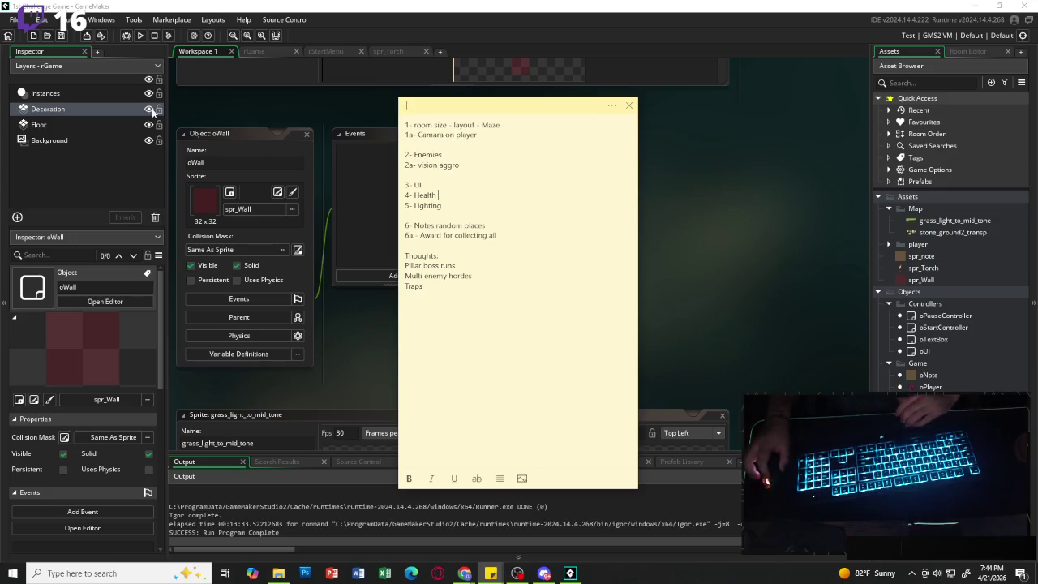
{"action": "left_click", "coordinate": [139, 38]}
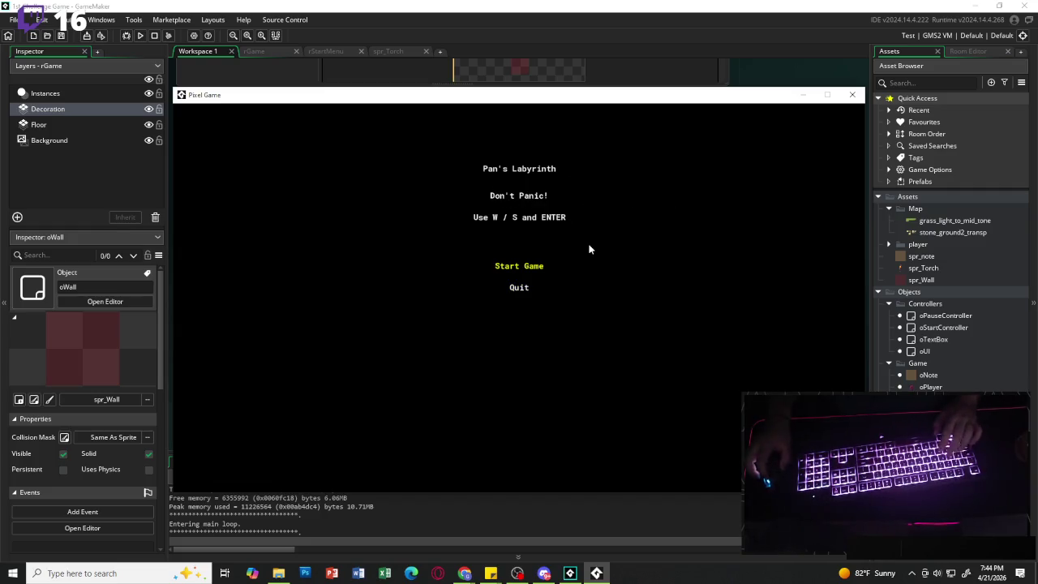
- Start the game, walk the player with WASD, and open then close the Hello World note
{"action": "key", "text": "s"}
{"action": "key", "text": "w"}
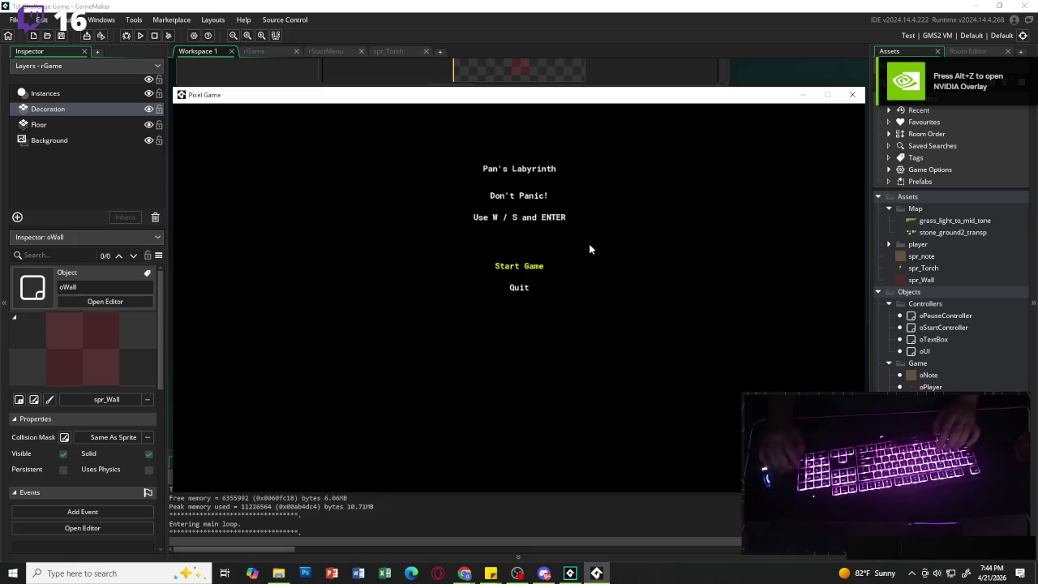
{"action": "key", "text": "Return"}
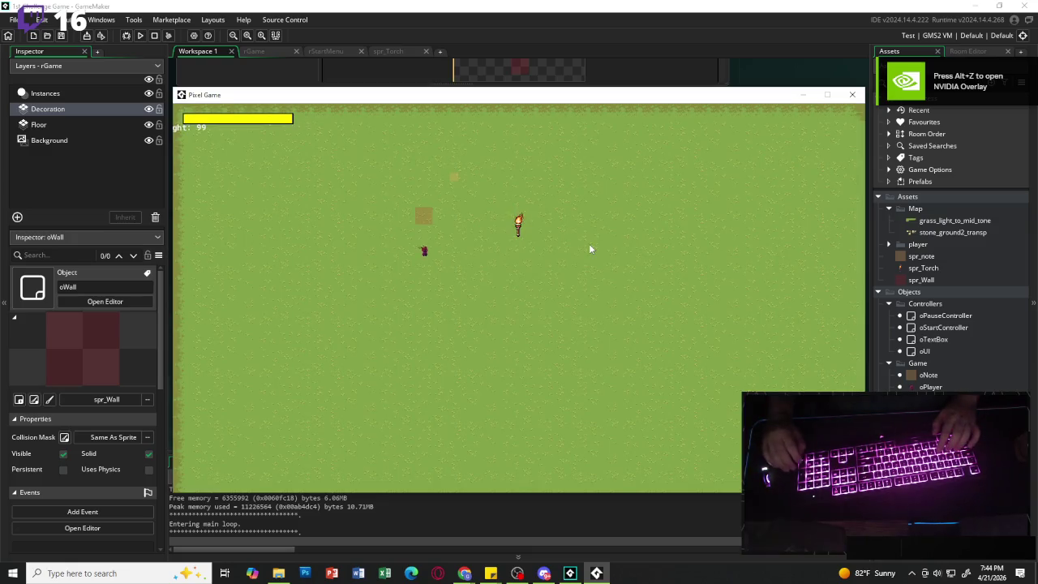
{"action": "key", "text": "d"}
{"action": "key", "text": "a"}
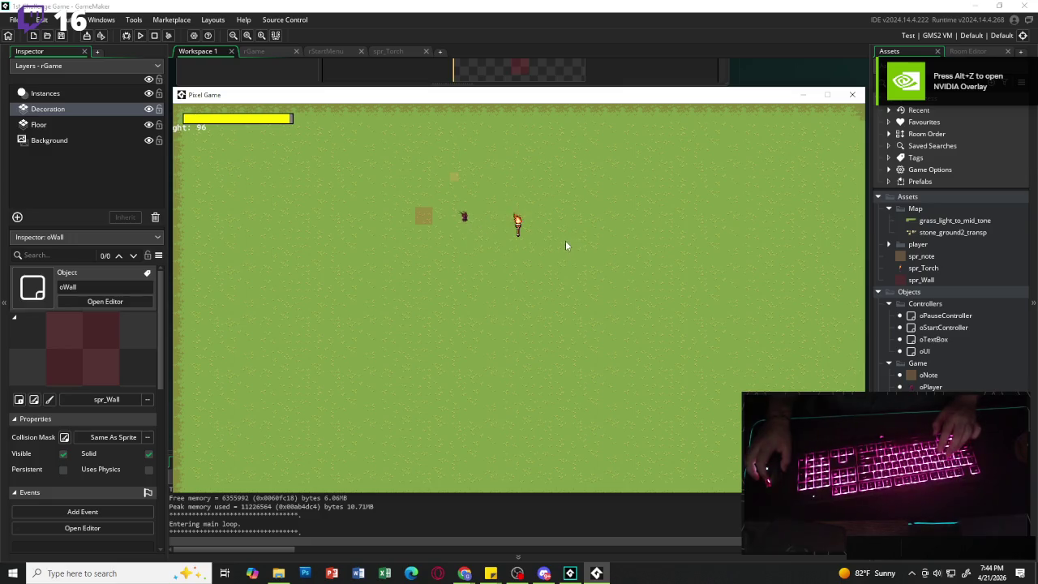
{"action": "key", "text": "w"}
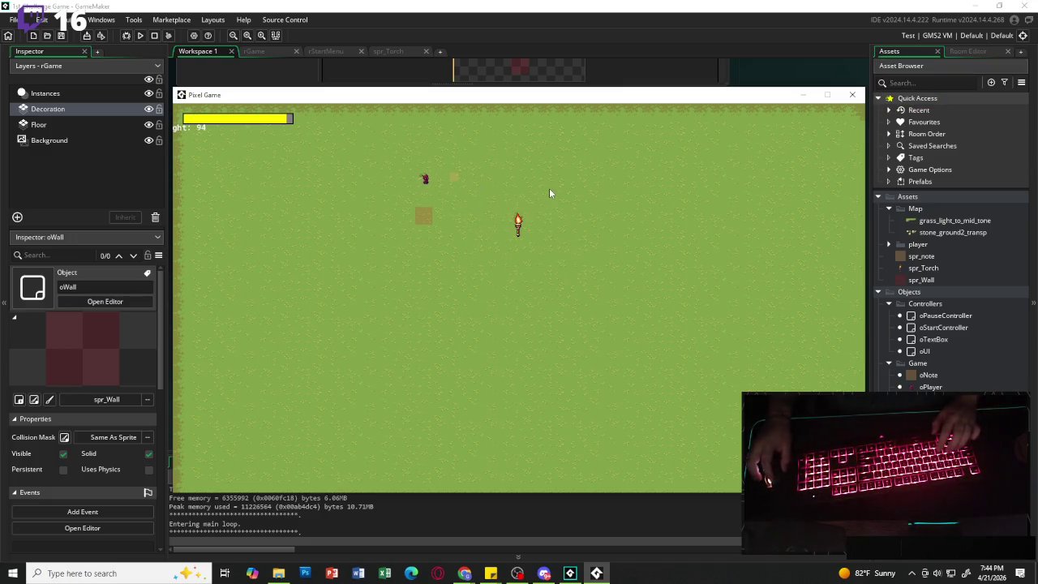
{"action": "key", "text": "w"}
{"action": "key", "text": "d"}
{"action": "key", "text": "s"}
{"action": "key", "text": "e"}
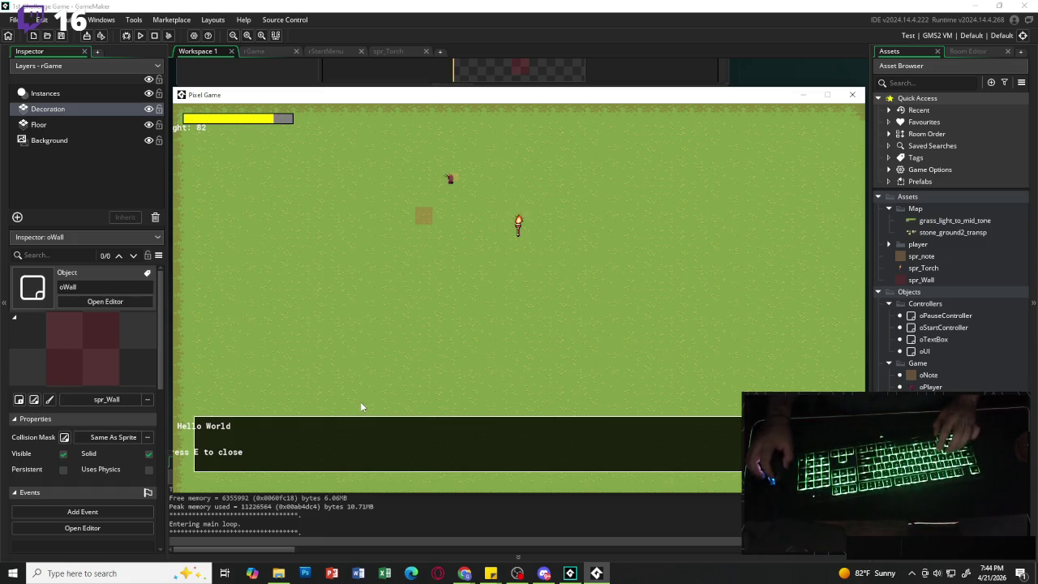
{"action": "key", "text": "e"}
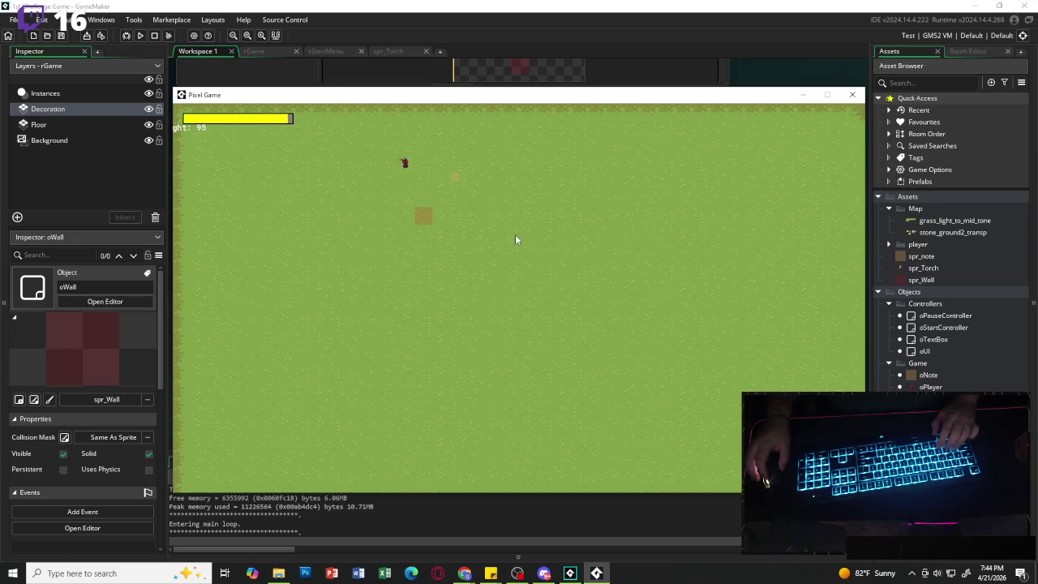
- Walk the player around with the arrow keys, then close the test run
{"action": "key", "text": "Right"}
{"action": "key", "text": "Down"}
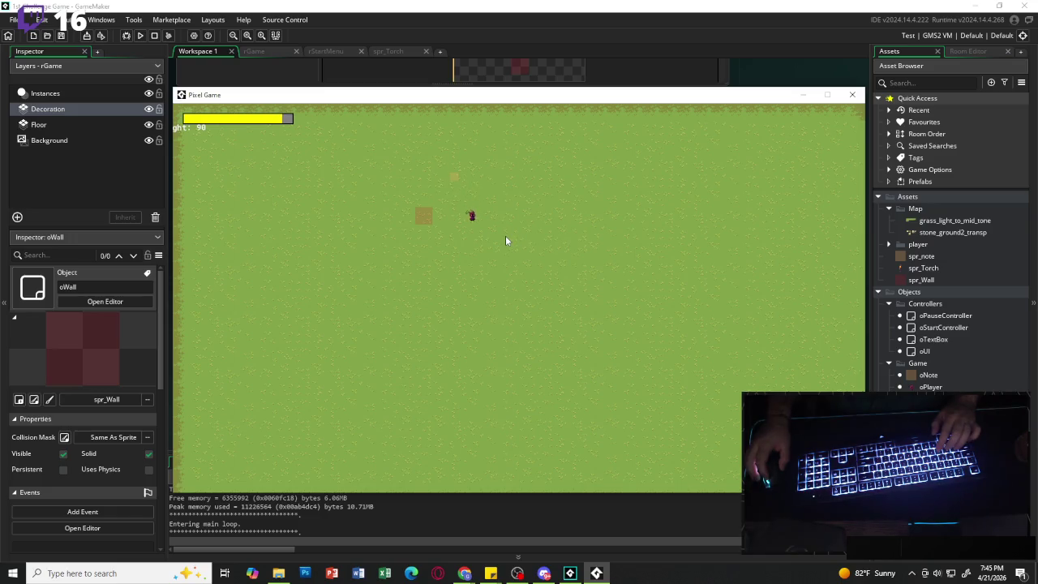
{"action": "key", "text": "Down"}
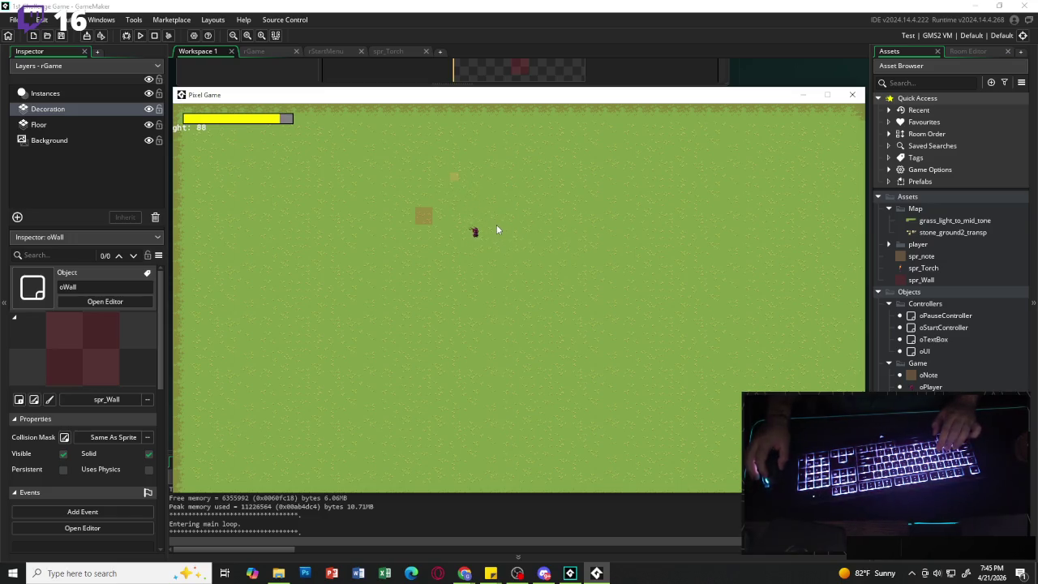
{"action": "key", "text": "Left"}
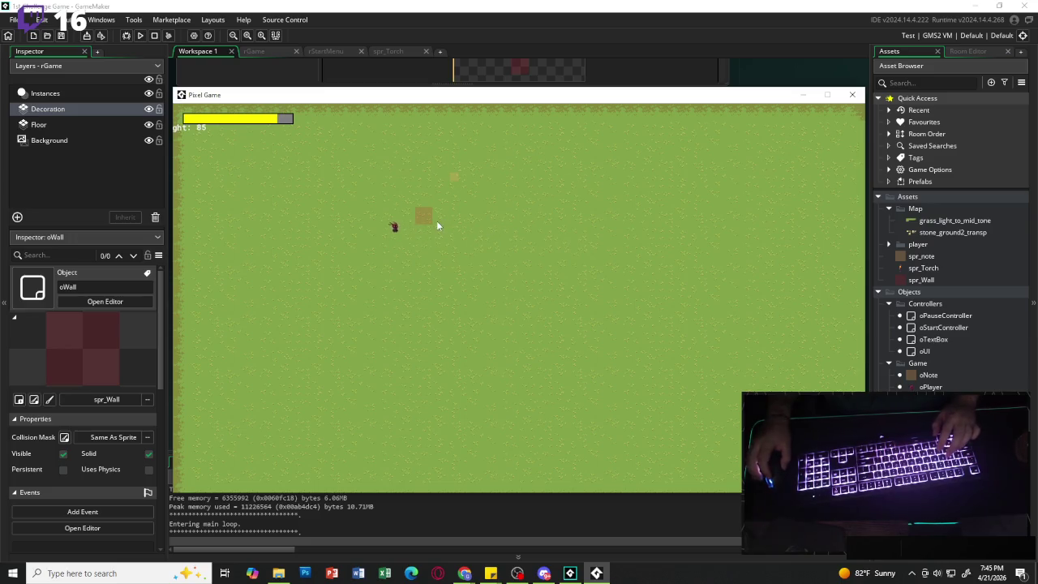
{"action": "key", "text": "Up"}
{"action": "key", "text": "Right"}
{"action": "left_click", "coordinate": [852, 95]}
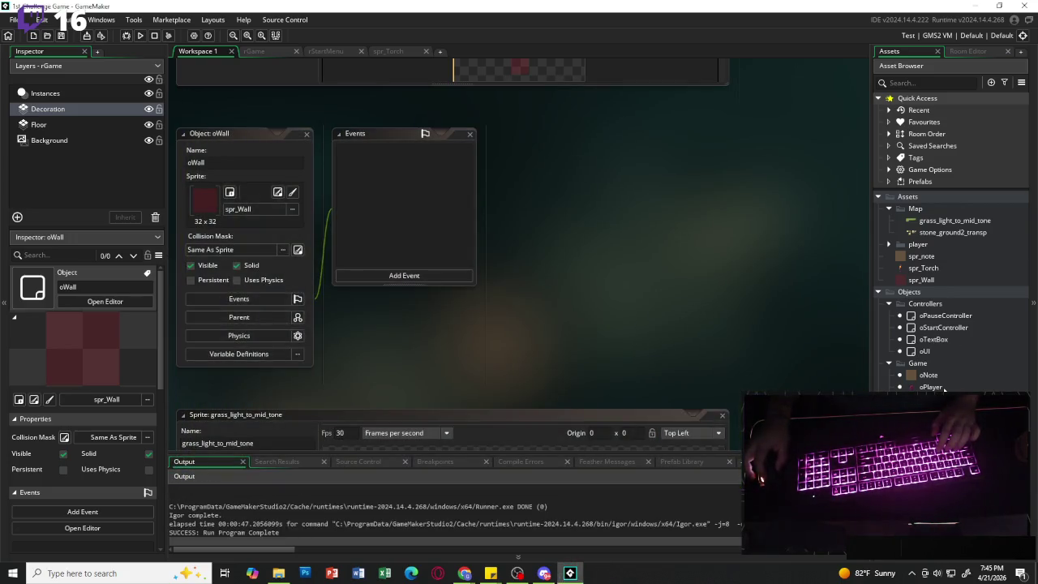
- Give spr_player_run a Manual rectangle collision mask covering only the character's lower body
{"action": "left_click", "coordinate": [878, 197]}
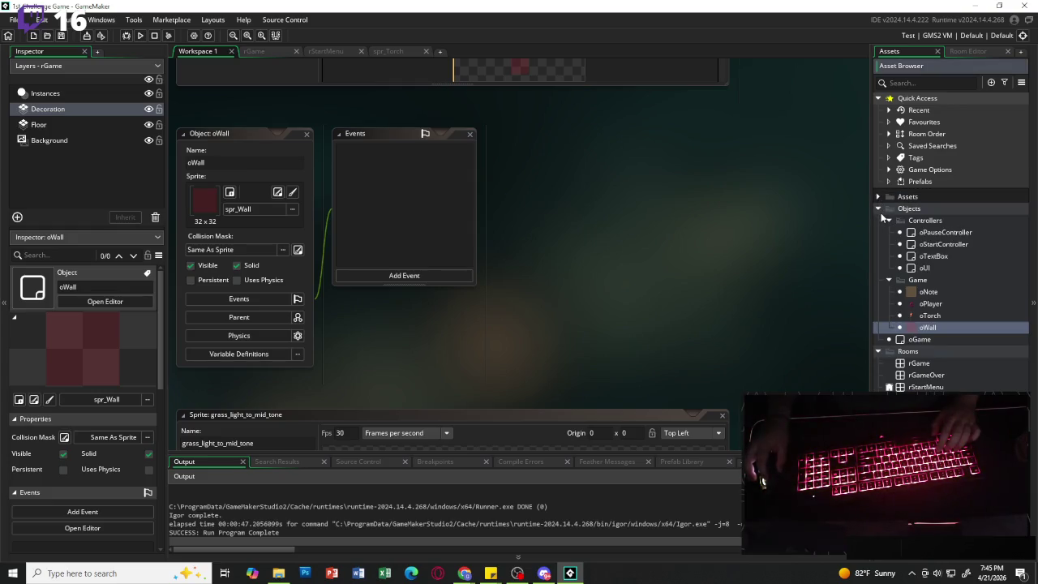
{"action": "left_click", "coordinate": [877, 208]}
{"action": "left_click", "coordinate": [878, 197]}
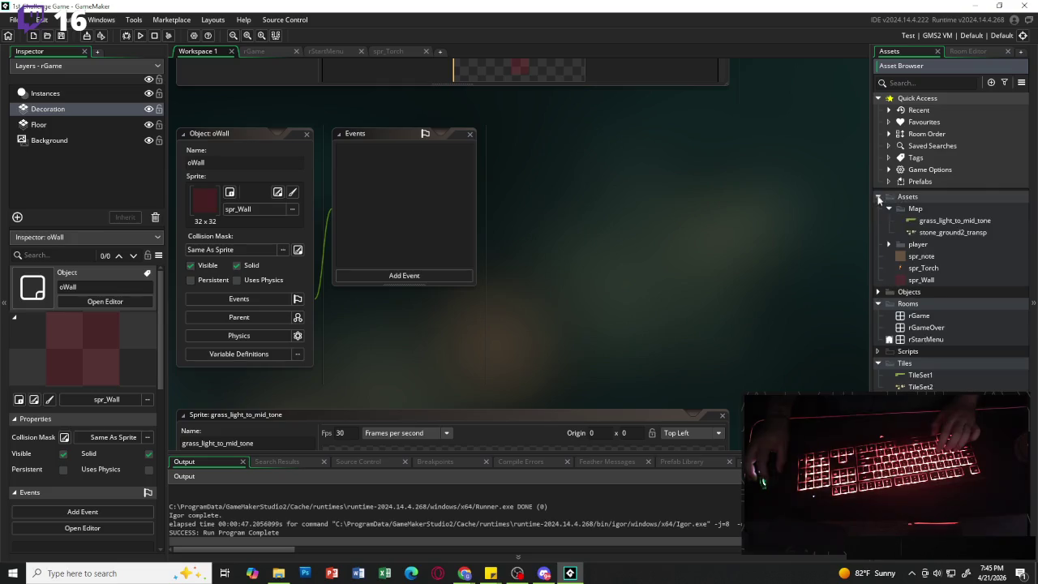
{"action": "left_click", "coordinate": [890, 244]}
{"action": "left_click", "coordinate": [949, 292]}
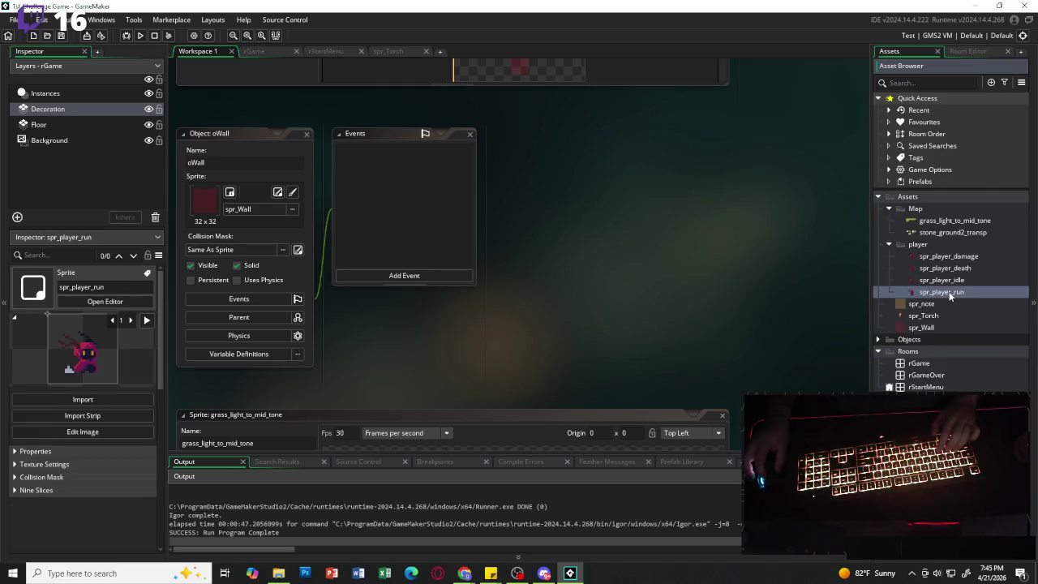
{"action": "double_click", "coordinate": [949, 292]}
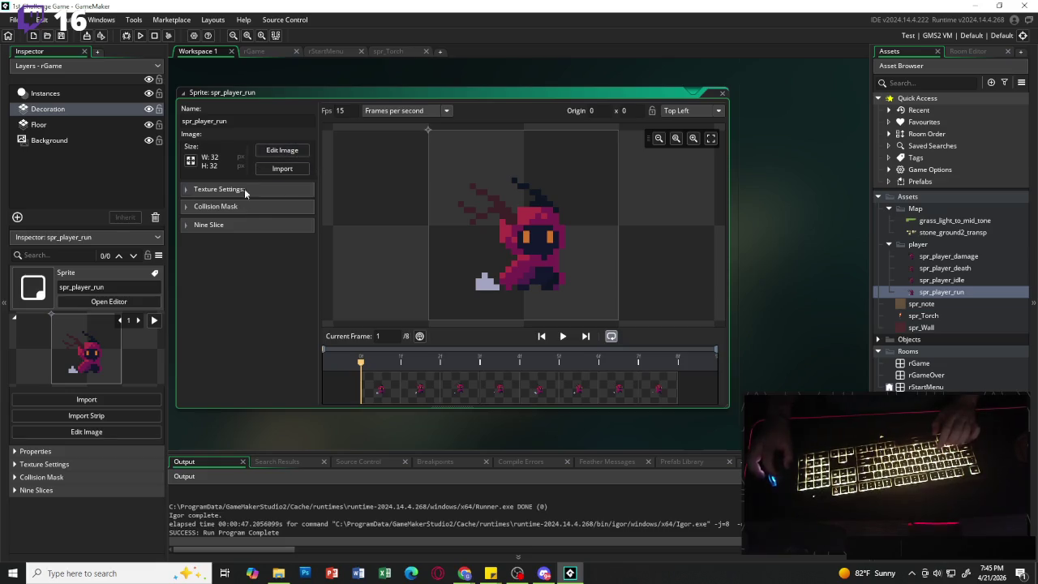
{"action": "left_click", "coordinate": [246, 207]}
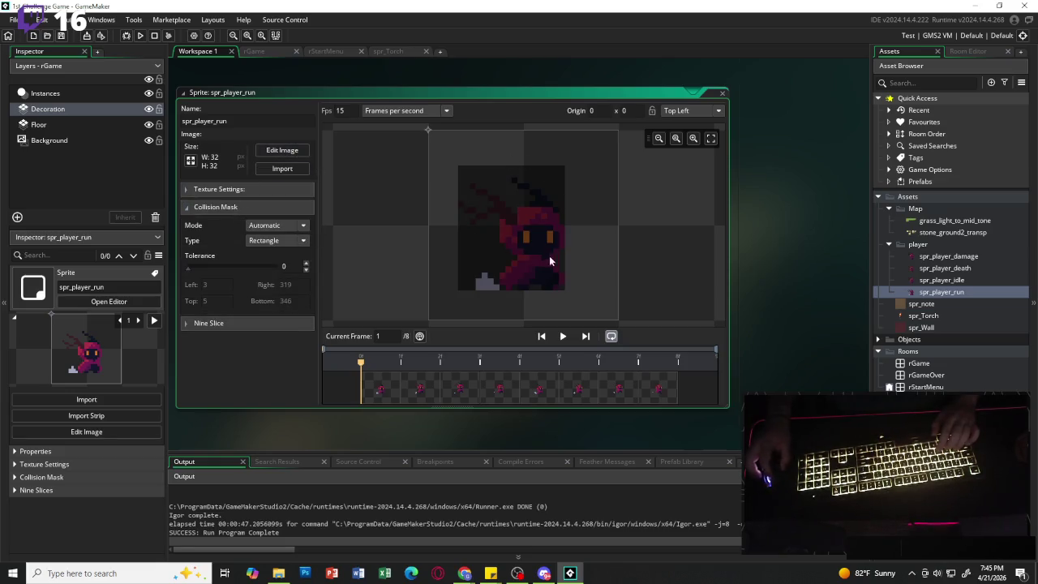
{"action": "left_click", "coordinate": [275, 227]}
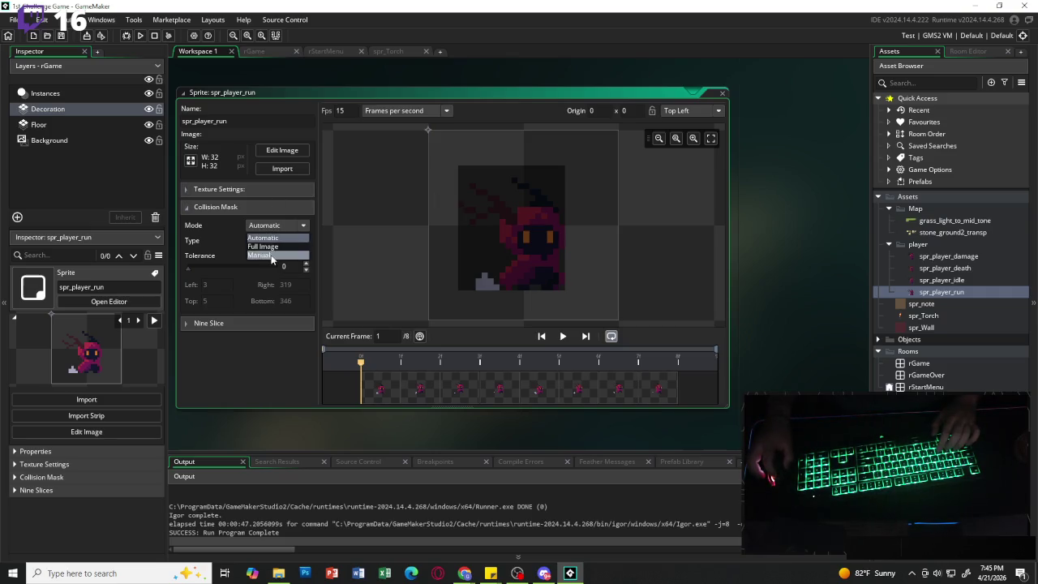
{"action": "left_click", "coordinate": [223, 243]}
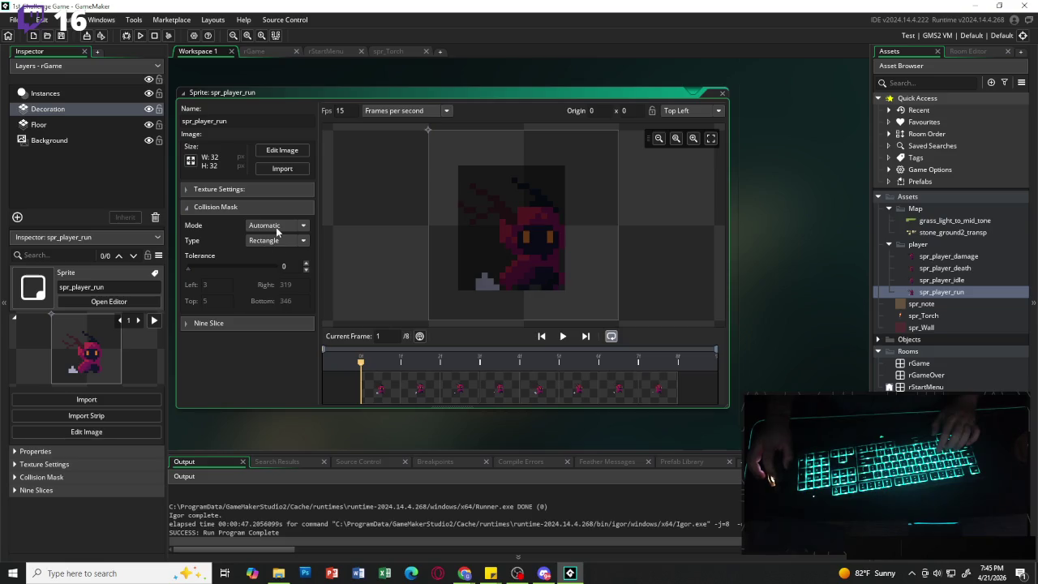
{"action": "left_click", "coordinate": [270, 240]}
{"action": "left_click", "coordinate": [262, 253]}
{"action": "left_click", "coordinate": [275, 226]}
{"action": "left_click", "coordinate": [264, 254]}
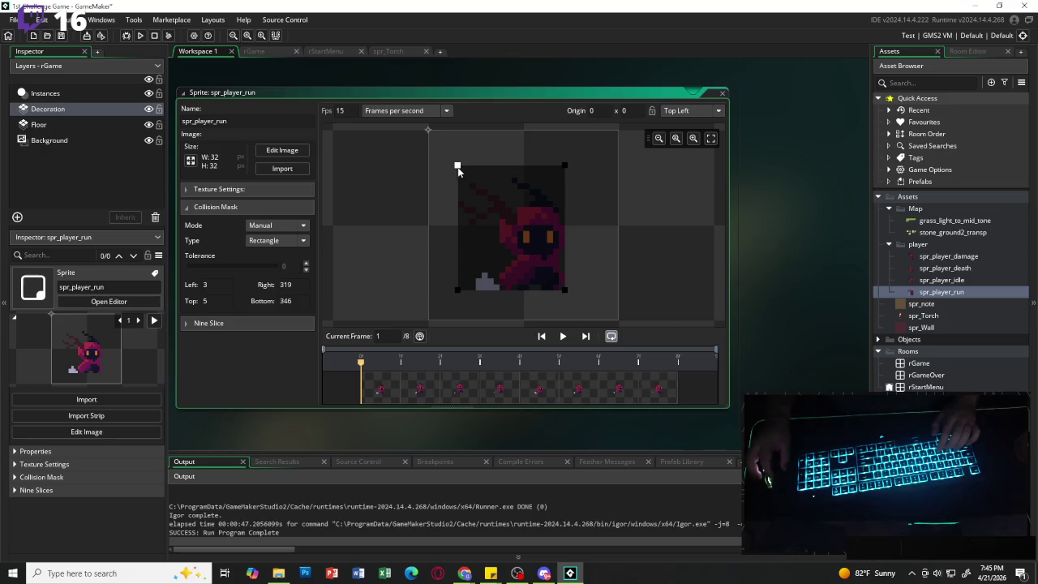
{"action": "left_click_drag", "start_coordinate": [457, 167], "coordinate": [466, 242]}
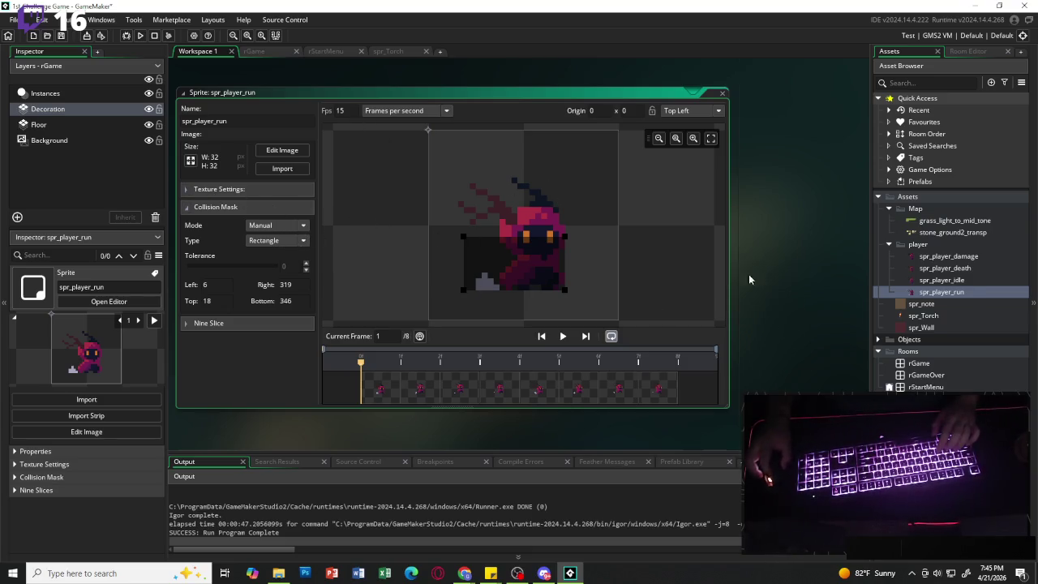
- Give spr_player_idle the same manual lower-body mask and run the game
{"action": "double_click", "coordinate": [946, 283]}
{"action": "left_click", "coordinate": [254, 207]}
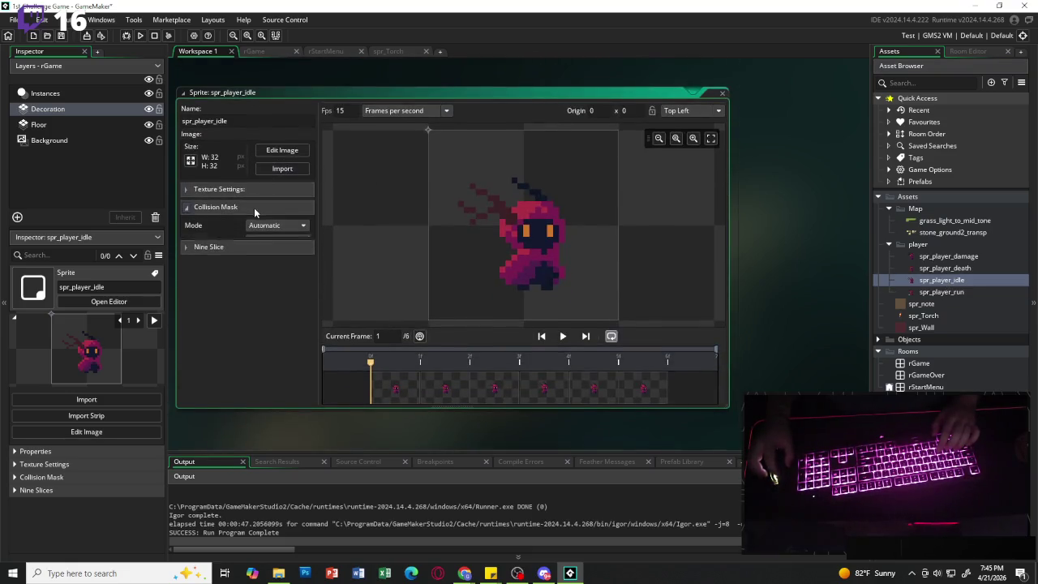
{"action": "left_click", "coordinate": [276, 225]}
{"action": "left_click", "coordinate": [271, 254]}
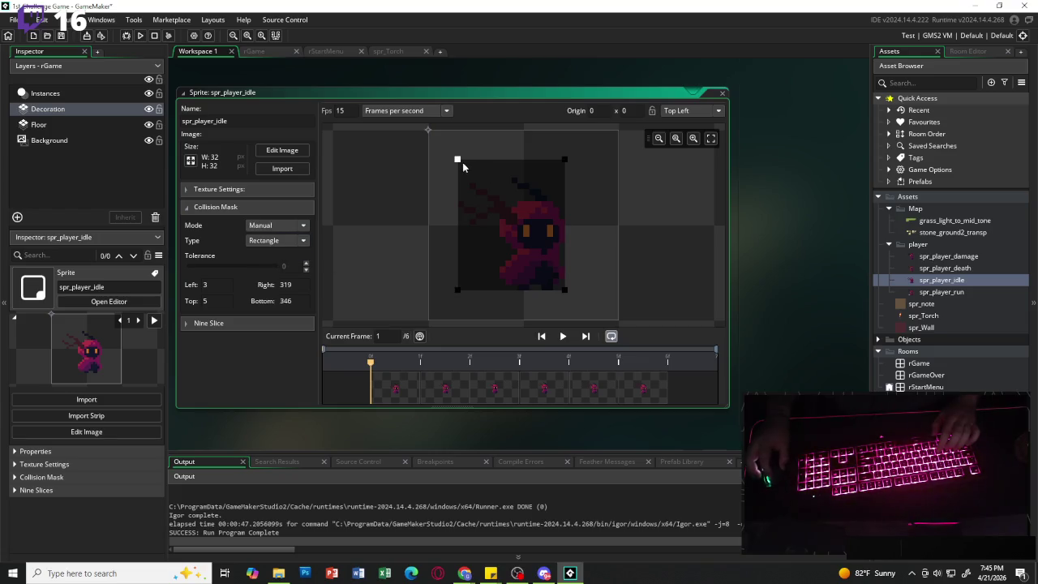
{"action": "left_click_drag", "start_coordinate": [463, 165], "coordinate": [460, 233]}
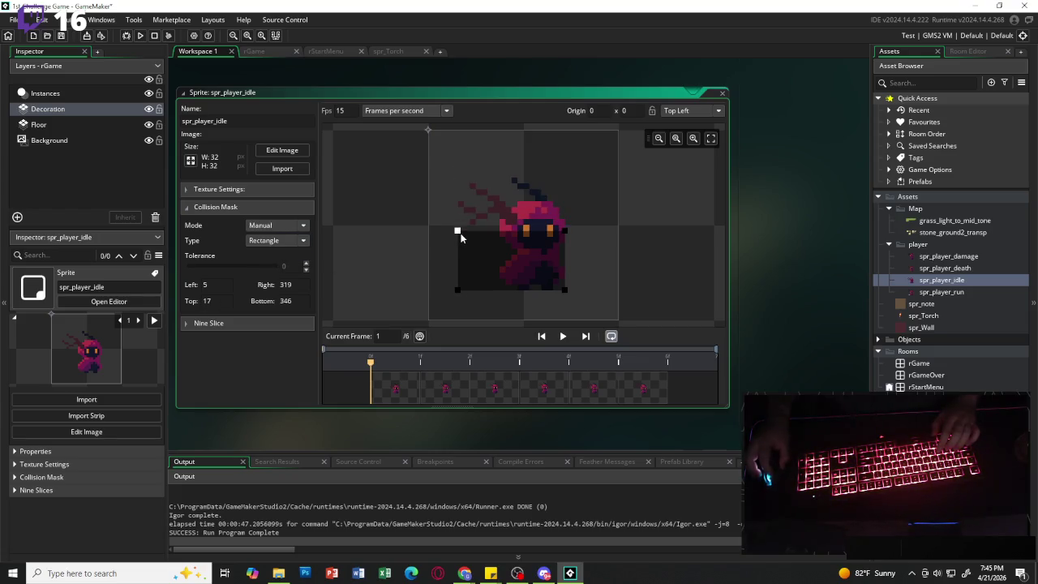
{"action": "left_click", "coordinate": [141, 36]}
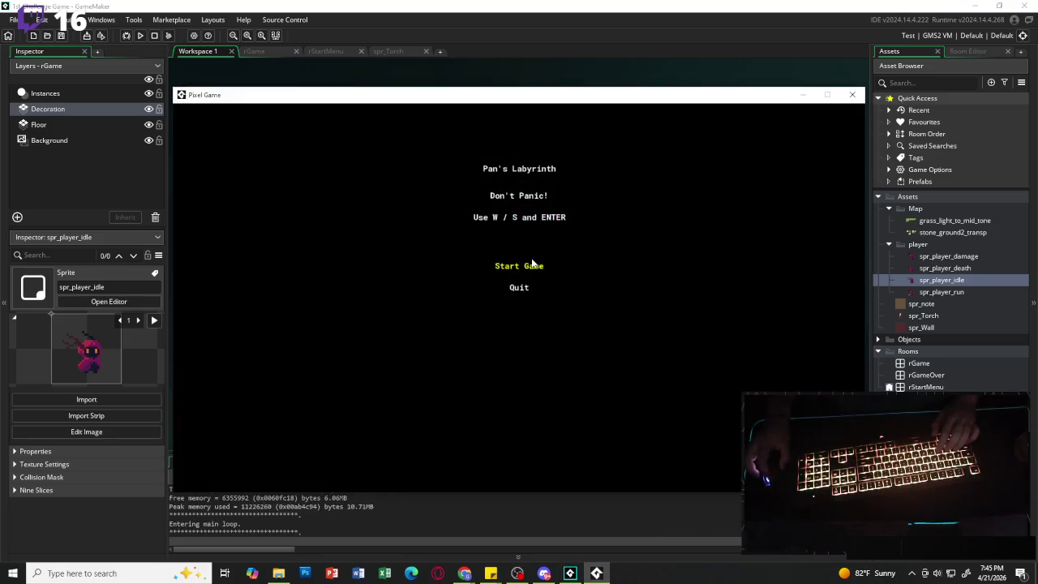
- Start the game and walk the player around the brown tile to test the masks
{"action": "key", "text": "Return"}
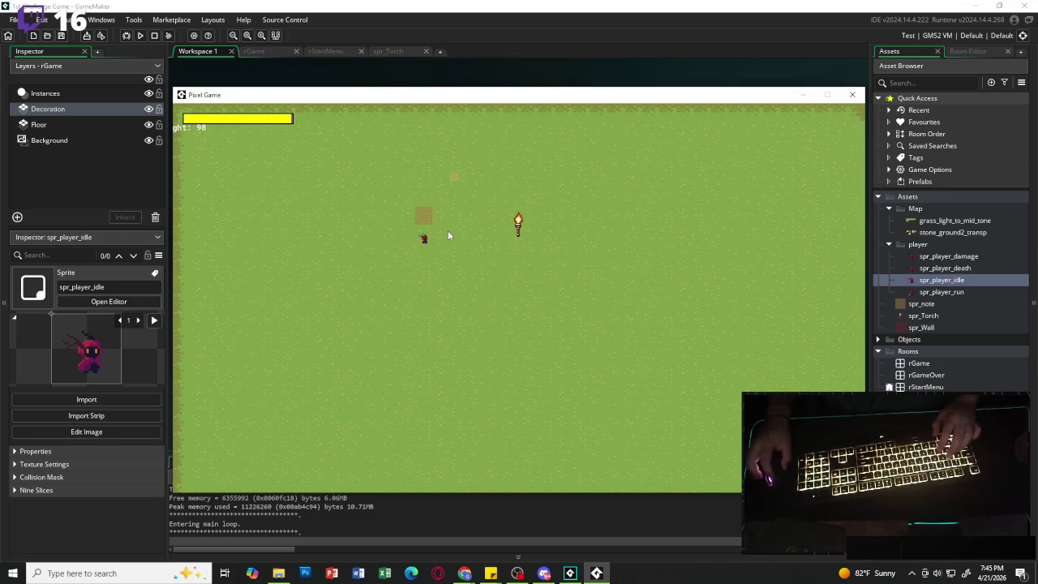
{"action": "key", "text": "w"}
{"action": "key", "text": "a"}
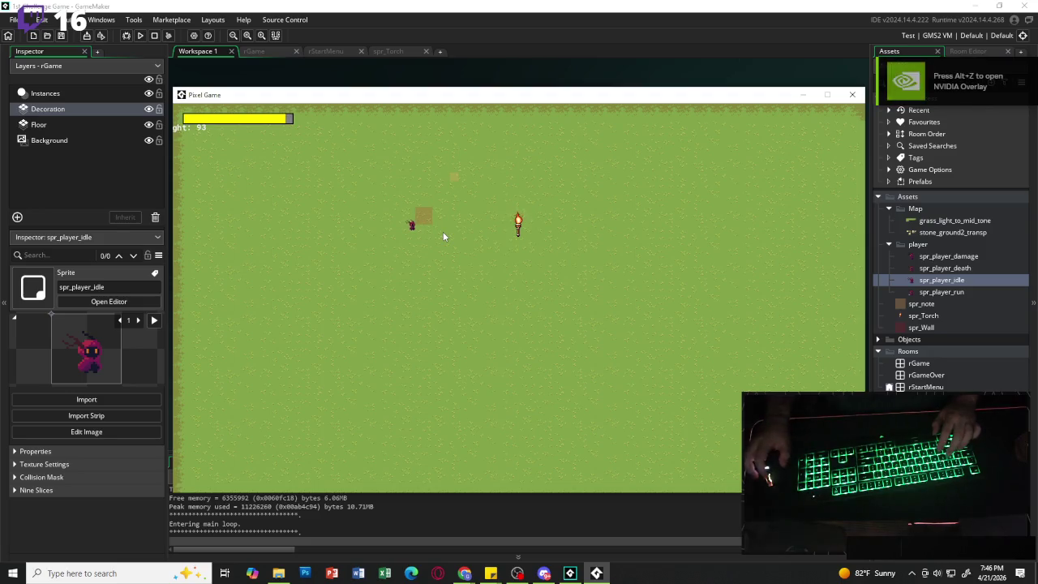
{"action": "key", "text": "w"}
{"action": "key", "text": "s"}
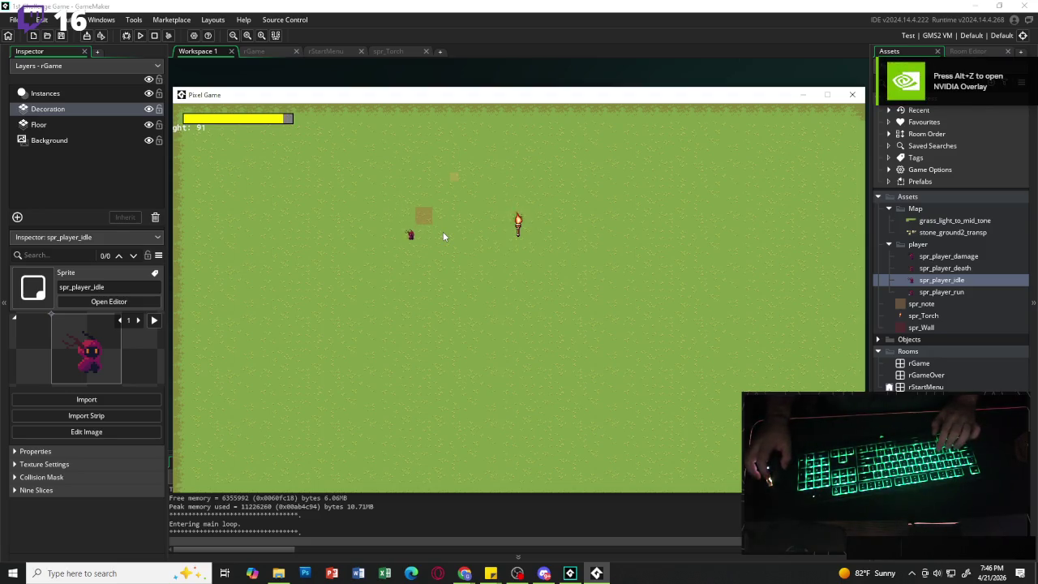
{"action": "key", "text": "d"}
{"action": "key", "text": "w"}
{"action": "key", "text": "a"}
{"action": "key", "text": "s"}
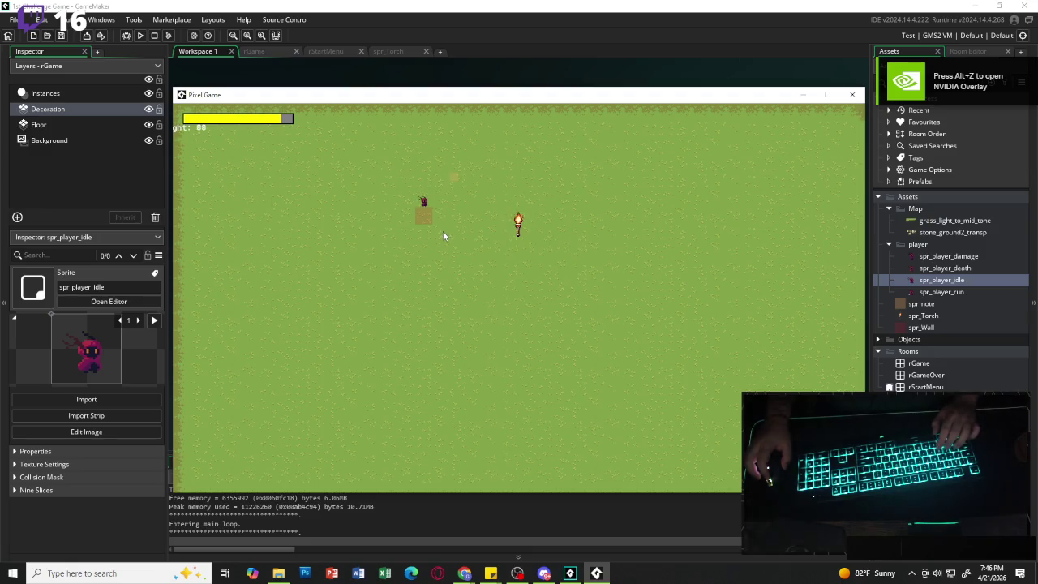
- Nudge the player down, left, right and up against the tile, then close the game
{"action": "key", "text": "s"}
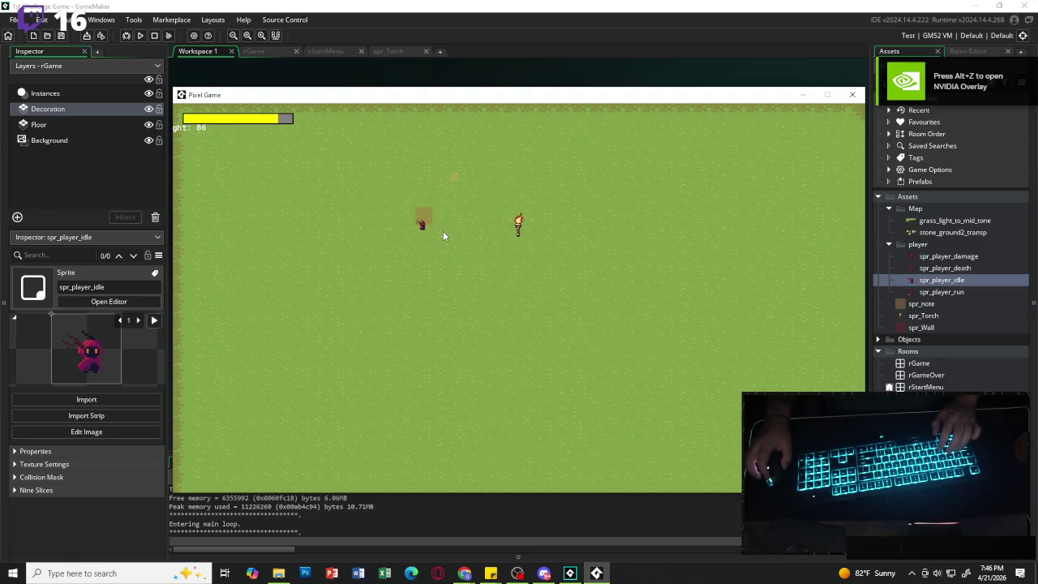
{"action": "key", "text": "a"}
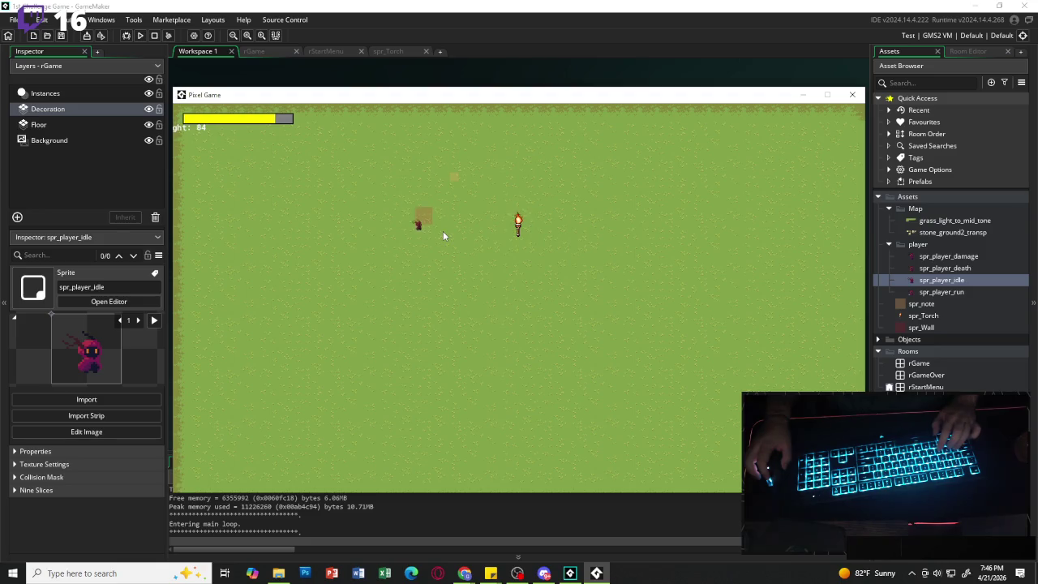
{"action": "key", "text": "d"}
{"action": "key", "text": "a"}
{"action": "key", "text": "w"}
{"action": "key", "text": "s"}
{"action": "key", "text": "d"}
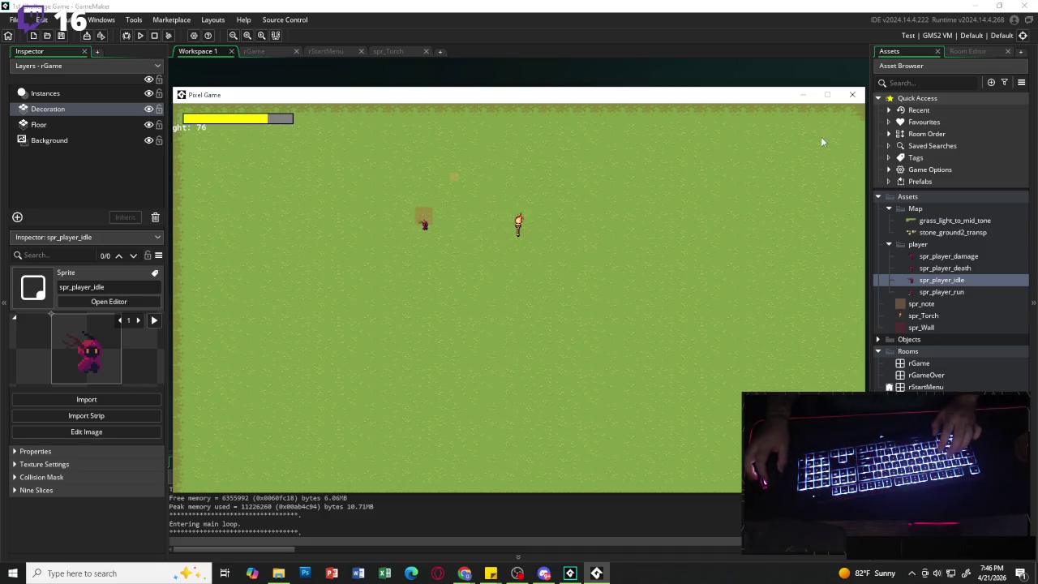
{"action": "left_click", "coordinate": [852, 94]}
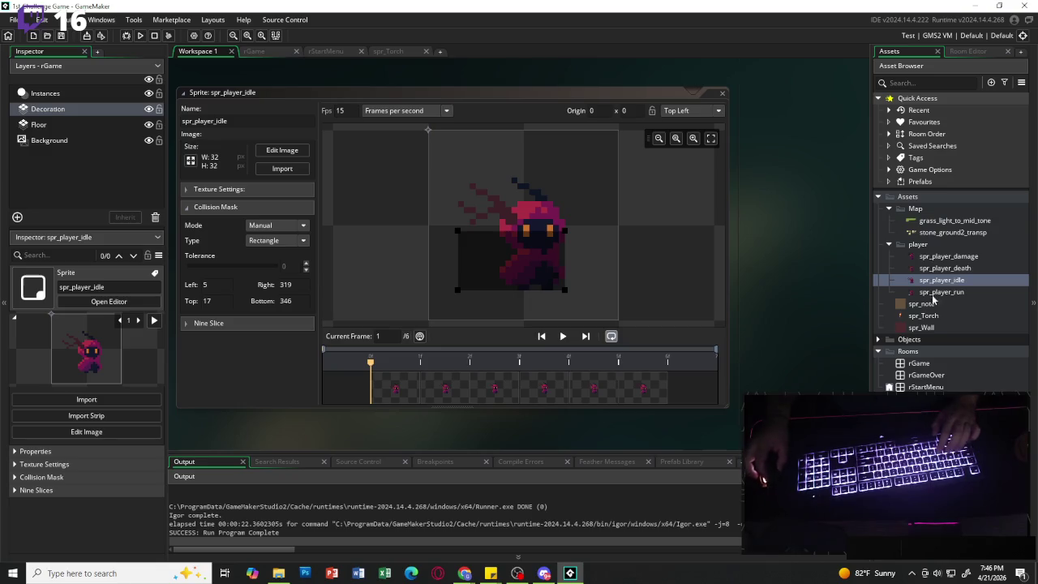
- In rGame's Viewports and Cameras settings, expand Viewport 1 and make it Visible
{"action": "left_click", "coordinate": [266, 51]}
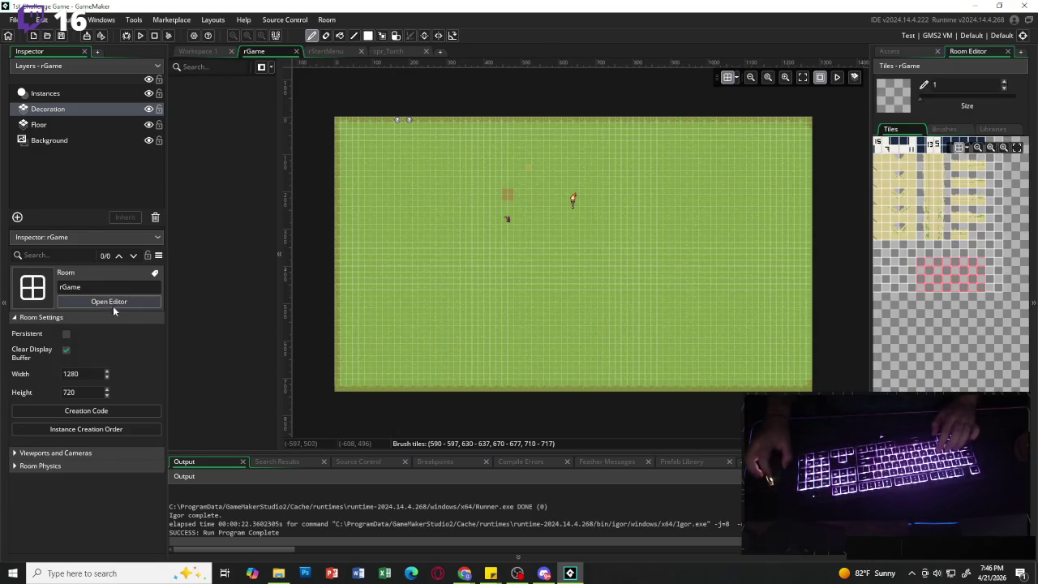
{"action": "left_click", "coordinate": [49, 453]}
{"action": "scroll", "coordinate": [81, 423], "scroll_direction": "down", "scroll_amount": 2}
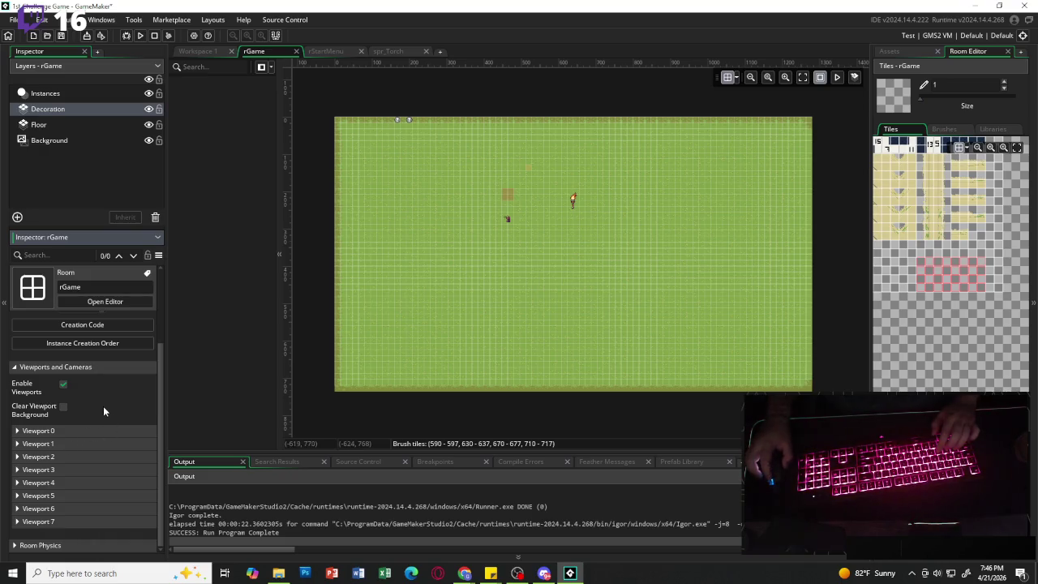
{"action": "left_click", "coordinate": [83, 444]}
{"action": "scroll", "coordinate": [77, 429], "scroll_direction": "down", "scroll_amount": 2}
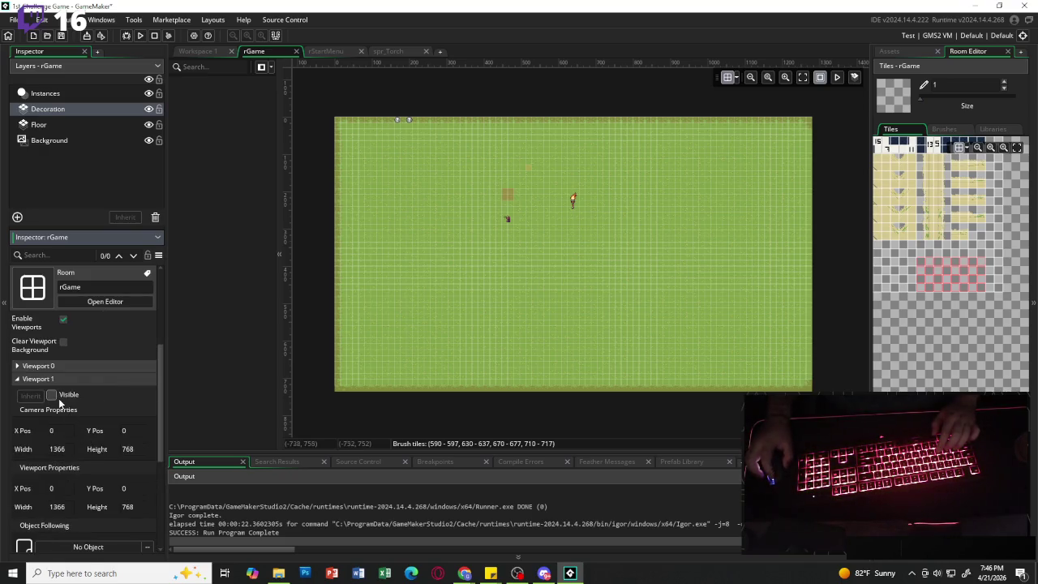
{"action": "left_click", "coordinate": [52, 395]}
{"action": "scroll", "coordinate": [68, 406], "scroll_direction": "down", "scroll_amount": 2}
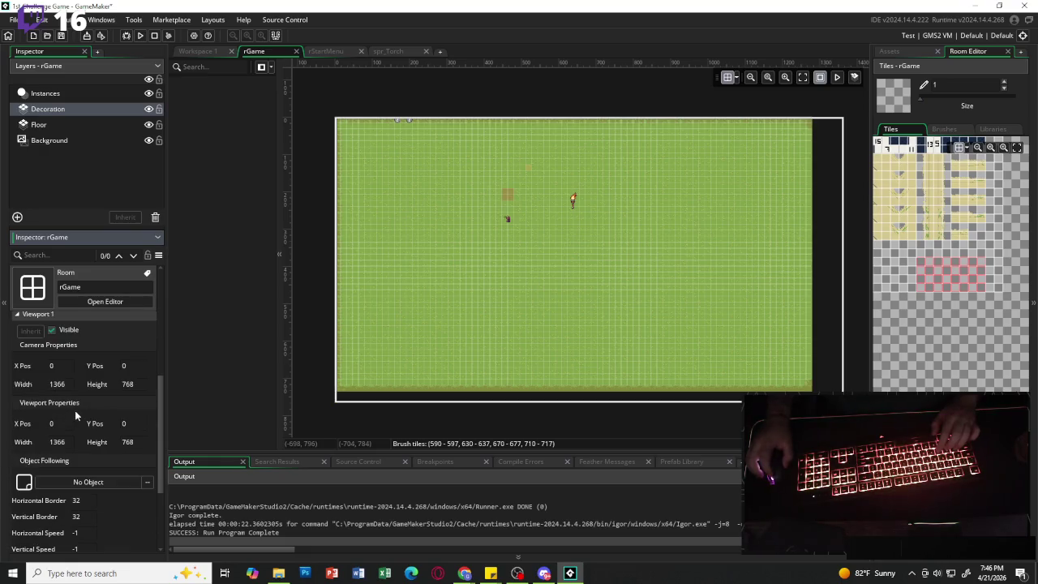
- Set Viewport 1's Object Following to oPlayer from the Objects > Game folder
{"action": "left_click", "coordinate": [109, 482]}
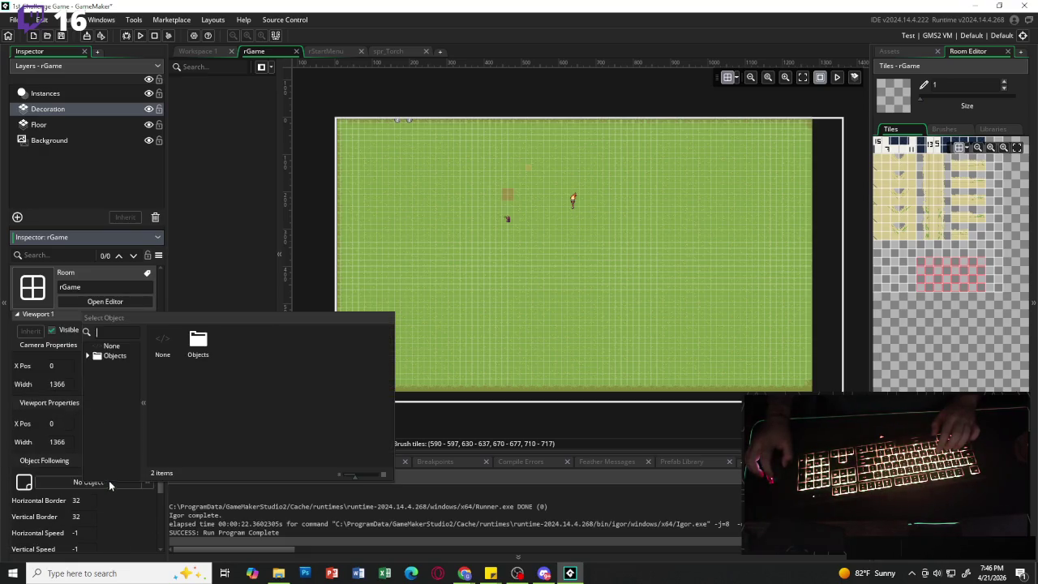
{"action": "double_click", "coordinate": [198, 342]}
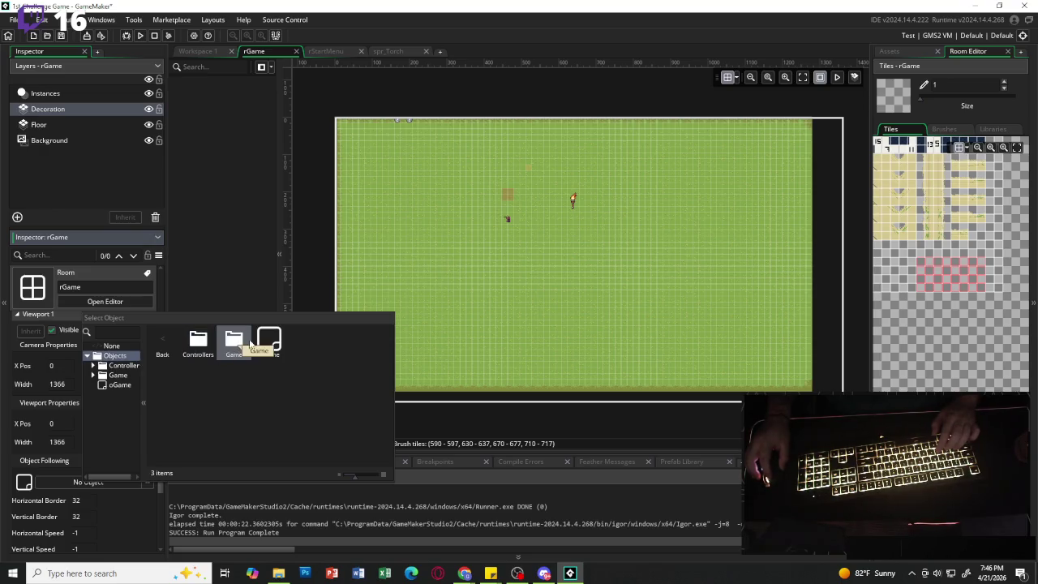
{"action": "double_click", "coordinate": [233, 342]}
{"action": "double_click", "coordinate": [235, 345]}
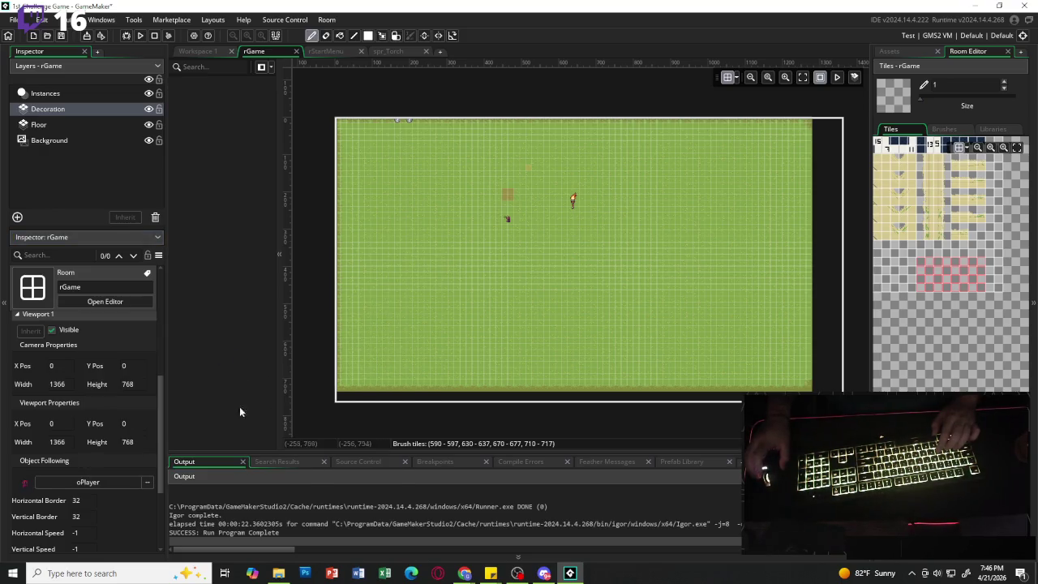
{"action": "left_click", "coordinate": [50, 442]}
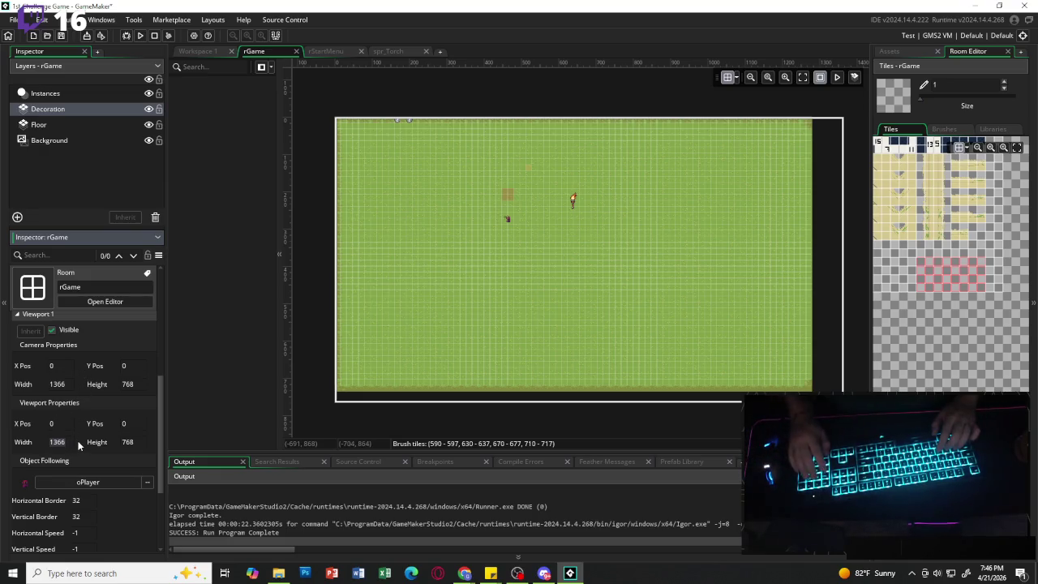
- Set the viewport width and height to 250 each
{"action": "key", "text": "Delete"}
{"action": "key", "text": "Delete"}
{"action": "key", "text": "Delete"}
{"action": "type", "text": "250"}
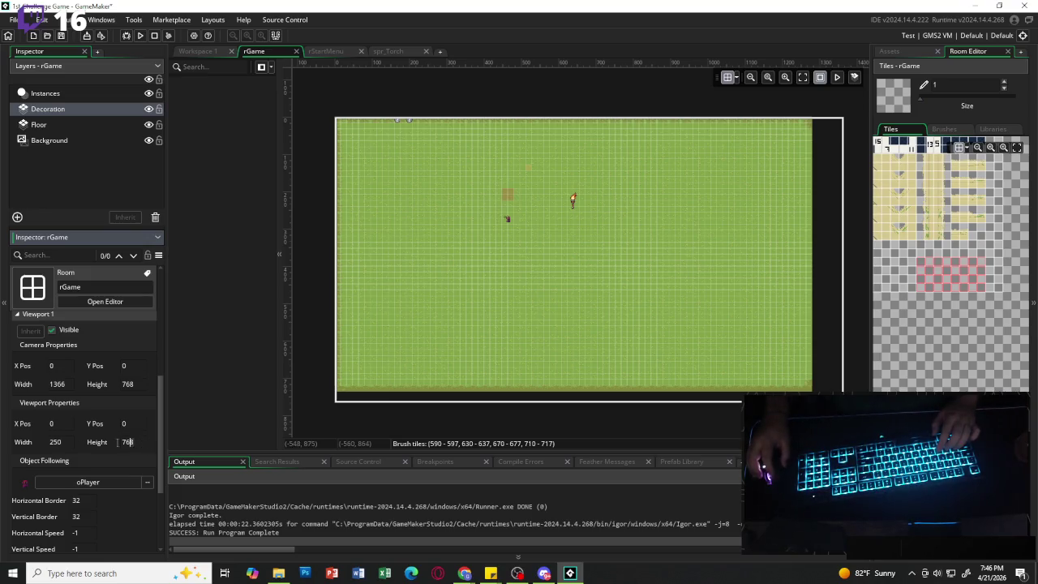
{"action": "key", "text": "Tab"}
{"action": "type", "text": "250"}
{"action": "key", "text": "Return"}
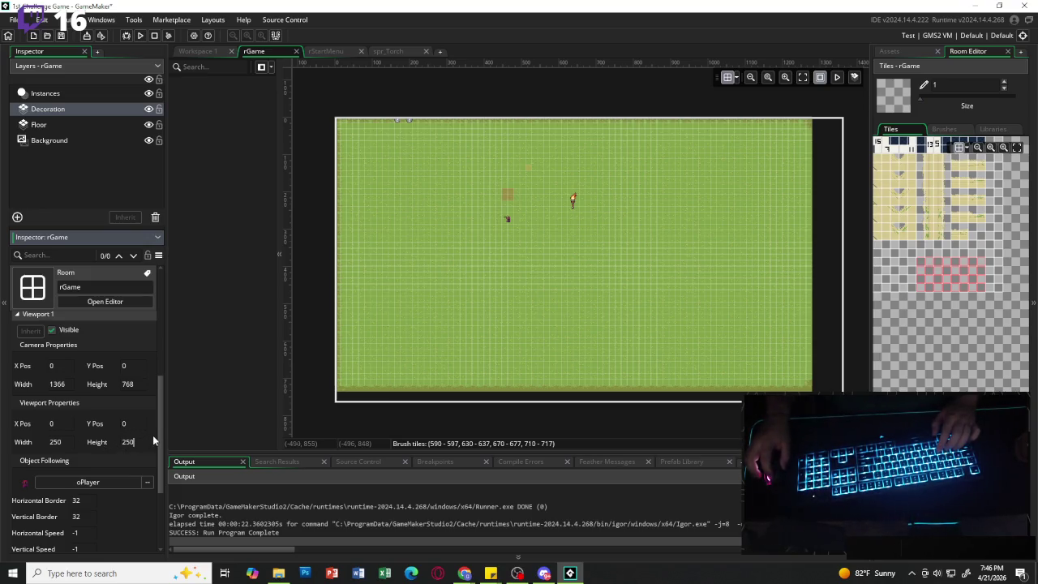
- Set the camera width and height to 250 each
{"action": "double_click", "coordinate": [58, 384]}
{"action": "type", "text": "250"}
{"action": "key", "text": "Return"}
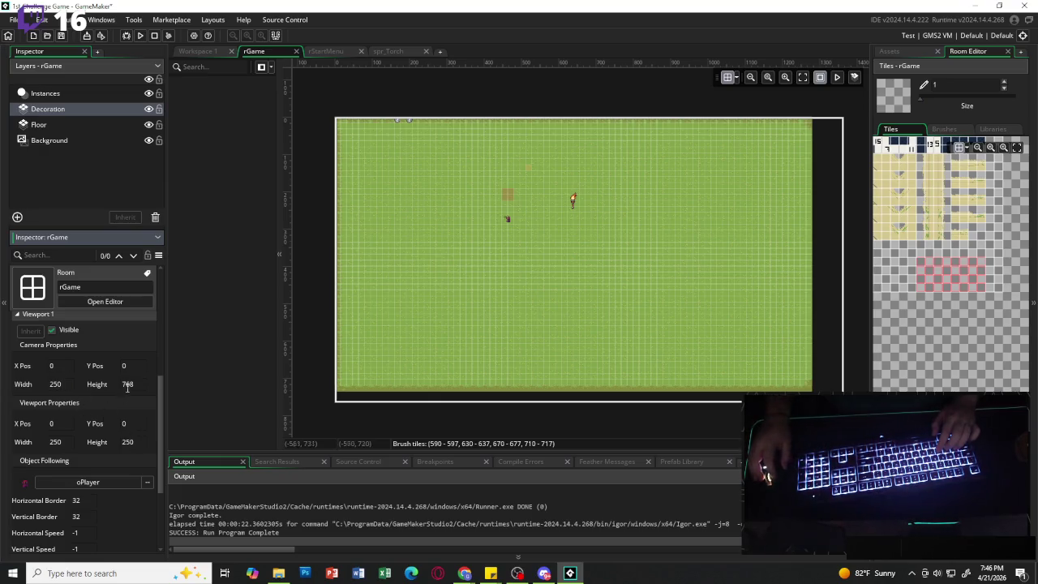
{"action": "double_click", "coordinate": [127, 385]}
{"action": "type", "text": "250"}
{"action": "key", "text": "Return"}
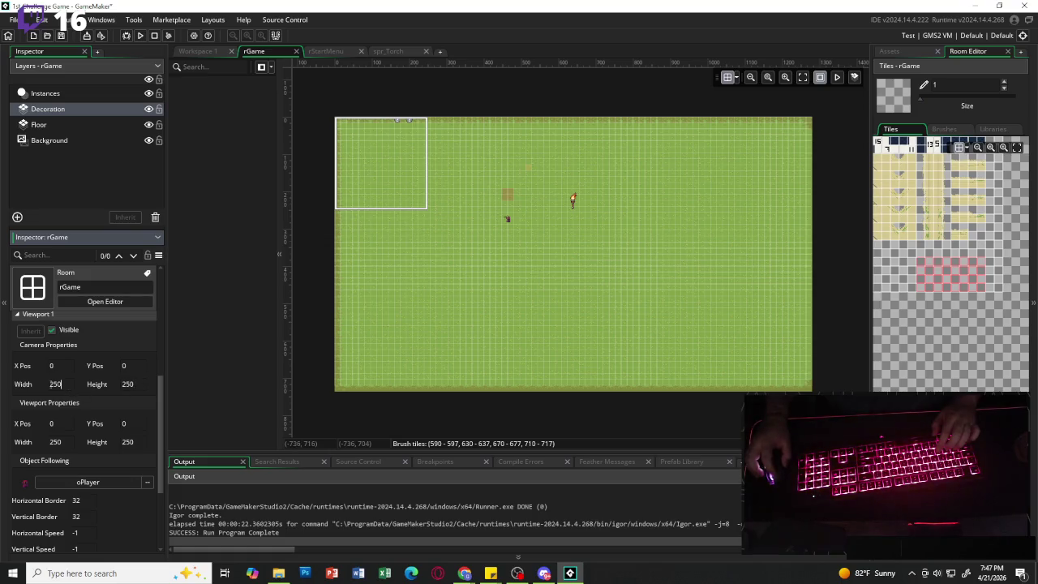
{"action": "key", "text": "Return"}
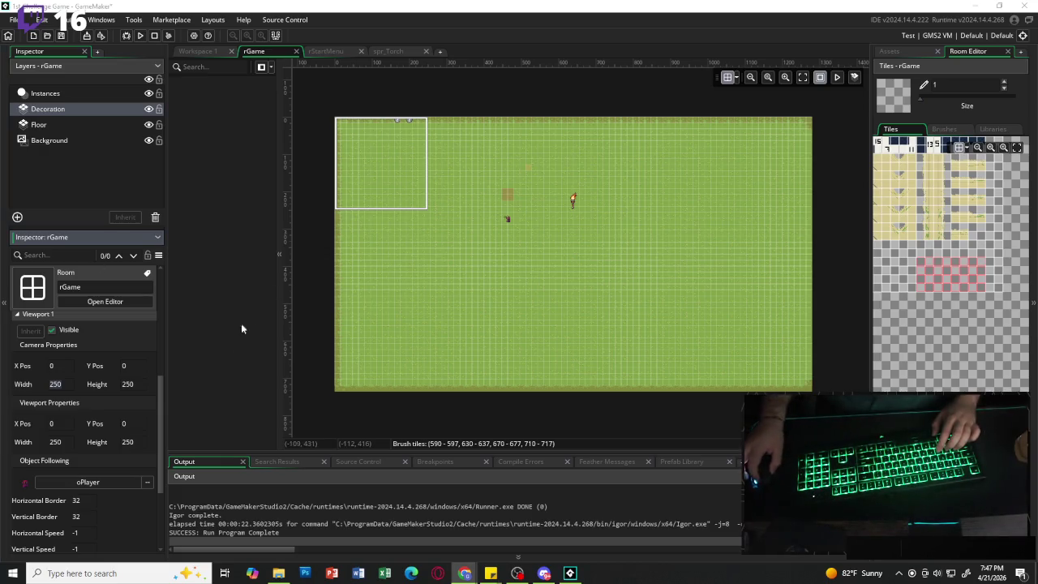
- Change the camera size to 320 wide by 180 high
{"action": "left_click", "coordinate": [65, 384]}
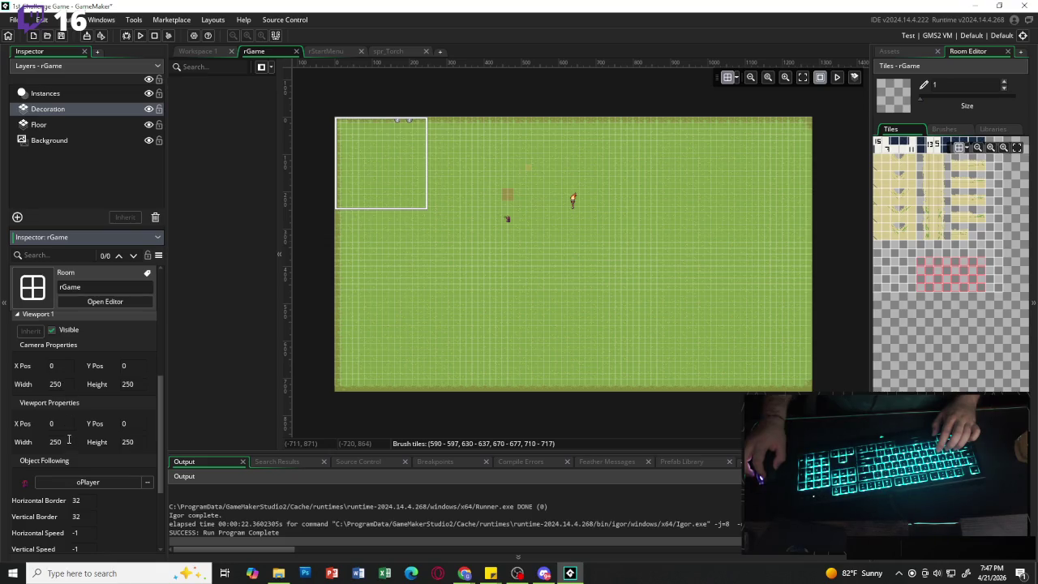
{"action": "left_click_drag", "start_coordinate": [63, 384], "coordinate": [28, 385]}
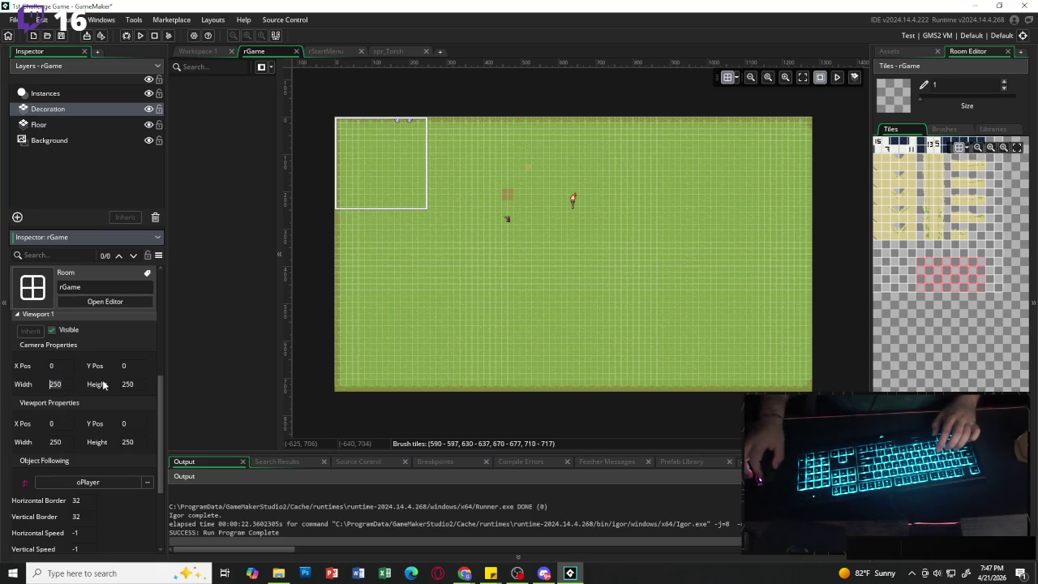
{"action": "type", "text": "320"}
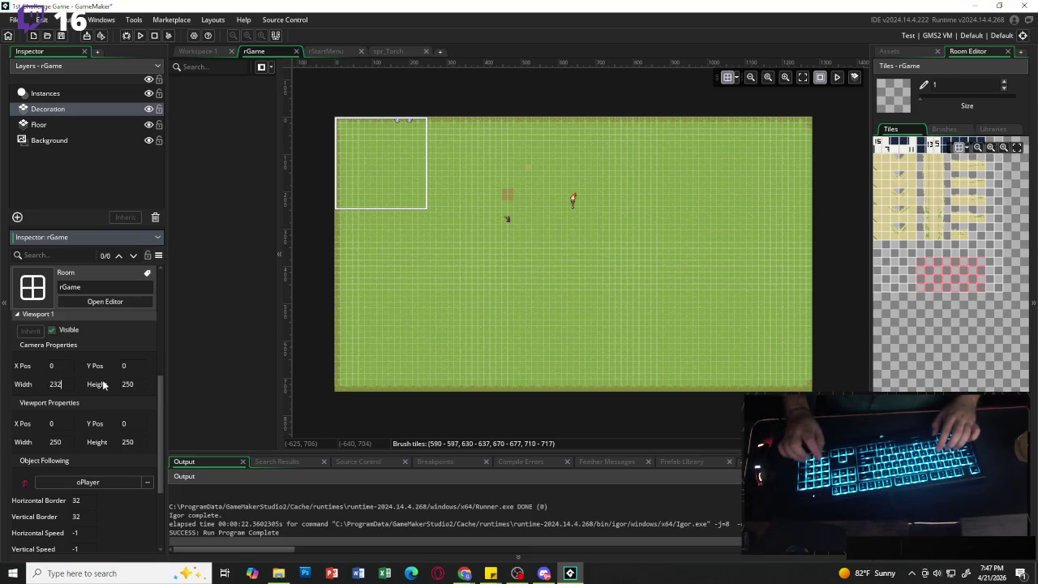
{"action": "key", "text": "Return"}
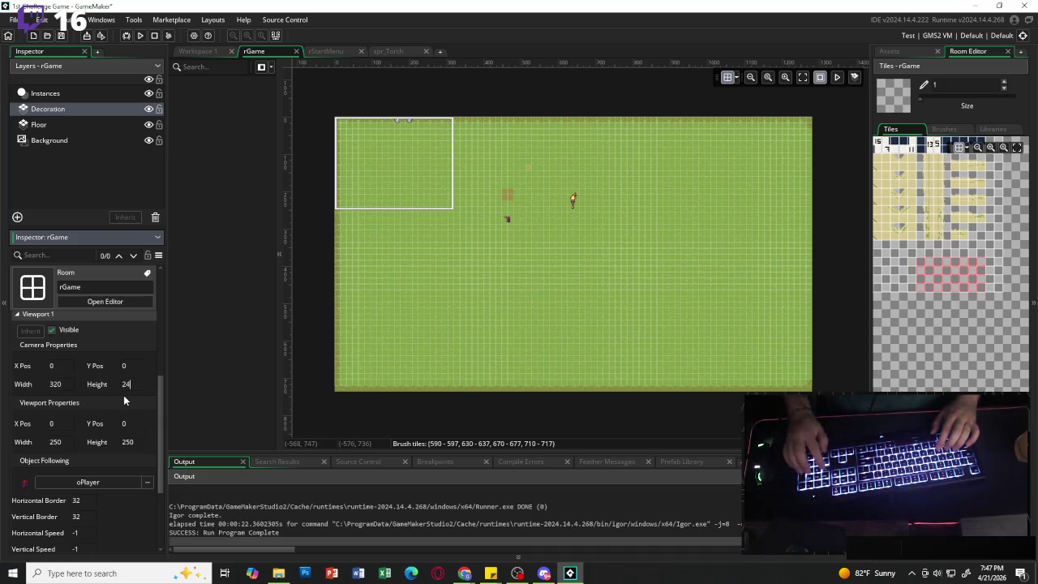
{"action": "type", "text": "0"}
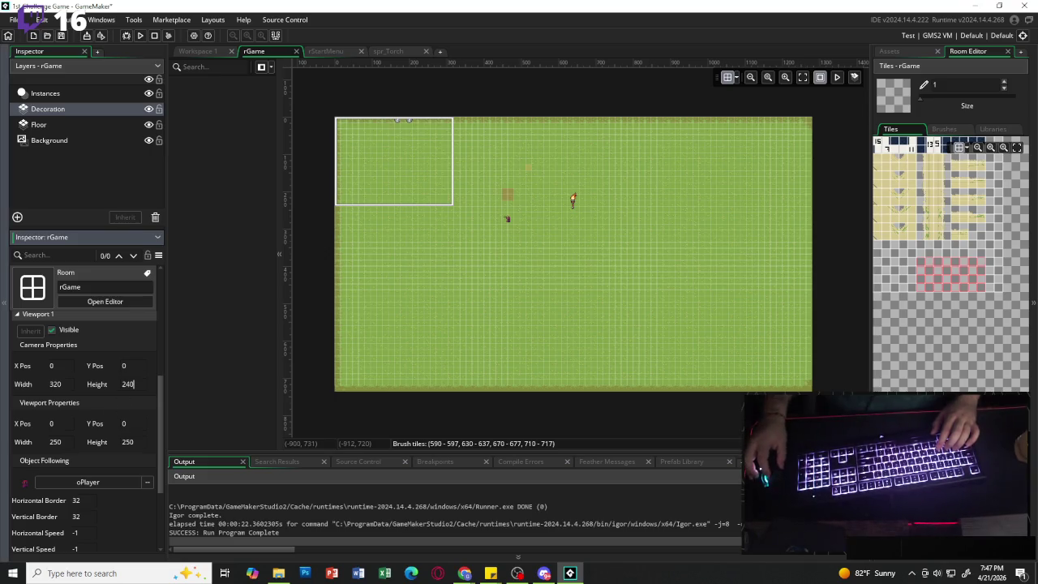
{"action": "key", "text": "alt+Tab"}
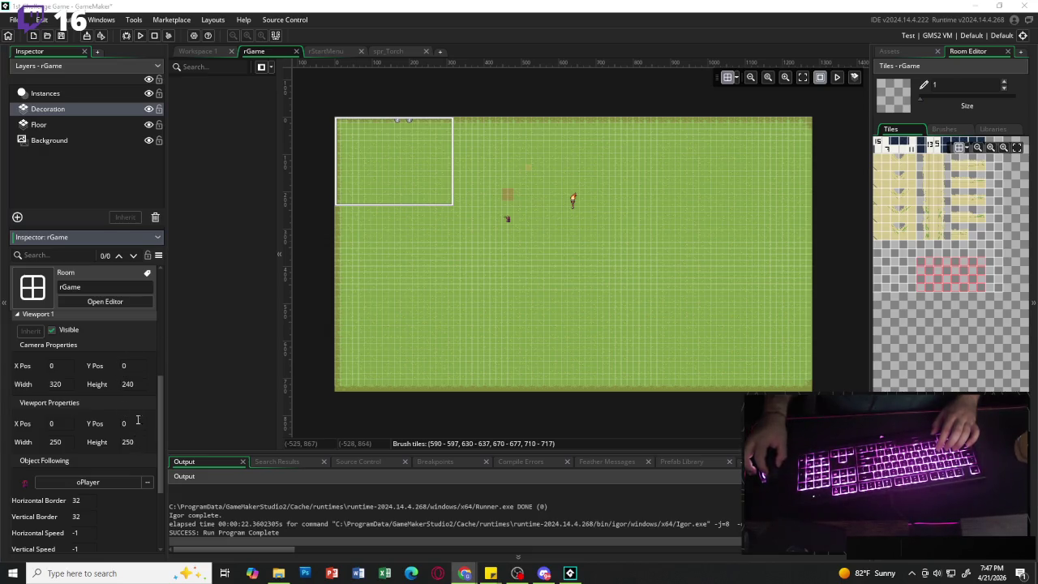
{"action": "double_click", "coordinate": [127, 384]}
{"action": "type", "text": "180"}
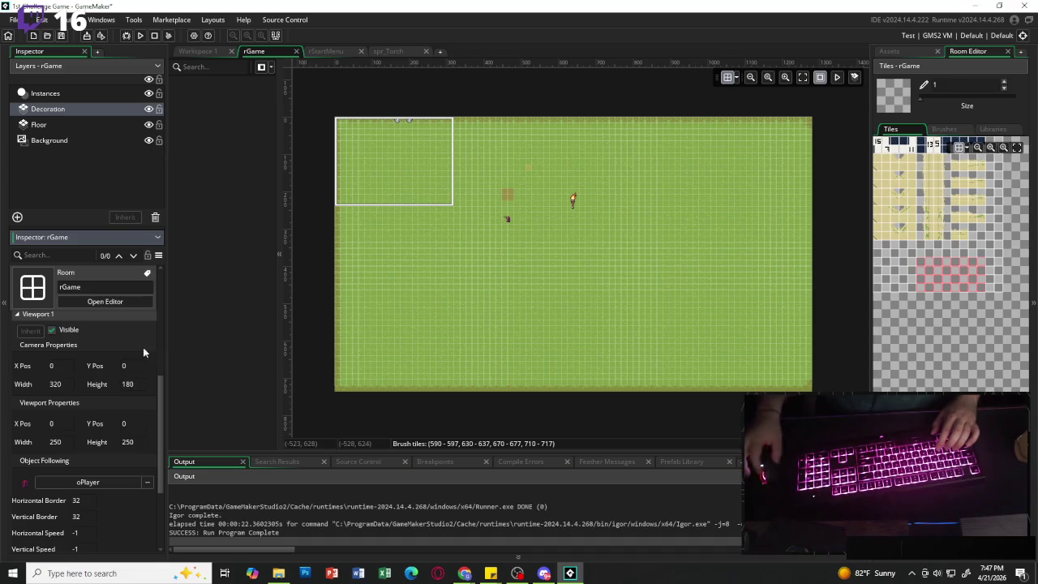
{"action": "key", "text": "Return"}
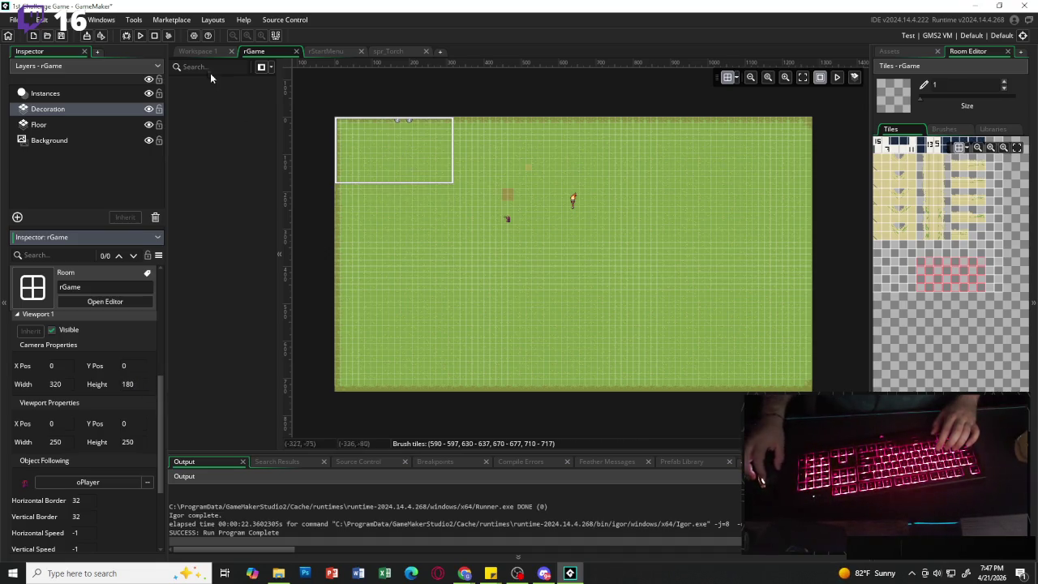
- Run the game, start it from the main menu, and walk around to check the camera follows
{"action": "left_click", "coordinate": [139, 36]}
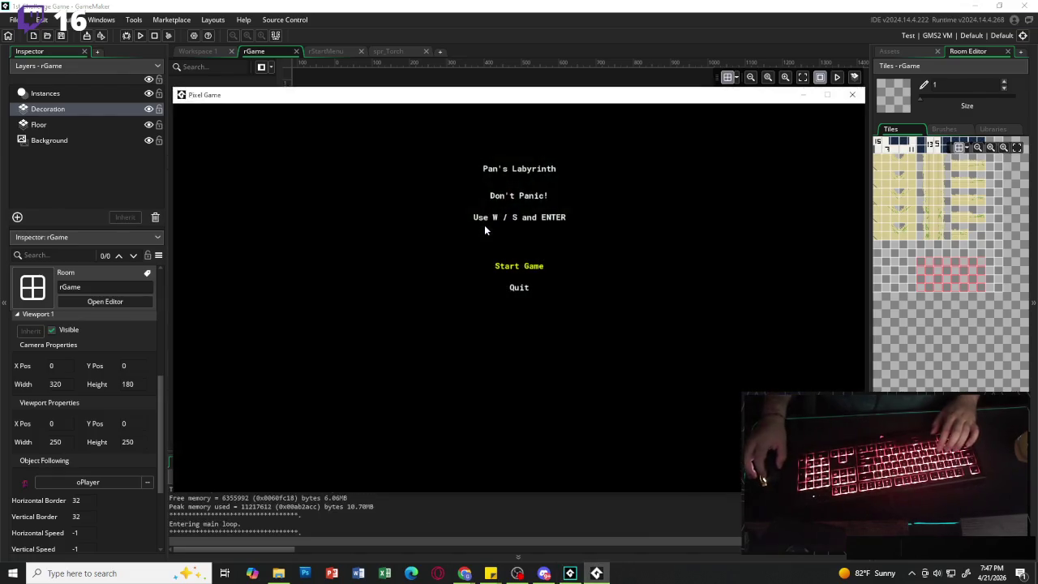
{"action": "key", "text": "Return"}
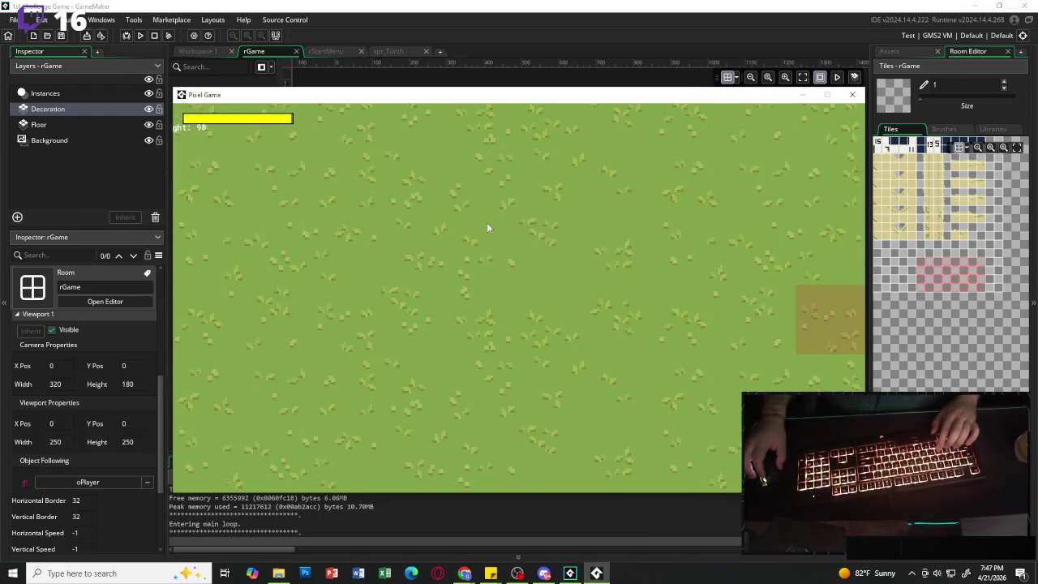
{"action": "key", "text": "w"}
{"action": "key", "text": "a"}
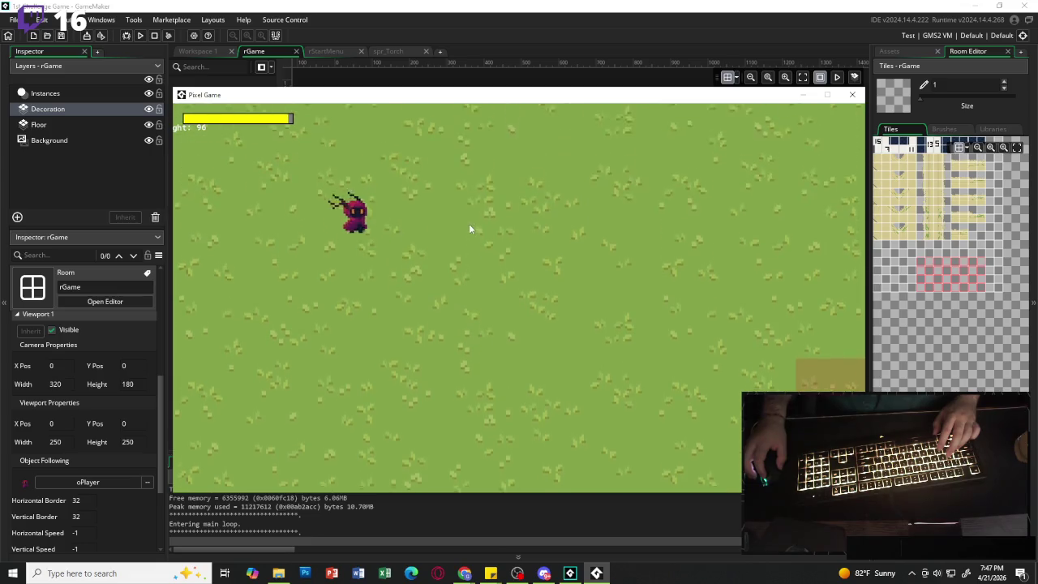
{"action": "key", "text": "s"}
{"action": "key", "text": "d"}
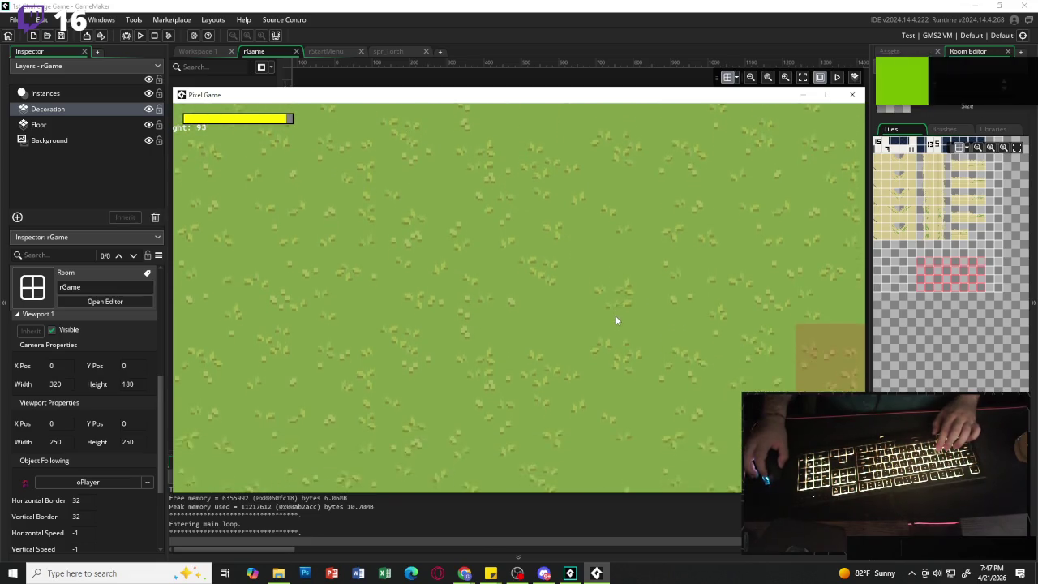
{"action": "key", "text": "a"}
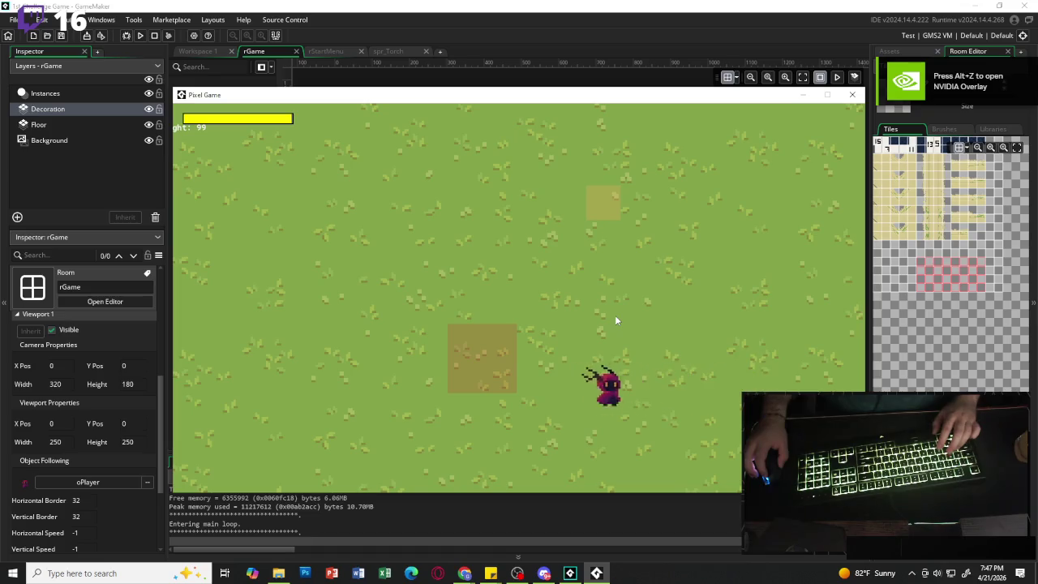
{"action": "key", "text": "s"}
{"action": "key", "text": "a"}
{"action": "key", "text": "w"}
{"action": "key", "text": "a"}
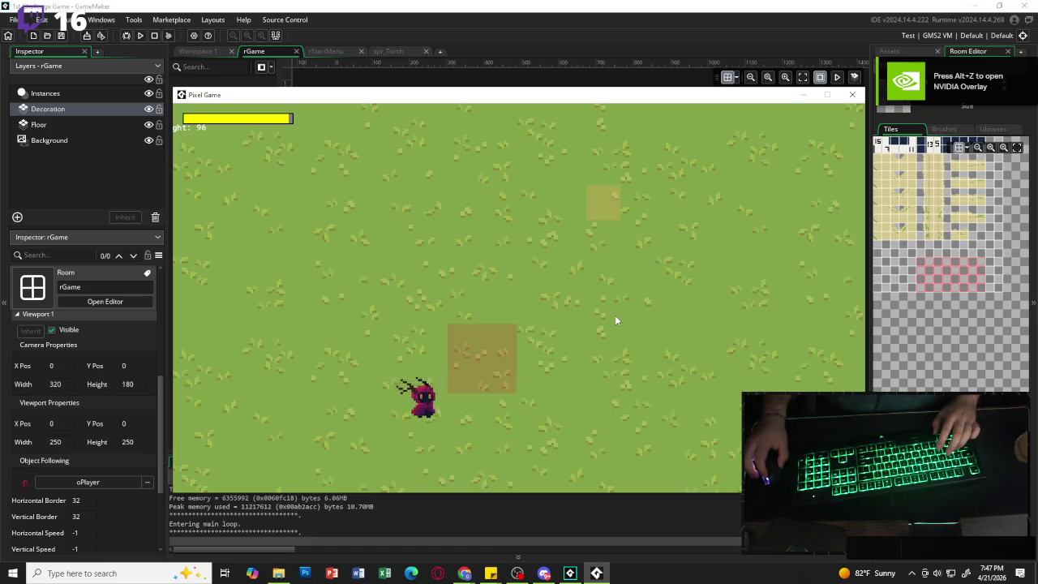
{"action": "key", "text": "w"}
- Walk the player over the dirt patch onto the yellow tile and trigger, then dismiss, Hello World
{"action": "key", "text": "s"}
{"action": "key", "text": "d"}
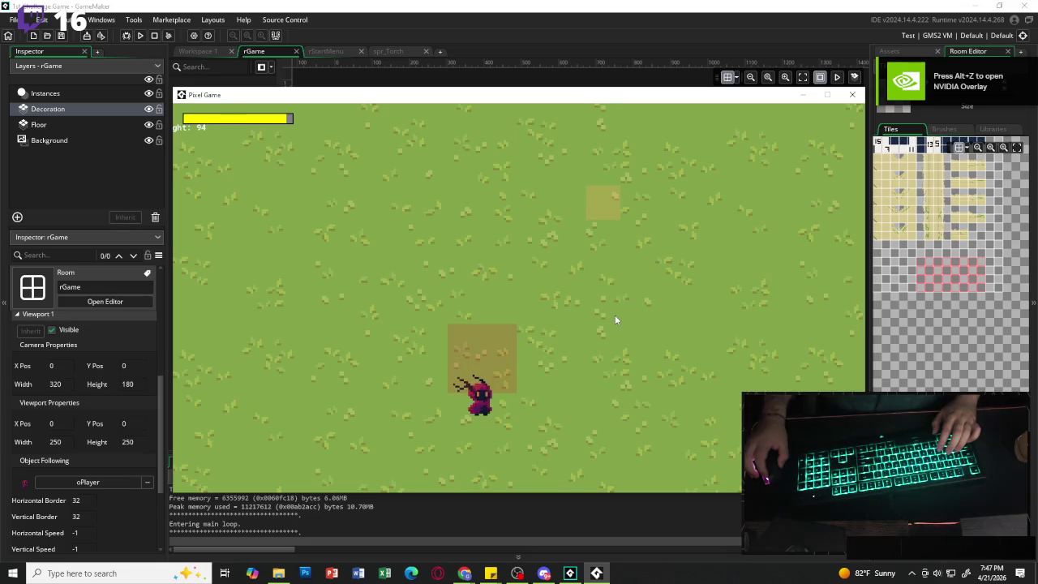
{"action": "key", "text": "d"}
{"action": "key", "text": "w"}
{"action": "key", "text": "w"}
{"action": "key", "text": "d"}
{"action": "key", "text": "e"}
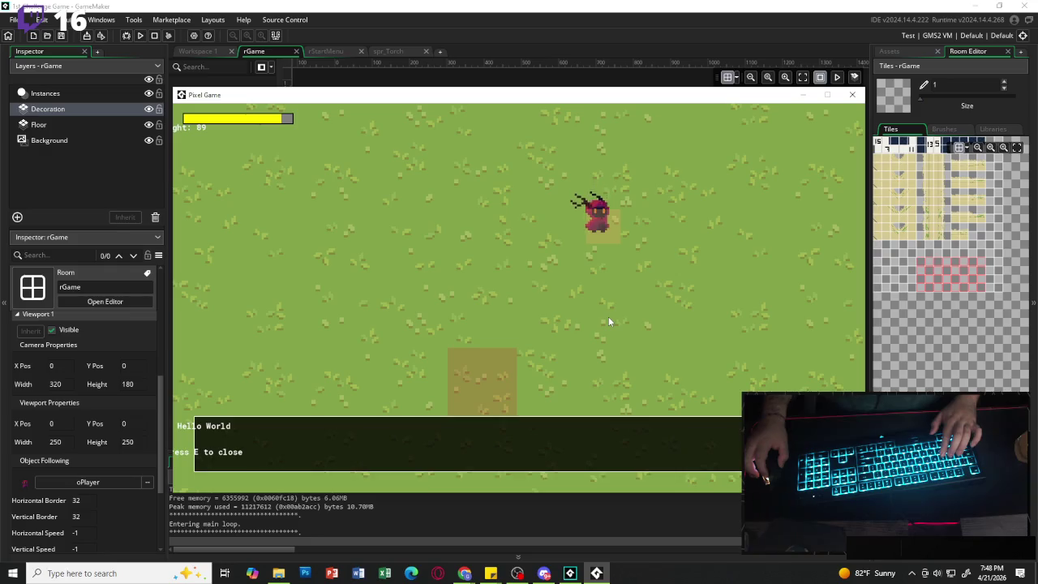
{"action": "key", "text": "e"}
- Walk back onto the yellow tile, show Hello World once more, then quit the game
{"action": "key", "text": "s"}
{"action": "key", "text": "a"}
{"action": "key", "text": "s"}
{"action": "key", "text": "d"}
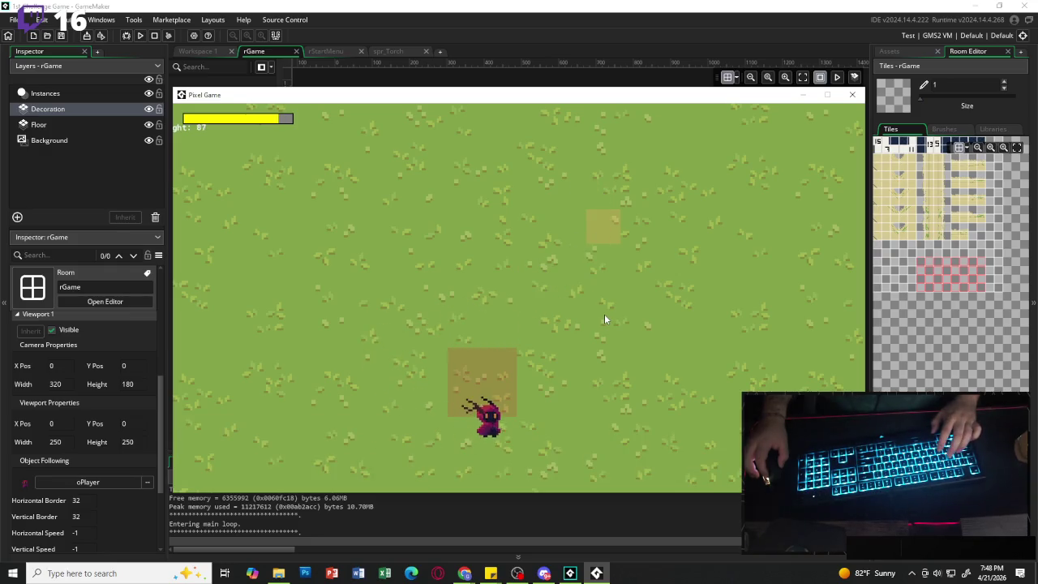
{"action": "key", "text": "w"}
{"action": "key", "text": "d"}
{"action": "key", "text": "e"}
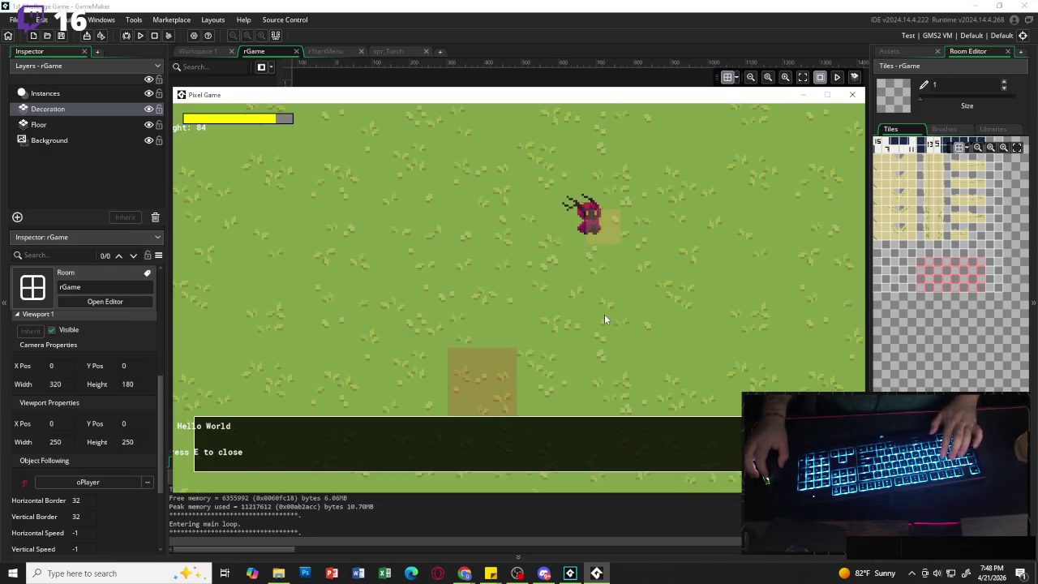
{"action": "key", "text": "e"}
{"action": "key", "text": "Escape"}
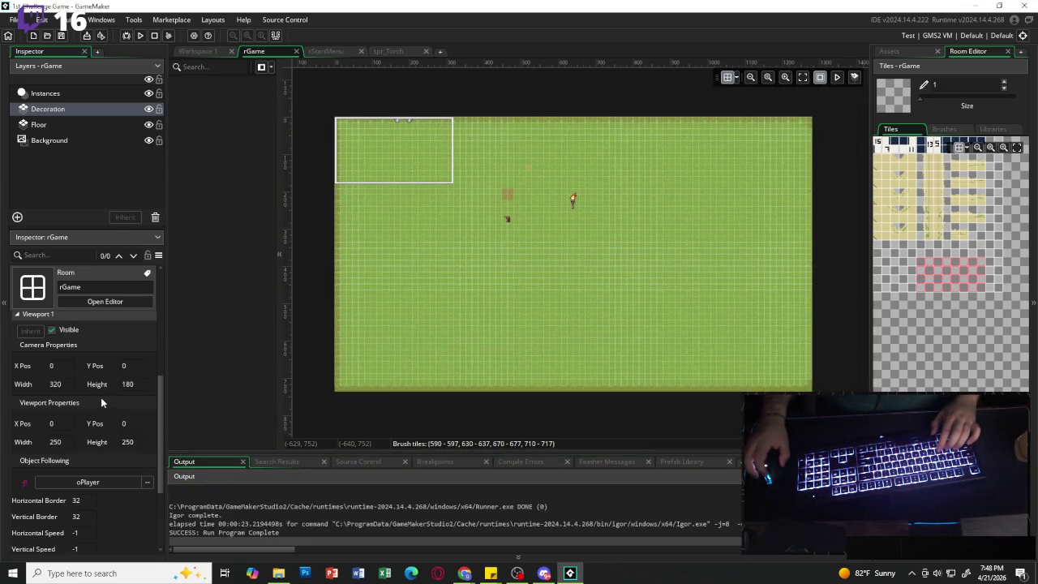
- Save the 1st Challenge Game project with File > Save Project
{"action": "scroll", "coordinate": [101, 398], "scroll_direction": "up", "scroll_amount": 3}
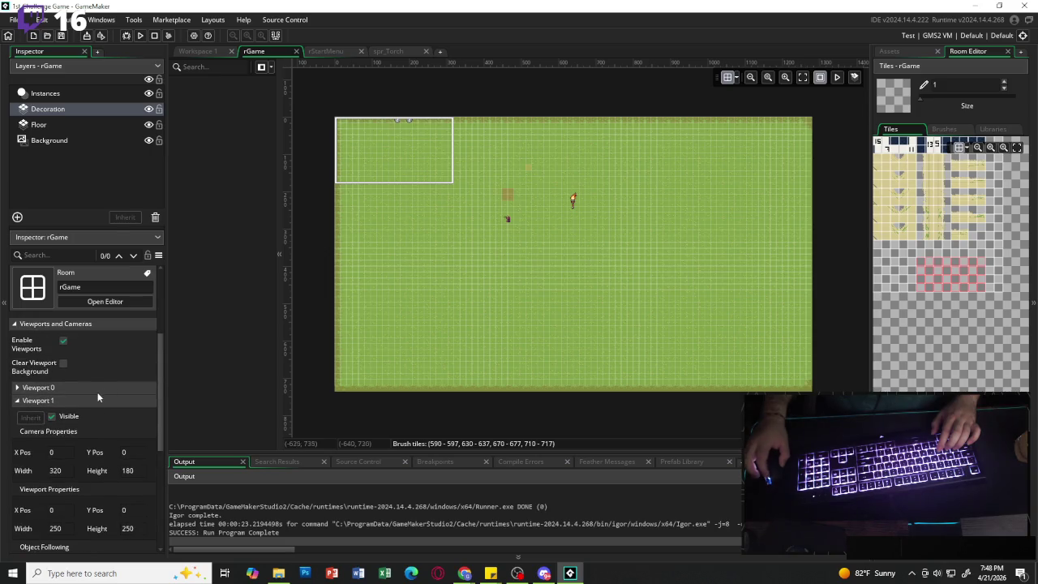
{"action": "scroll", "coordinate": [69, 393], "scroll_direction": "up", "scroll_amount": 2}
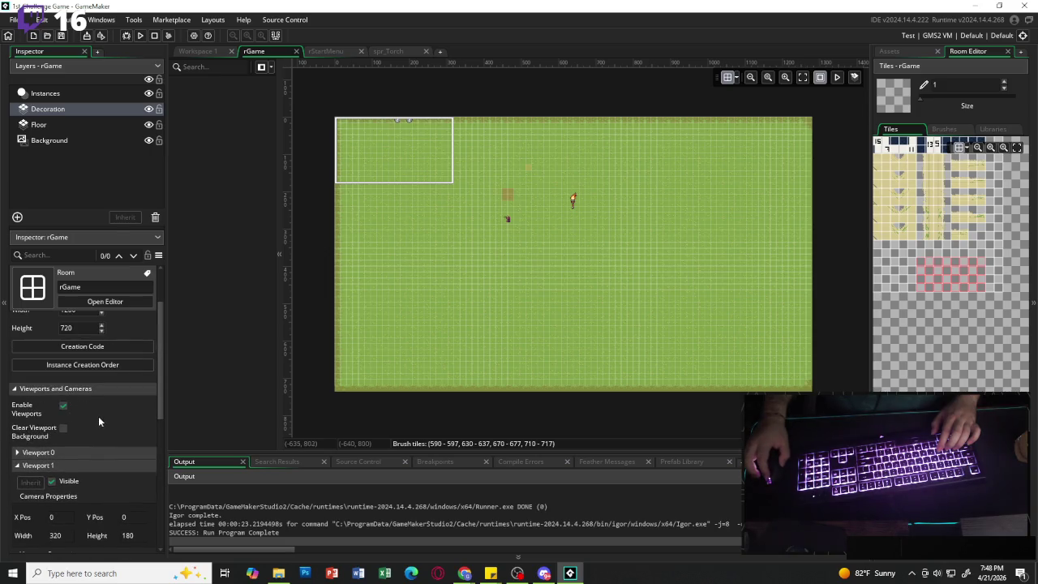
{"action": "left_click", "coordinate": [66, 432]}
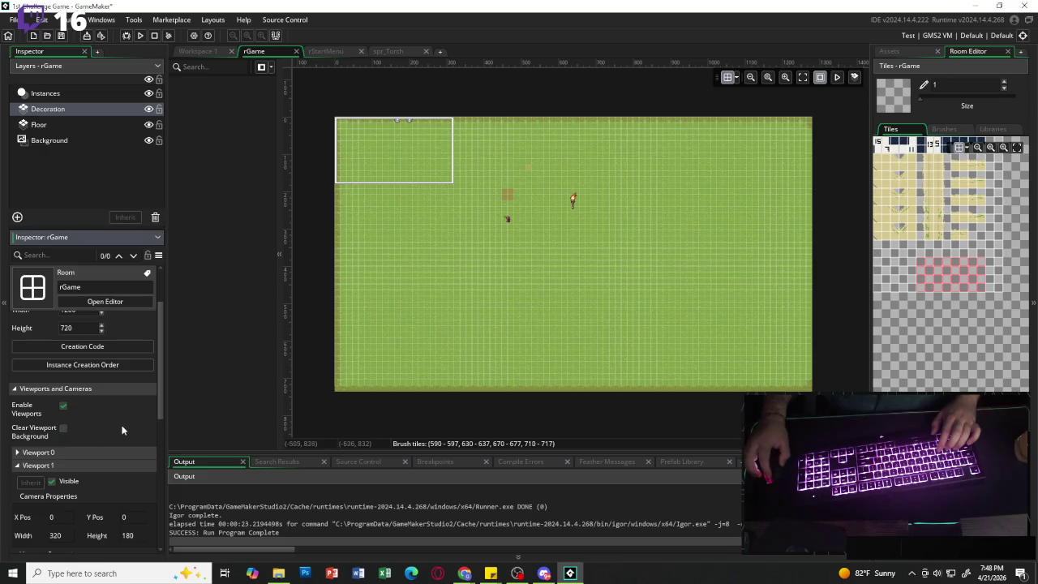
{"action": "left_click", "coordinate": [13, 19]}
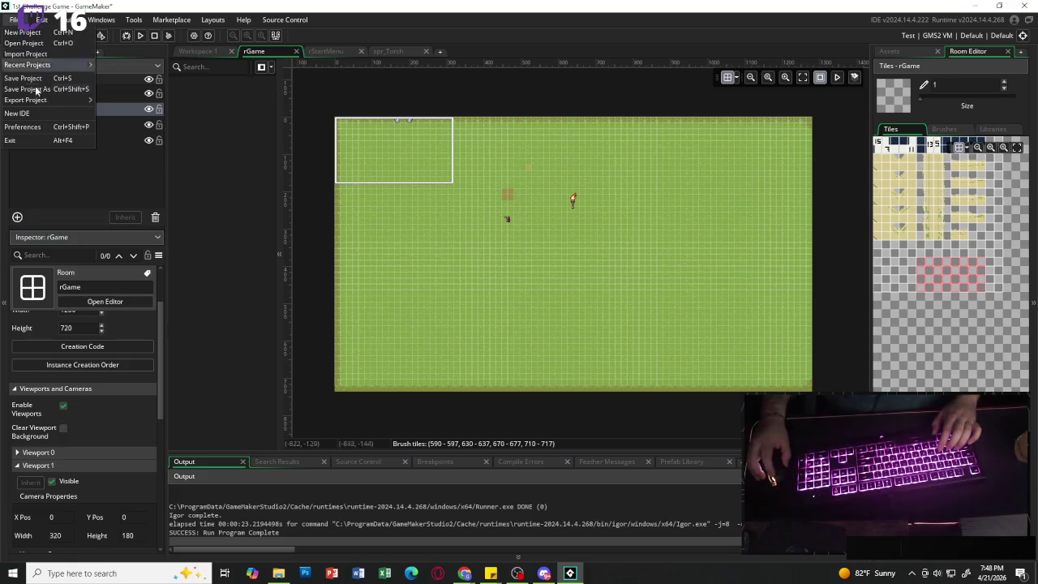
{"action": "left_click", "coordinate": [37, 78]}
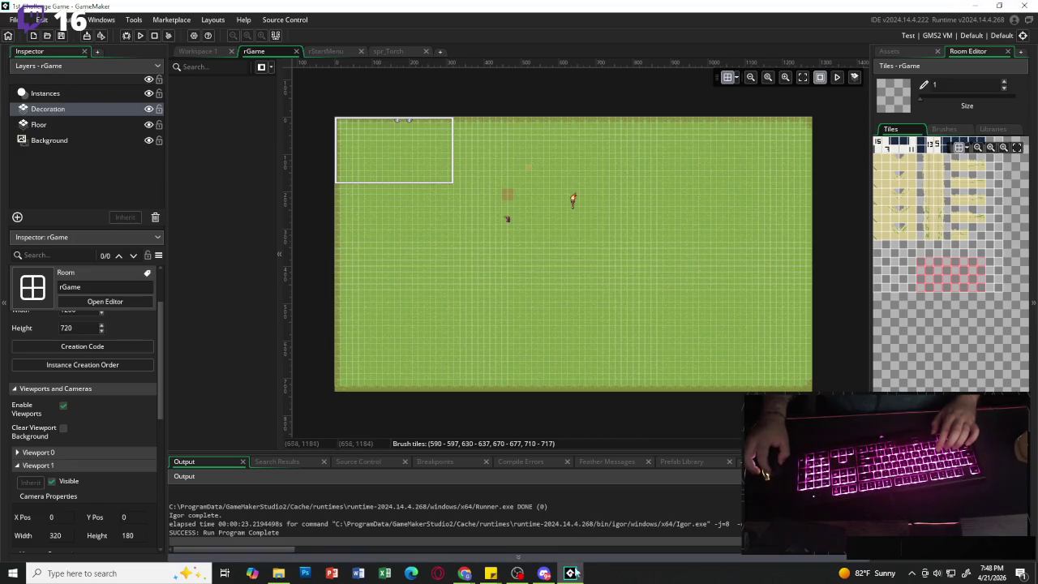
- Append '- set properly' to the '1a- Camara on player' line of the sticky note plan
{"action": "mouse_move", "coordinate": [491, 574]}
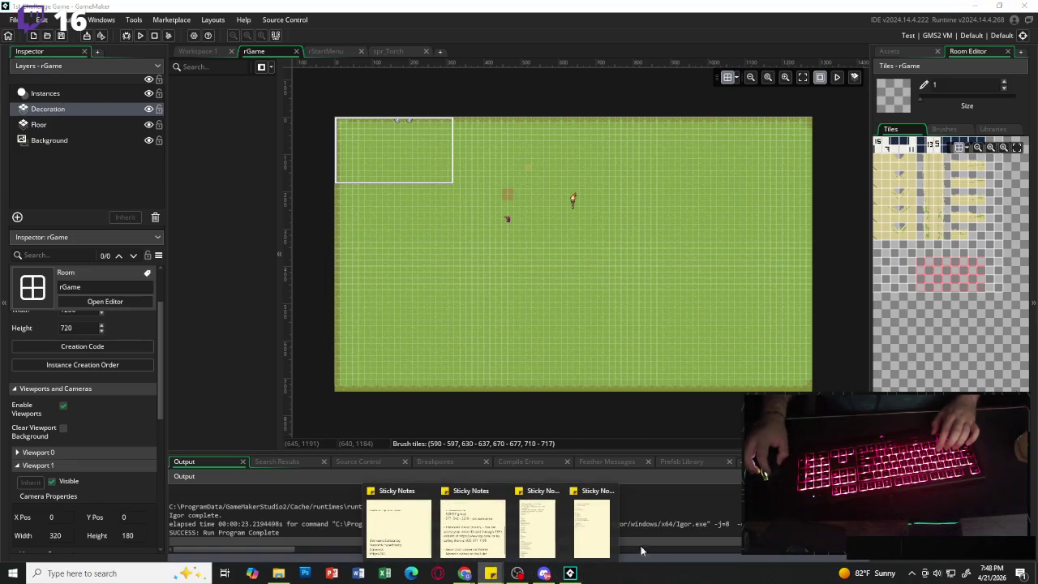
{"action": "left_click", "coordinate": [596, 527]}
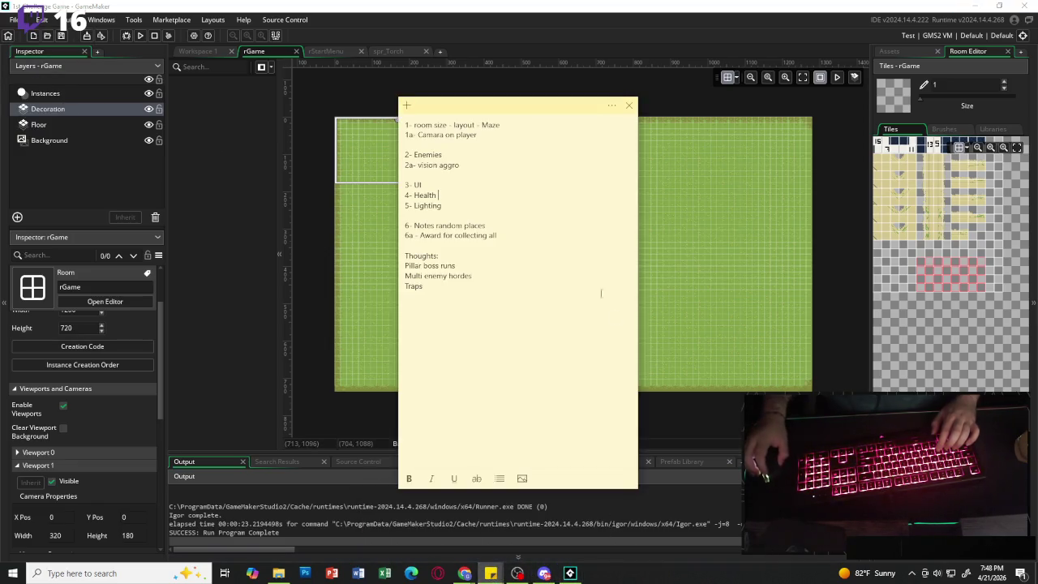
{"action": "left_click", "coordinate": [491, 135]}
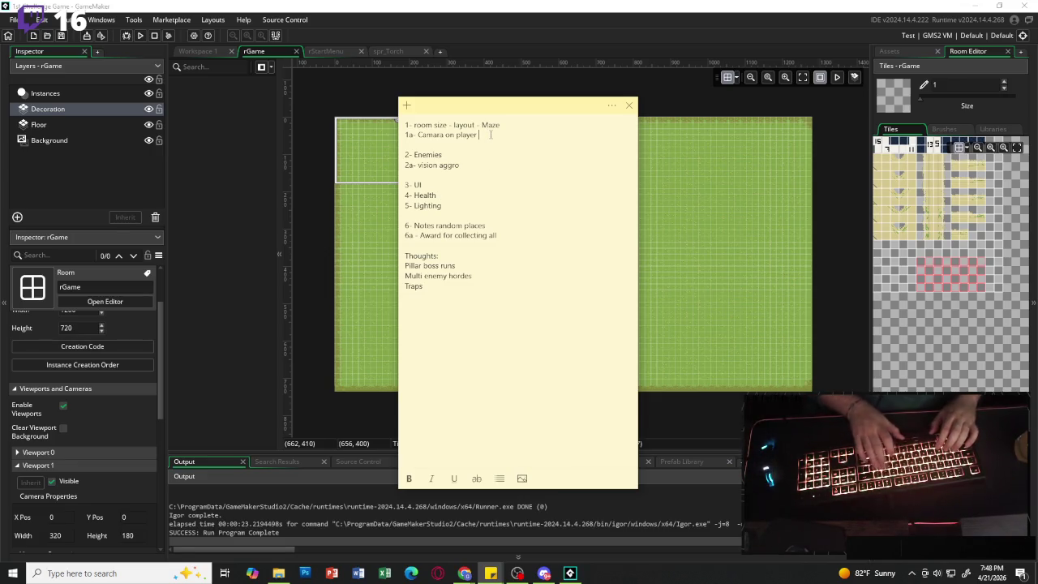
{"action": "type", "text": "- "}
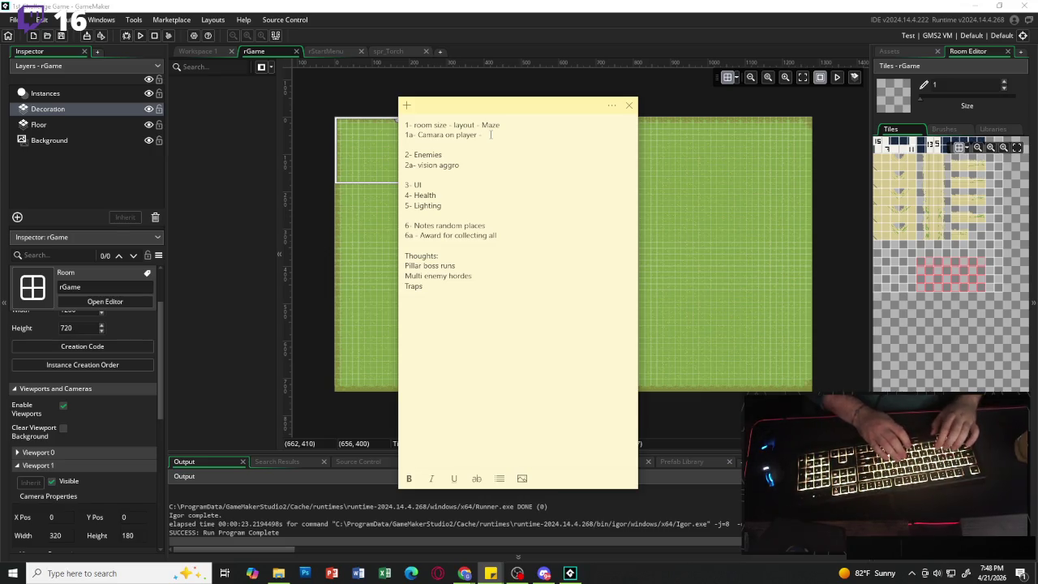
{"action": "type", "text": "set prop"}
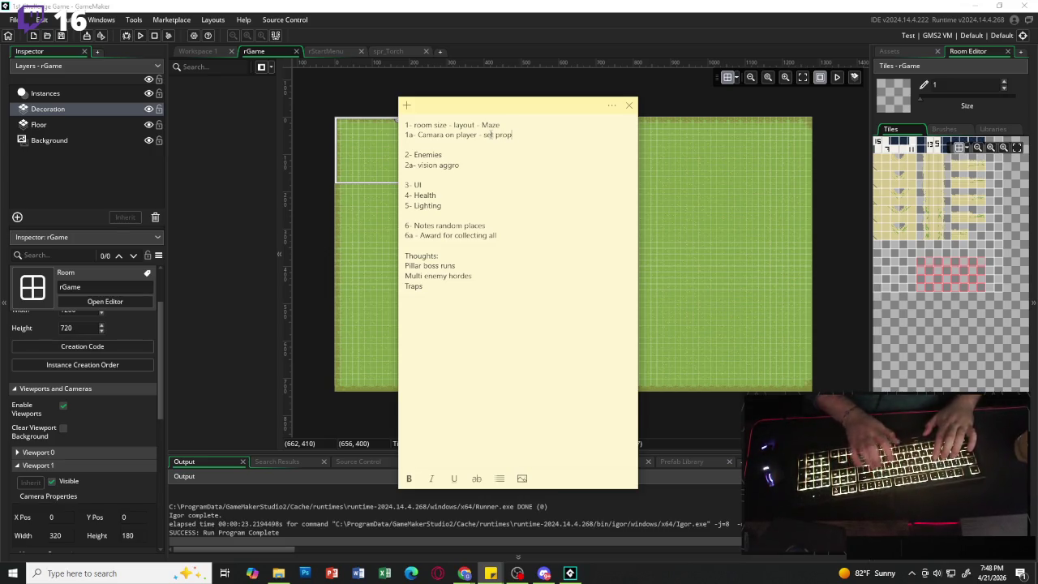
{"action": "type", "text": "erly"}
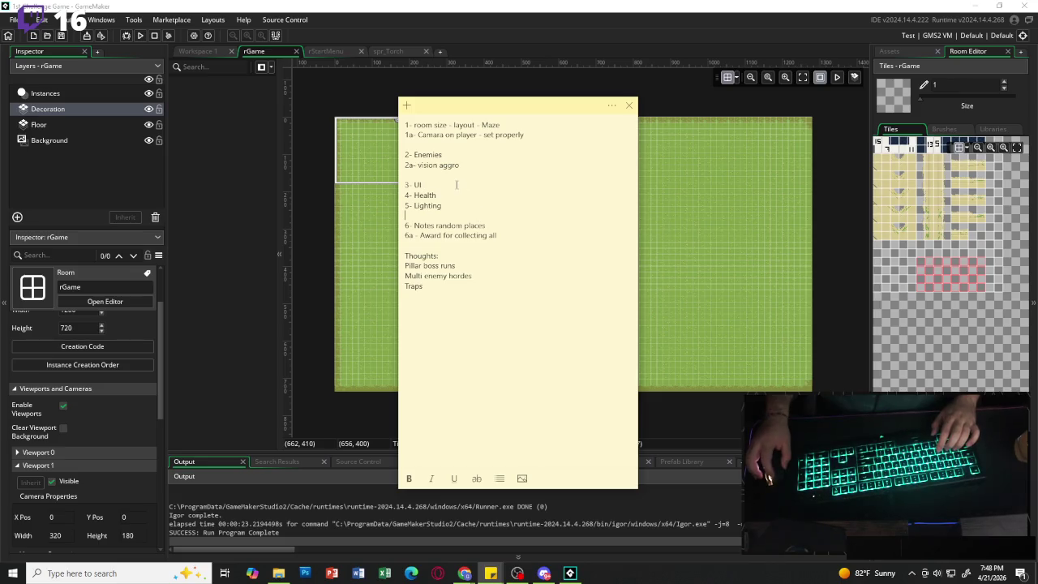
{"action": "left_click", "coordinate": [771, 138]}
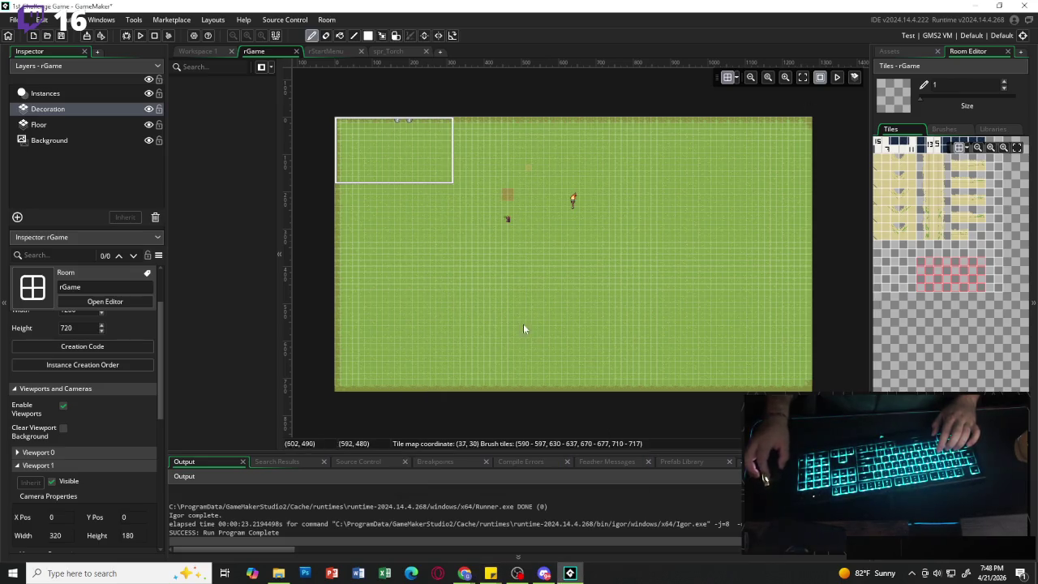
{"action": "left_click", "coordinate": [141, 35]}
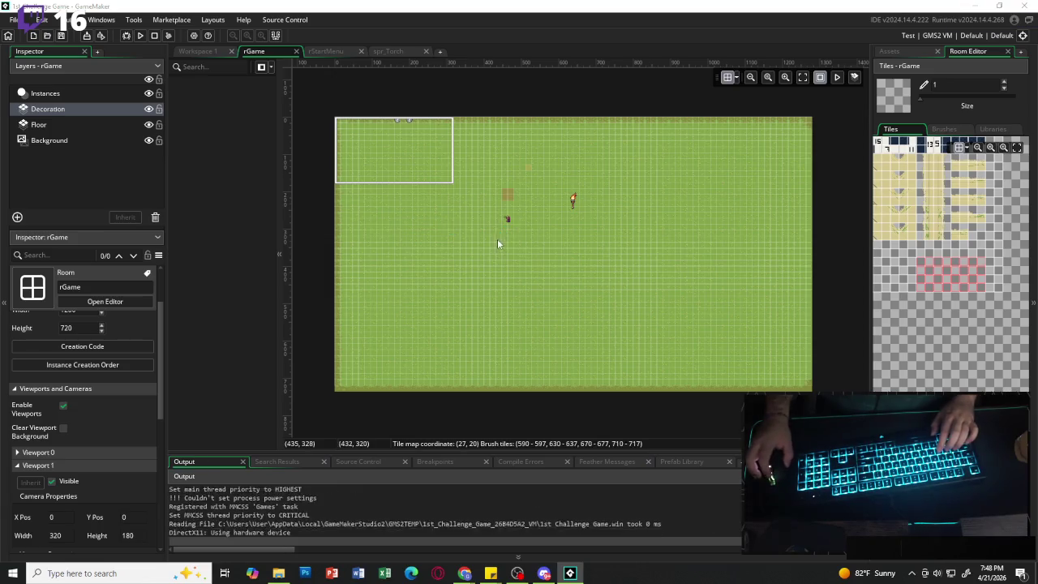
{"action": "key", "text": "Return"}
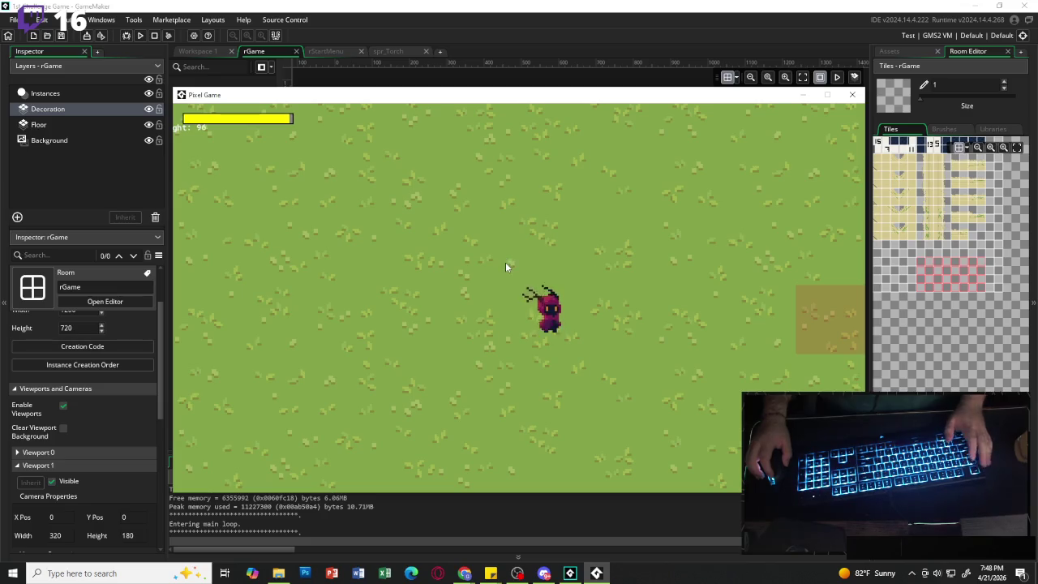
{"action": "key", "text": "Escape"}
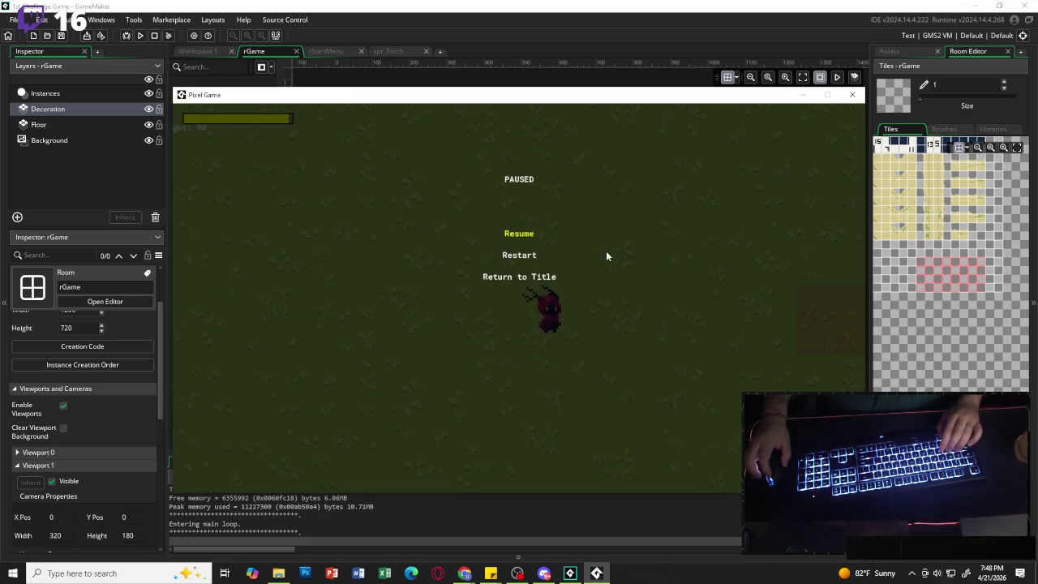
{"action": "key", "text": "Down"}
{"action": "key", "text": "Up"}
{"action": "key", "text": "Up"}
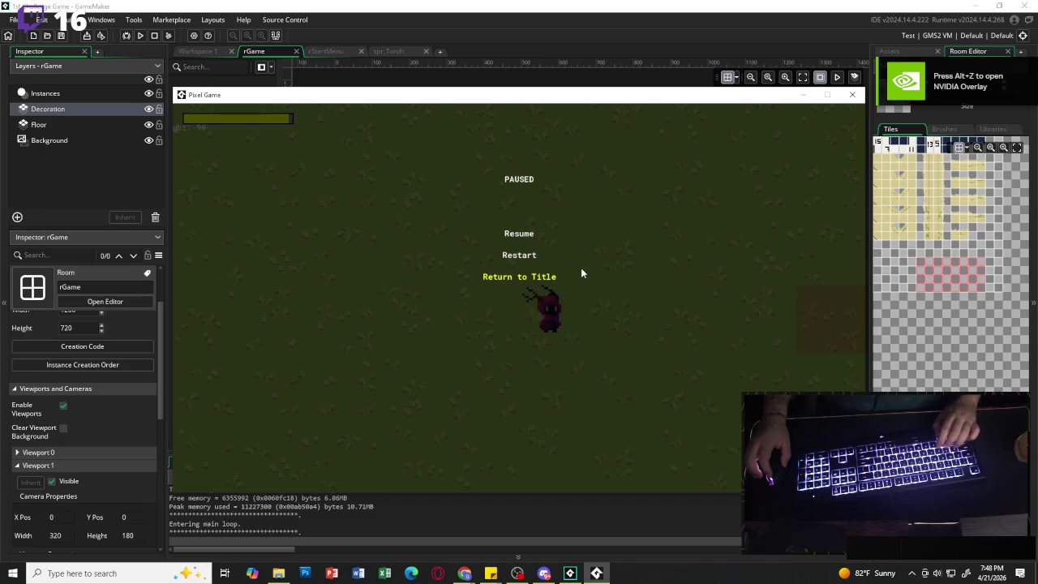
{"action": "key", "text": "Down"}
{"action": "key", "text": "Down"}
{"action": "key", "text": "Down"}
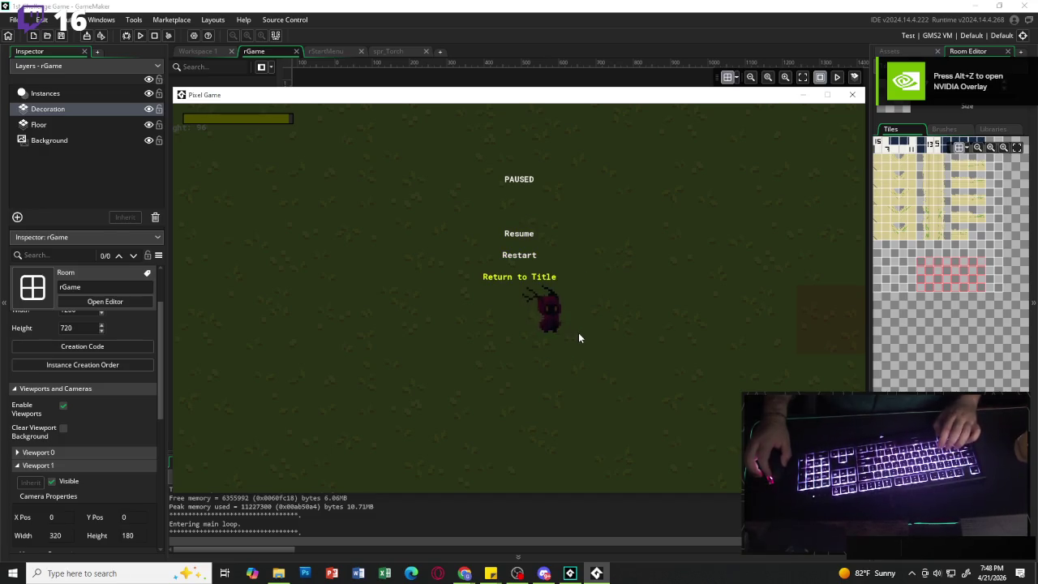
{"action": "key", "text": "Return"}
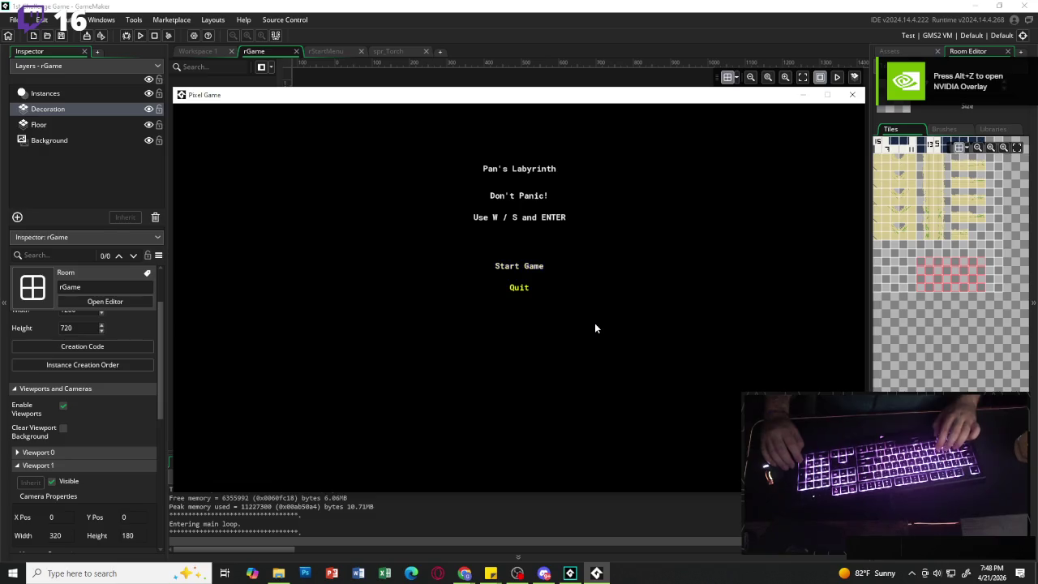
{"action": "key", "text": "w"}
{"action": "key", "text": "Return"}
{"action": "key", "text": "Escape"}
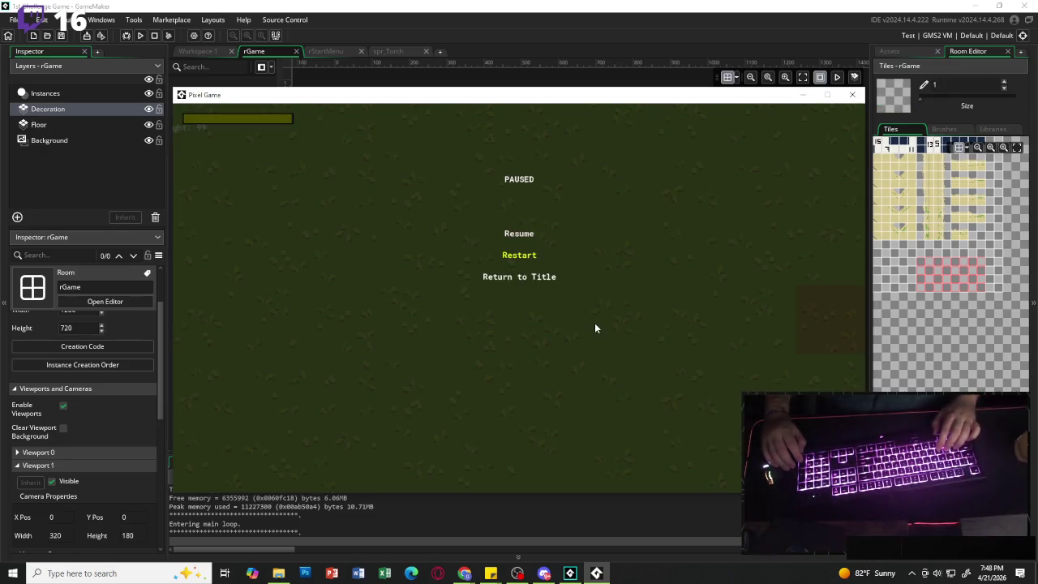
{"action": "key", "text": "Return"}
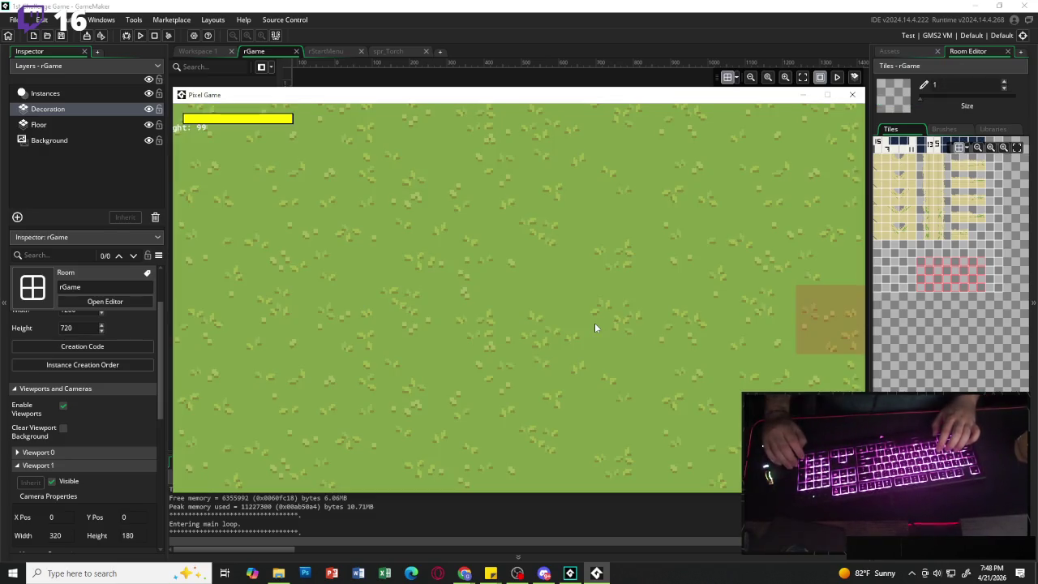
{"action": "key", "text": "Escape"}
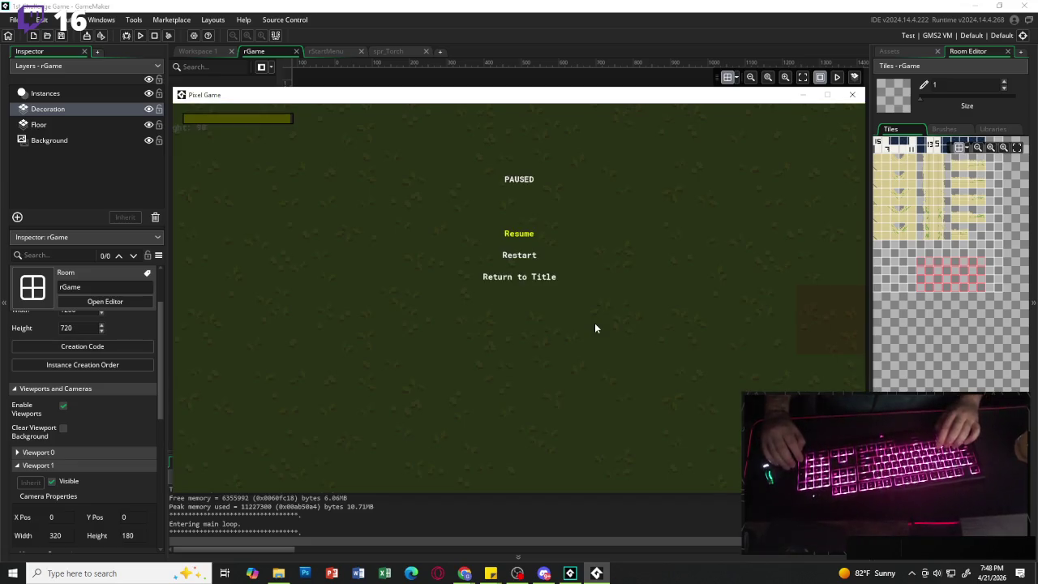
{"action": "key", "text": "Return"}
{"action": "key", "text": "Escape"}
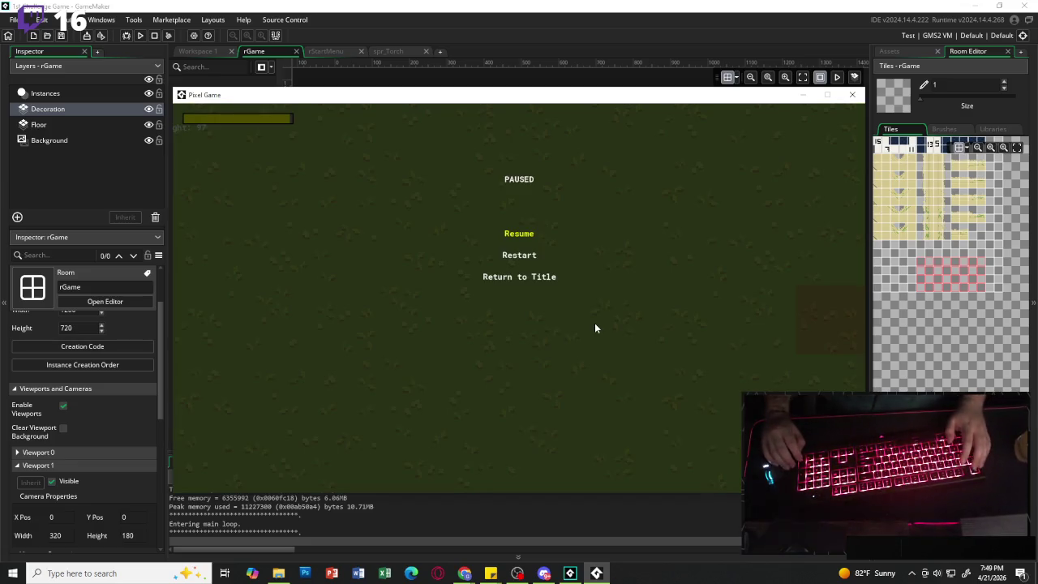
{"action": "key", "text": "Down"}
{"action": "key", "text": "Down"}
{"action": "key", "text": "Return"}
{"action": "key", "text": "Down"}
{"action": "key", "text": "Return"}
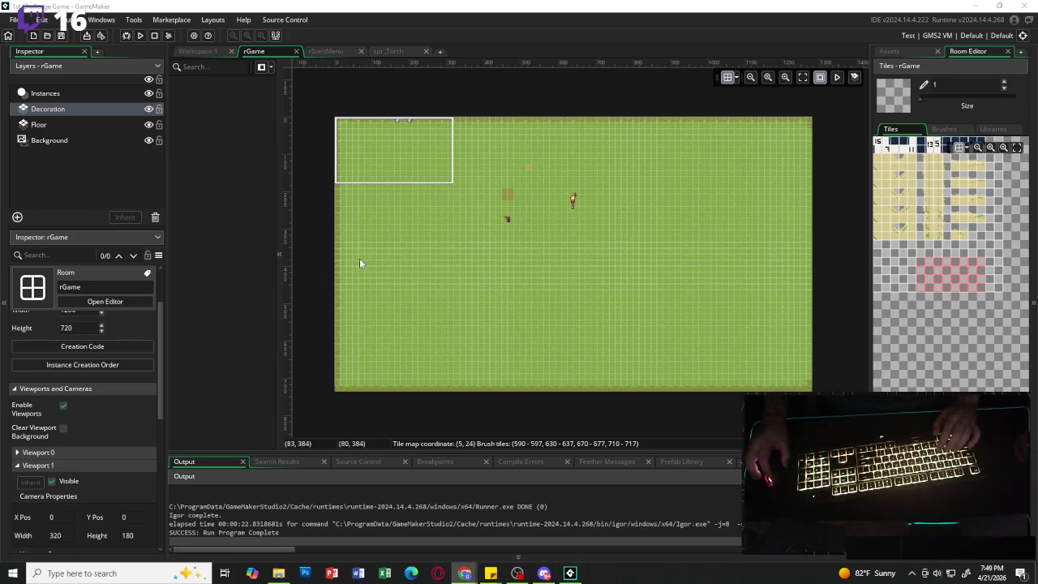
- Confirm Viewport 1's Object Following is oPlayer in the Inspector, then show the Assets list
{"action": "scroll", "coordinate": [108, 473], "scroll_direction": "down", "scroll_amount": 2}
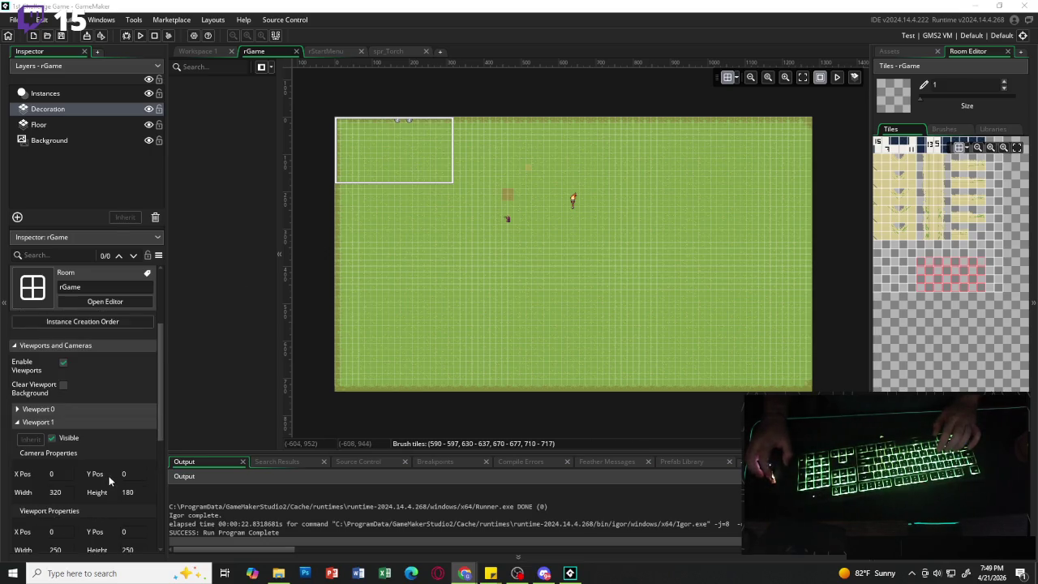
{"action": "left_click", "coordinate": [504, 218]}
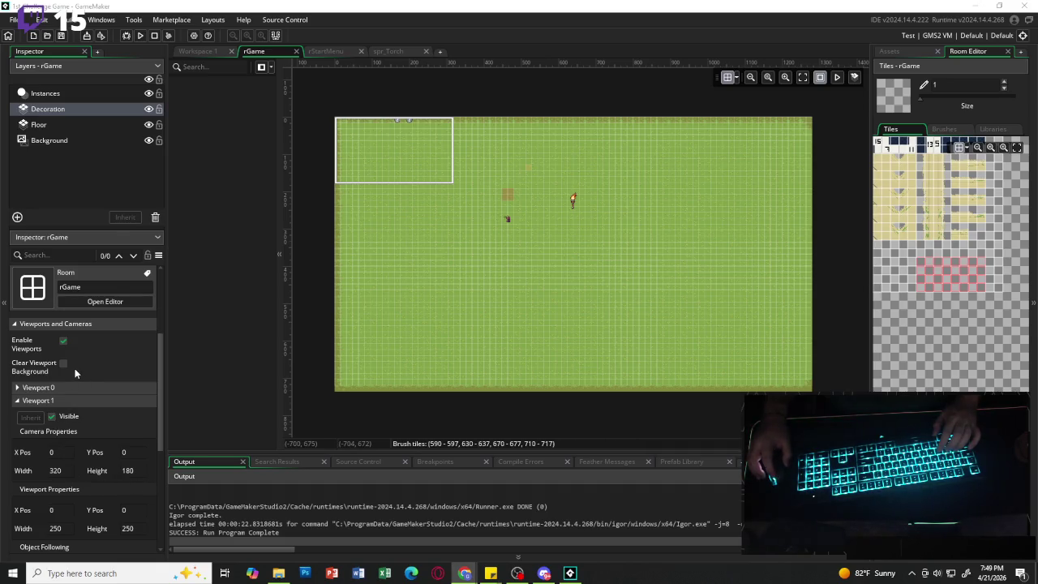
{"action": "scroll", "coordinate": [103, 386], "scroll_direction": "down", "scroll_amount": 3}
{"action": "scroll", "coordinate": [104, 392], "scroll_direction": "down", "scroll_amount": 2}
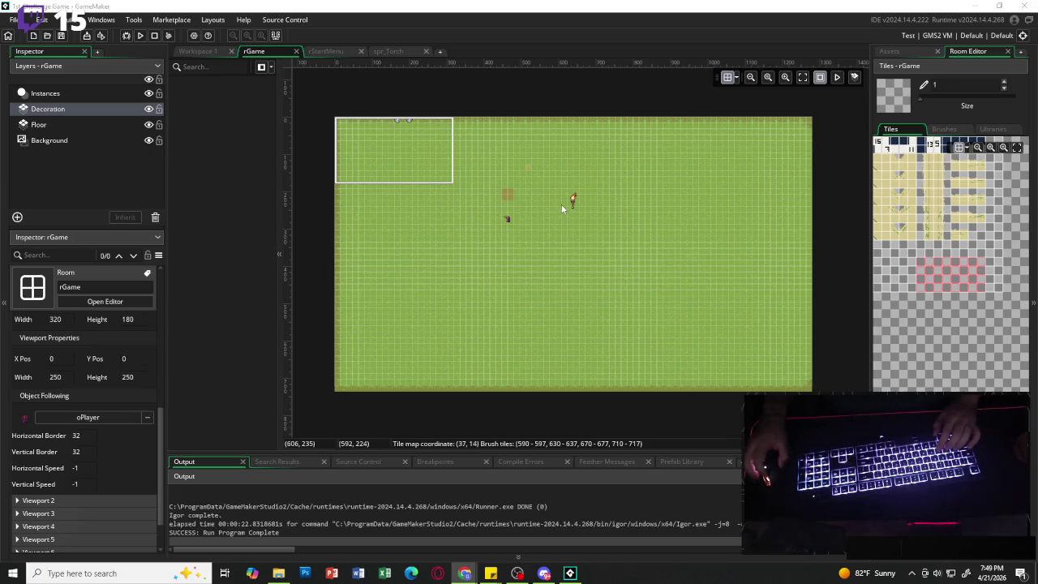
{"action": "scroll", "coordinate": [561, 204], "scroll_direction": "up", "scroll_amount": 3}
{"action": "scroll", "coordinate": [610, 175], "scroll_direction": "down", "scroll_amount": 2}
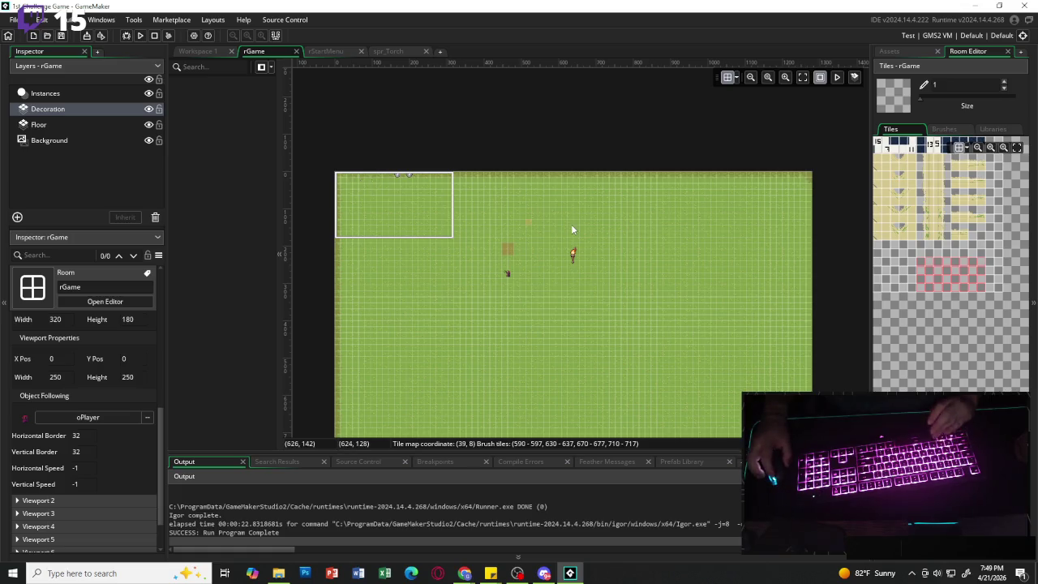
{"action": "scroll", "coordinate": [657, 254], "scroll_direction": "down", "scroll_amount": 2}
{"action": "scroll", "coordinate": [657, 254], "scroll_direction": "up", "scroll_amount": 1}
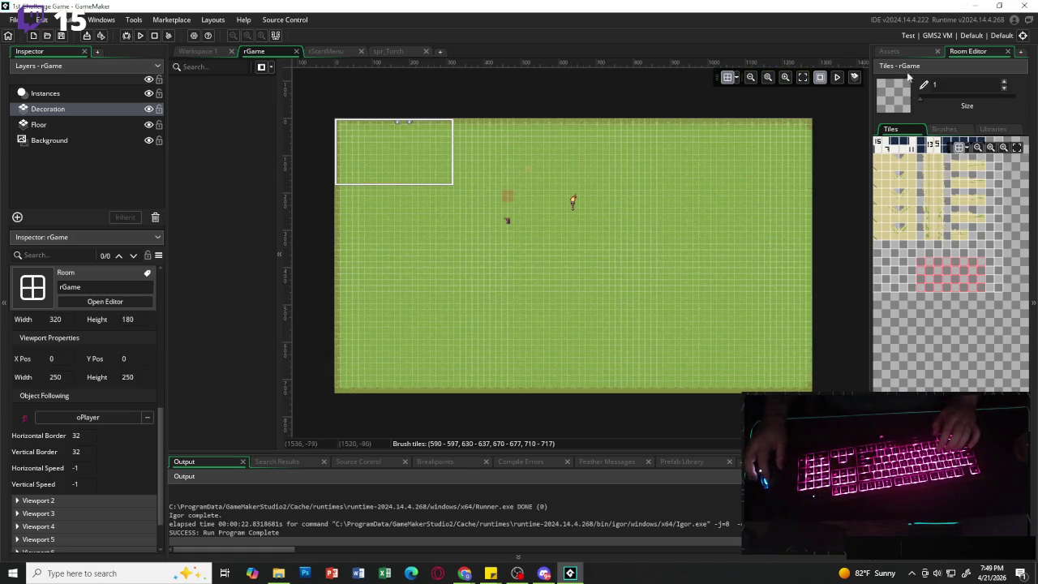
{"action": "left_click", "coordinate": [890, 51]}
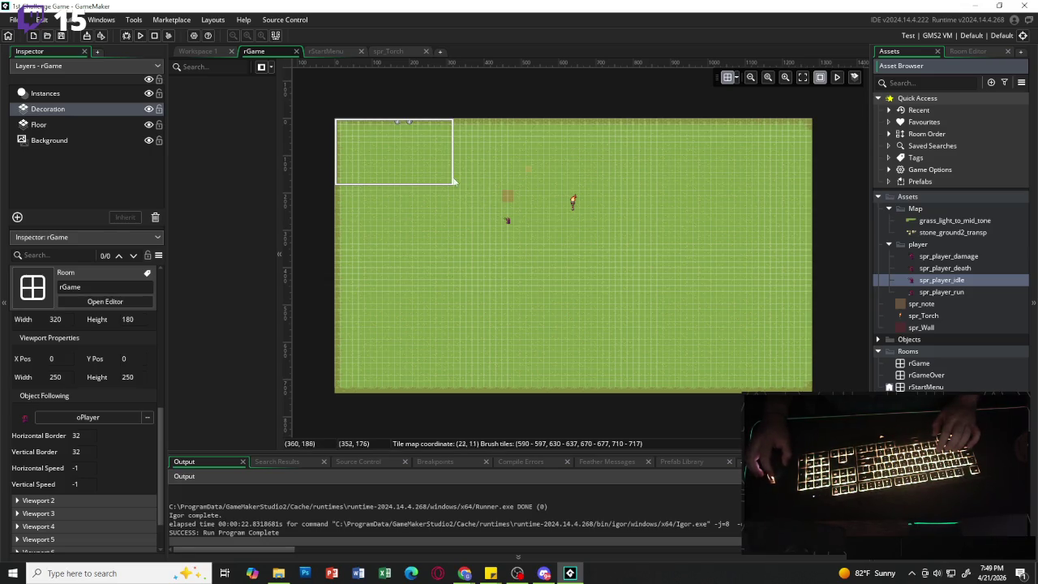
- Select the rGame room's Floor tile layer to view its TileSet1 settings
{"action": "left_click", "coordinate": [385, 145]}
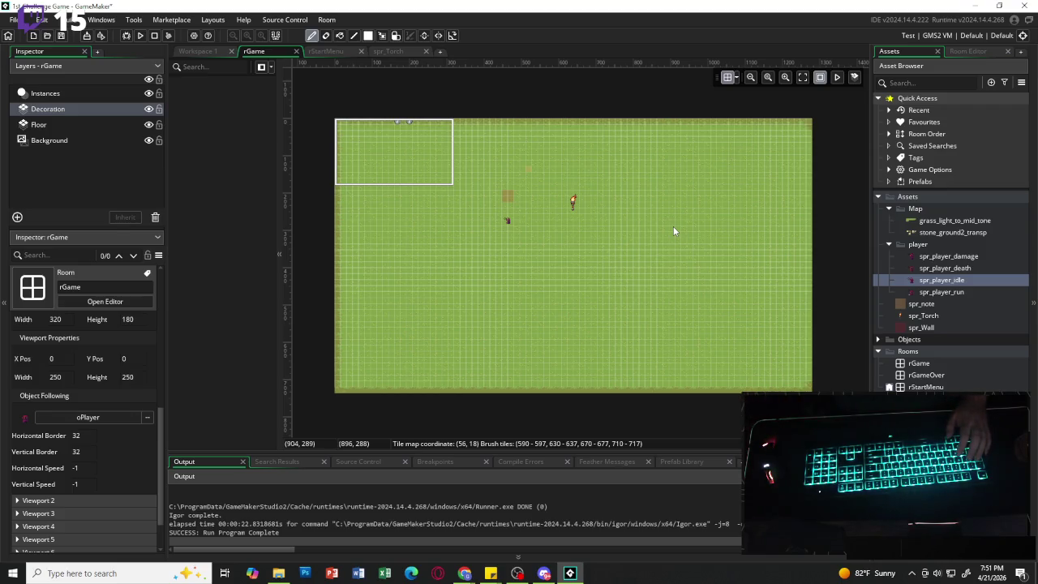
{"action": "left_click", "coordinate": [49, 125]}
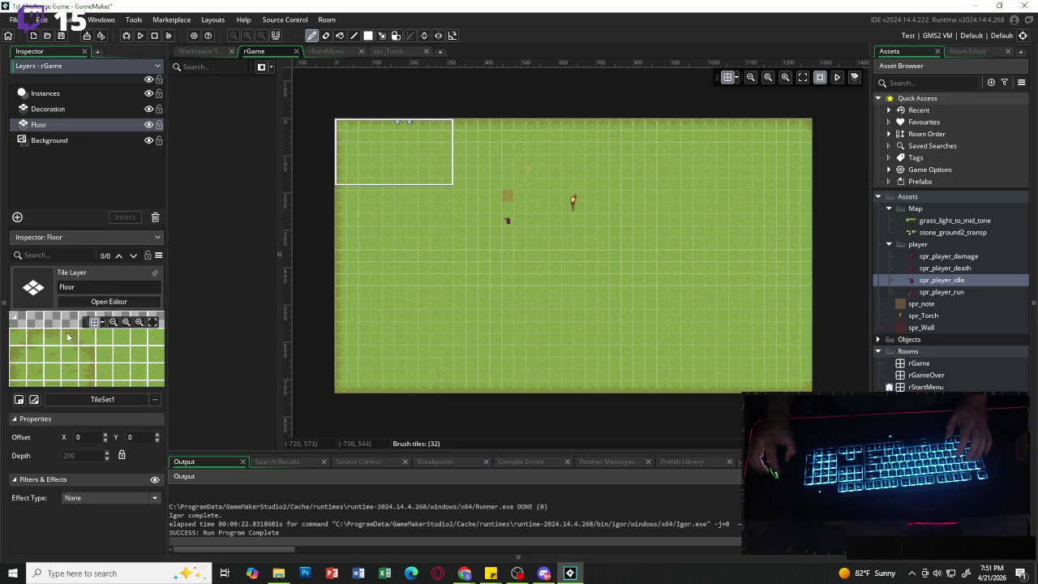
- Save the project via File > Save Project and launch the game with Debug
{"action": "left_click", "coordinate": [67, 333]}
{"action": "left_click", "coordinate": [968, 51]}
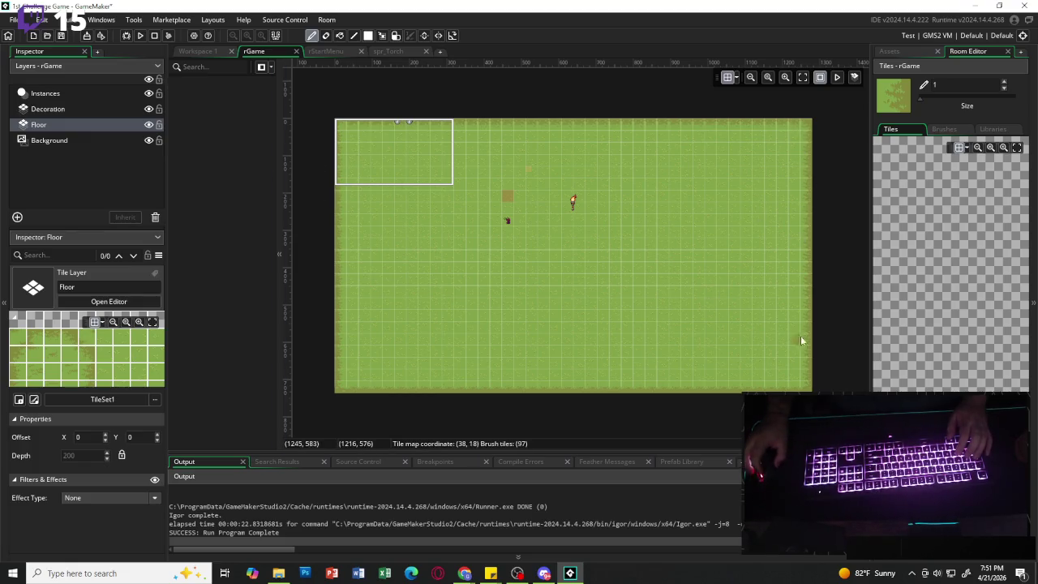
{"action": "left_click", "coordinate": [15, 19]}
{"action": "left_click", "coordinate": [49, 80]}
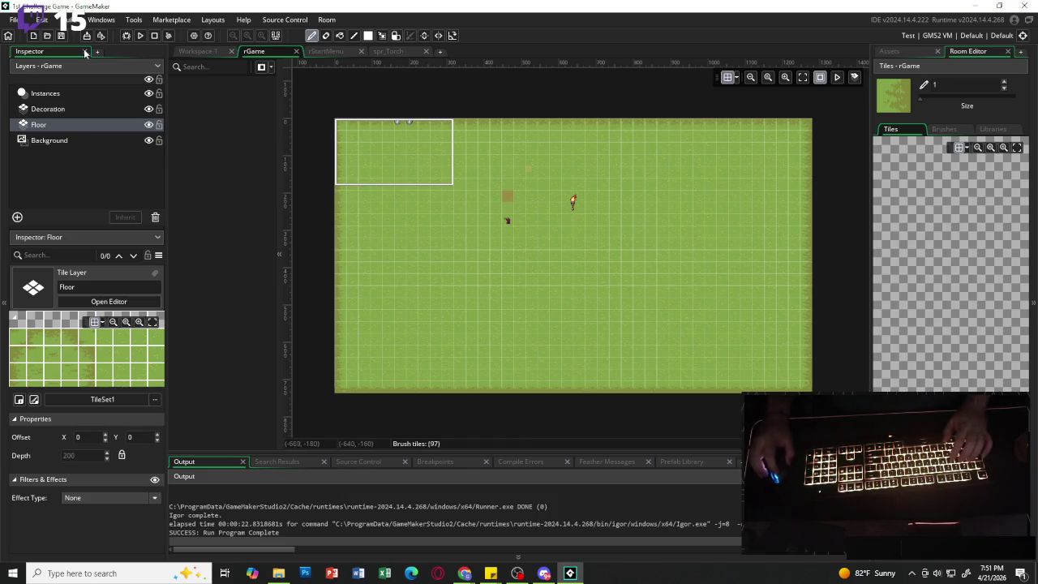
{"action": "left_click", "coordinate": [126, 35]}
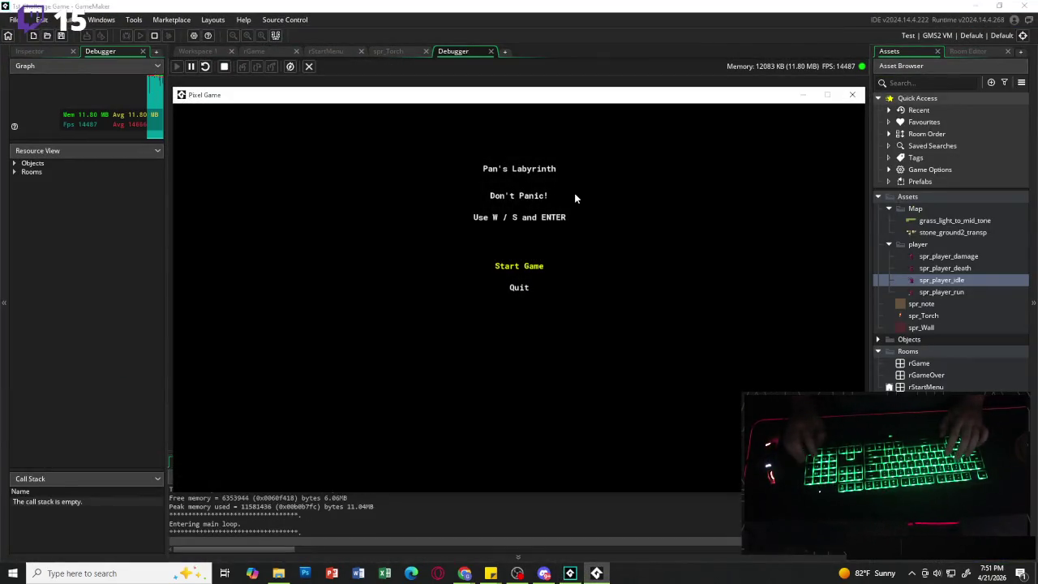
- Choose Start Game on the title menu and walk the player around the grass map
{"action": "key", "text": "w"}
{"action": "key", "text": "Return"}
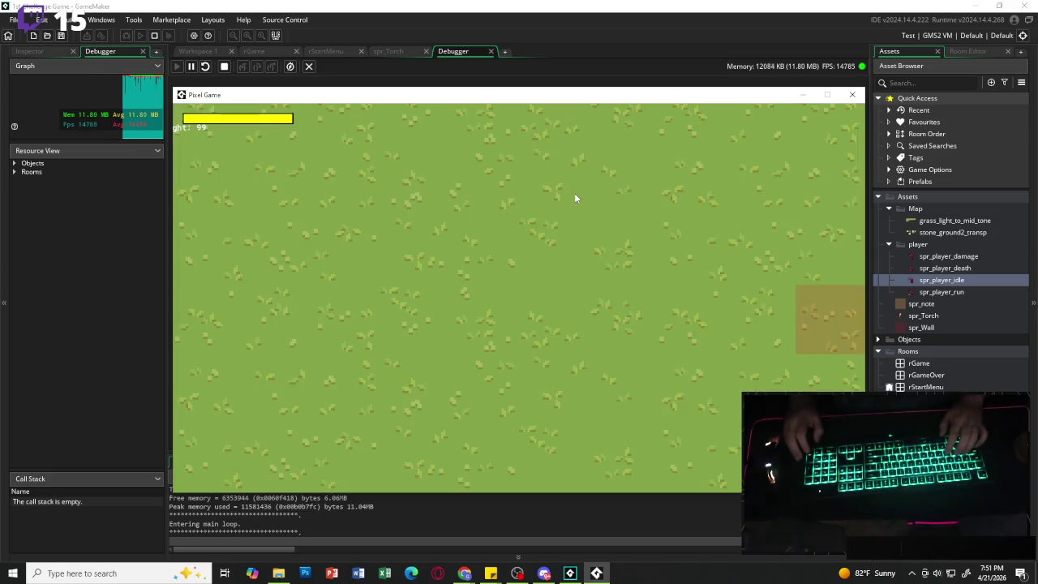
{"action": "key", "text": "w"}
{"action": "key", "text": "a"}
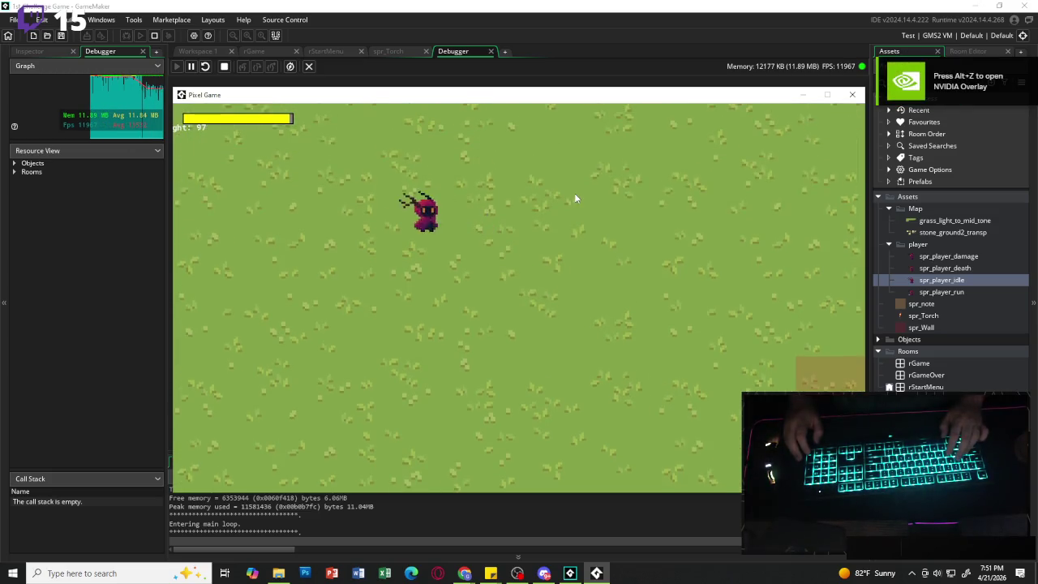
{"action": "key", "text": "d"}
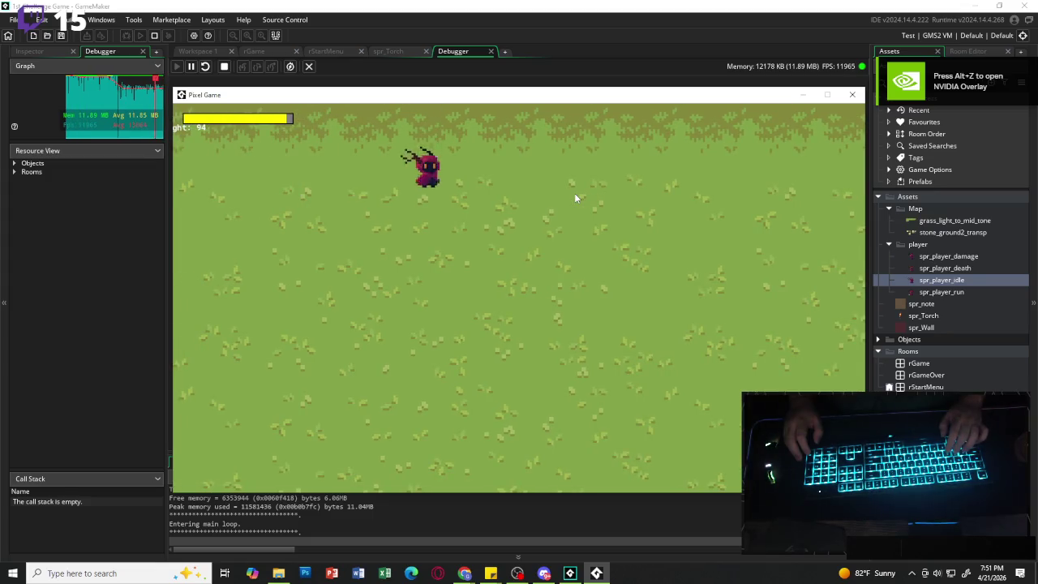
{"action": "key", "text": "s"}
{"action": "key", "text": "w"}
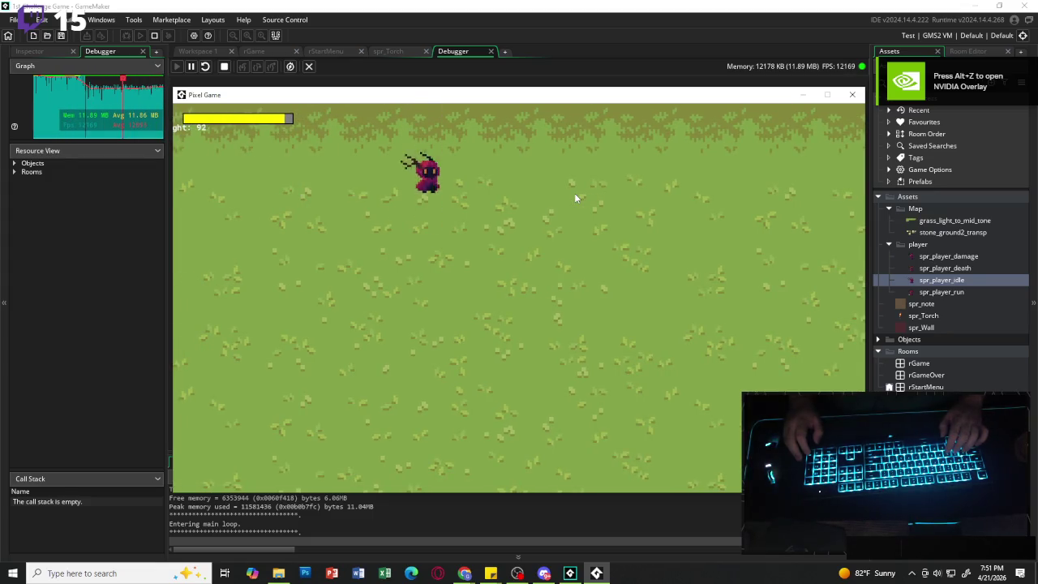
{"action": "key", "text": "s"}
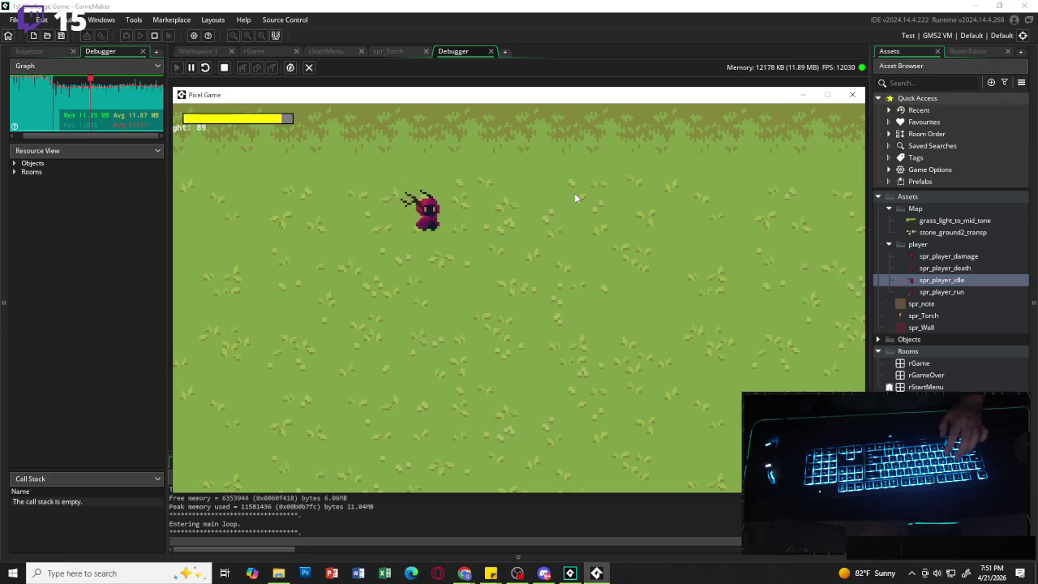
{"action": "key", "text": "w"}
{"action": "key", "text": "s"}
{"action": "key", "text": "d"}
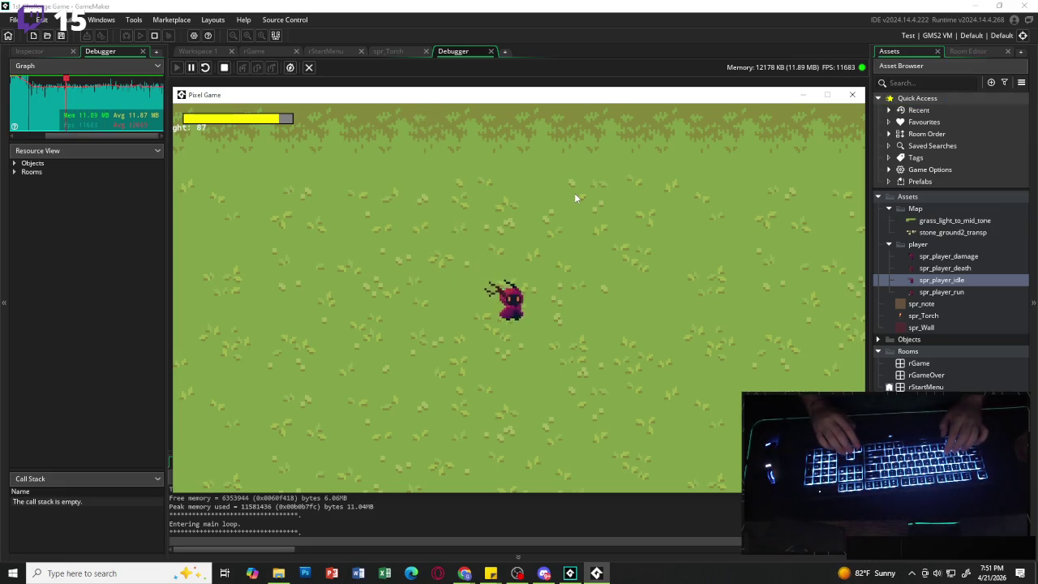
{"action": "key", "text": "s"}
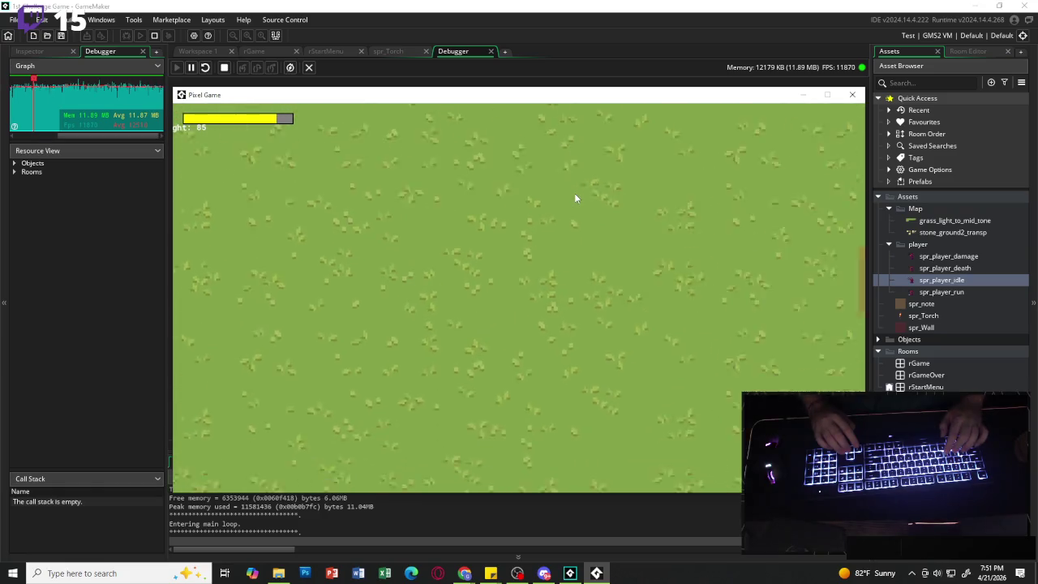
- Keep walking the player around the stone tile as the light counter drains
{"action": "key", "text": "d"}
{"action": "key", "text": "w"}
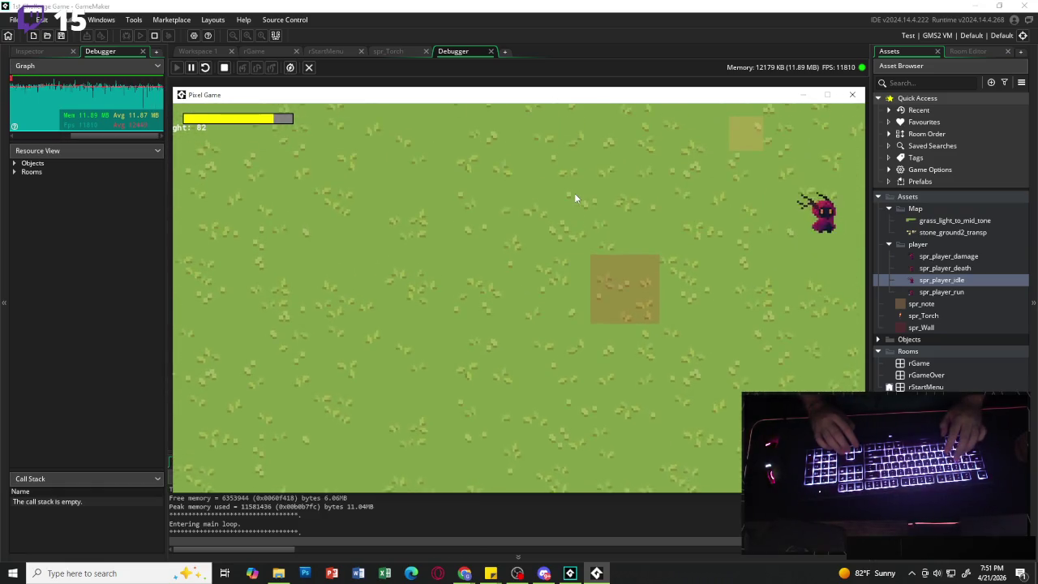
{"action": "key", "text": "a"}
{"action": "key", "text": "s"}
{"action": "key", "text": "s"}
{"action": "key", "text": "d"}
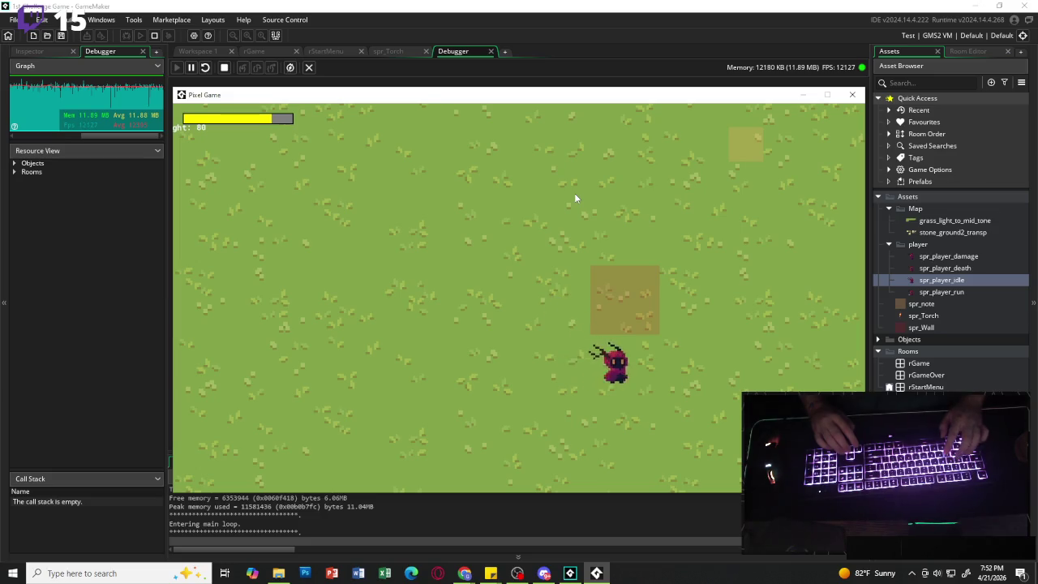
{"action": "key", "text": "w"}
{"action": "key", "text": "w"}
{"action": "key", "text": "a"}
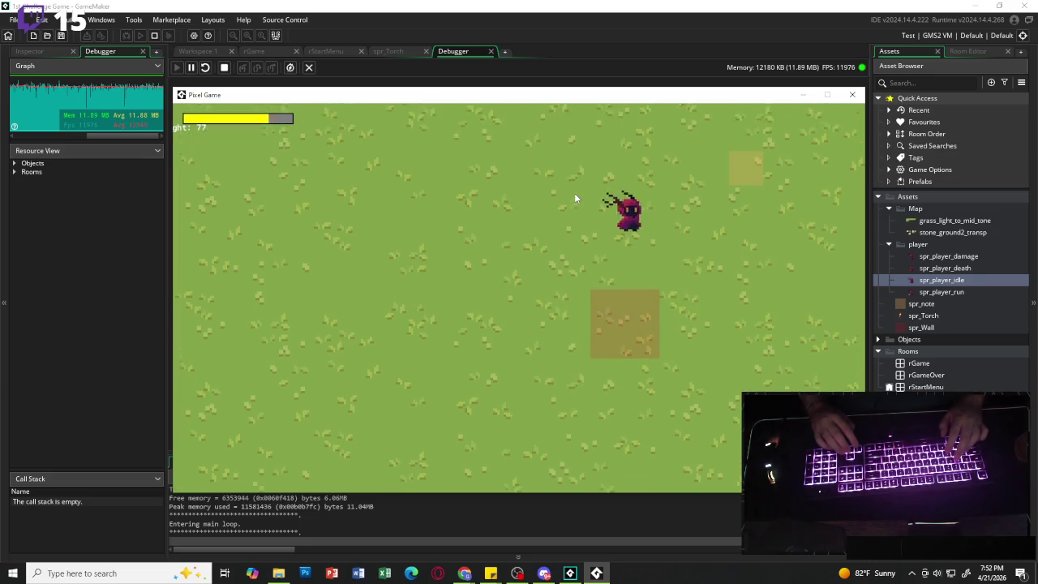
{"action": "key", "text": "s"}
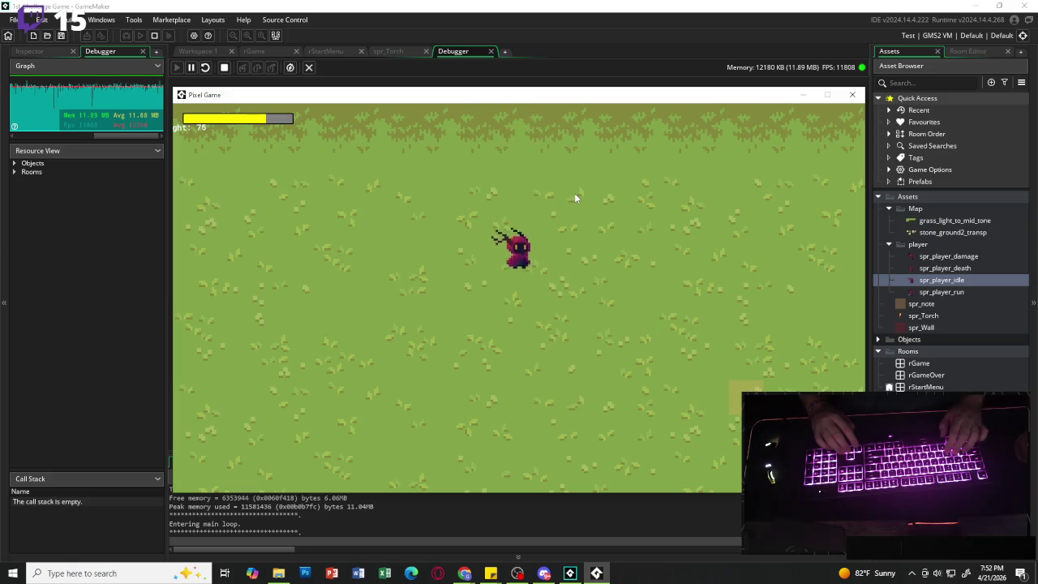
{"action": "key", "text": "d"}
{"action": "key", "text": "s"}
{"action": "key", "text": "a"}
{"action": "key", "text": "d"}
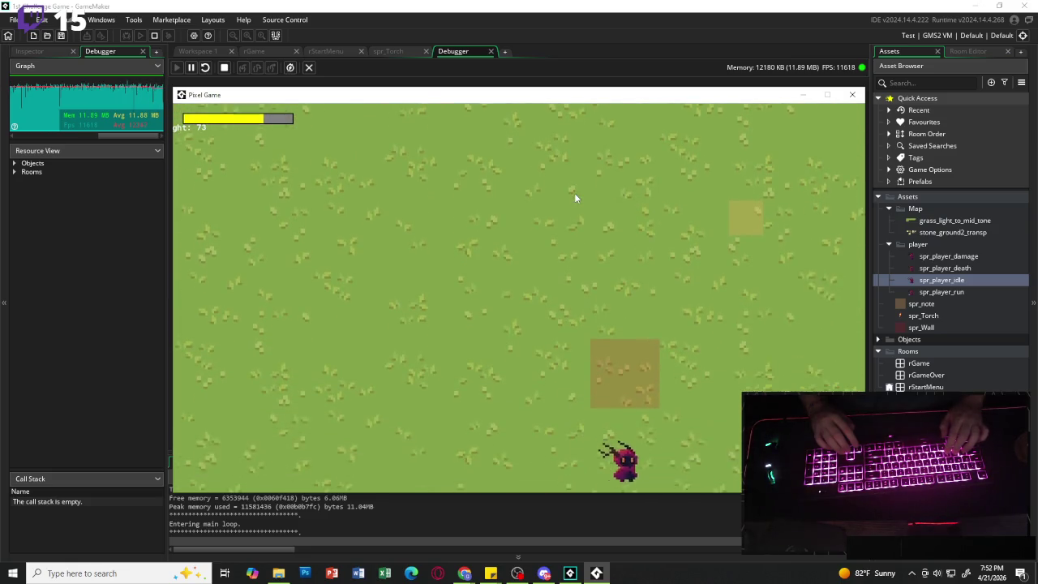
- Pause the game and choose Return to Title
{"action": "key", "text": "Escape"}
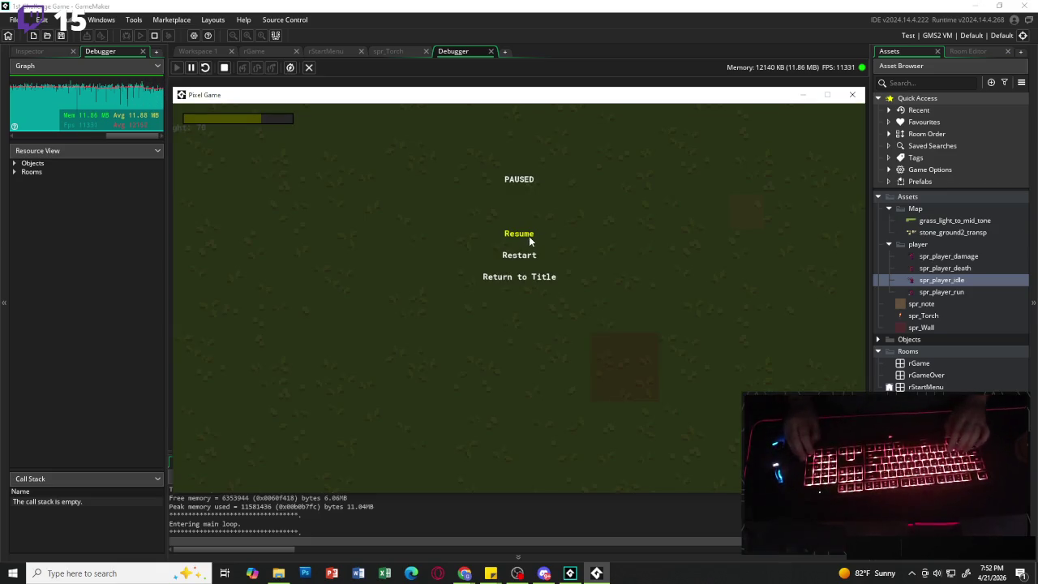
{"action": "key", "text": "s"}
{"action": "key", "text": "s"}
{"action": "key", "text": "Return"}
- Quit from the title menu and close the Debugger view
{"action": "key", "text": "s"}
{"action": "key", "text": "Return"}
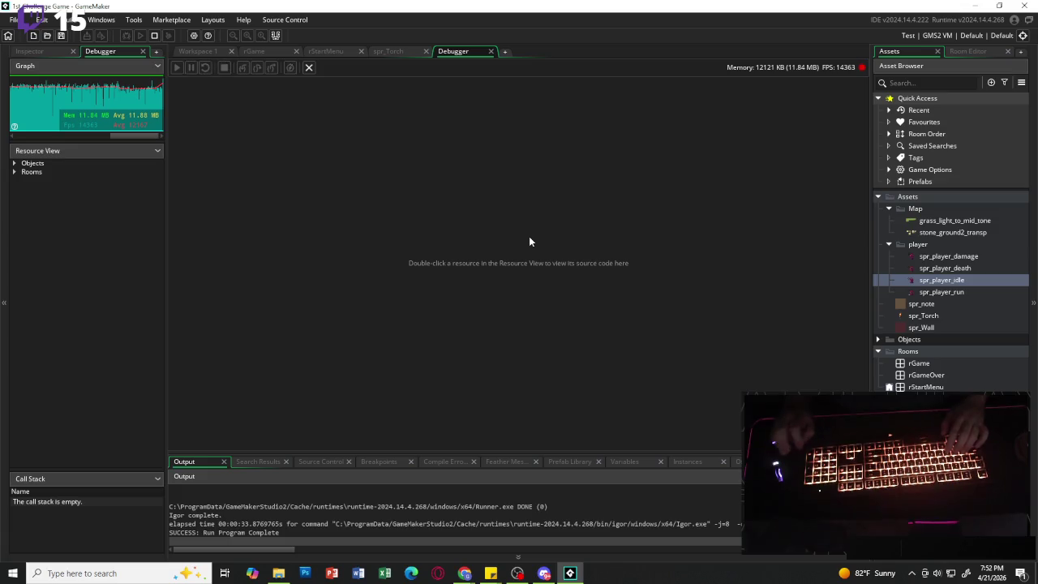
{"action": "left_click", "coordinate": [218, 54]}
{"action": "left_click", "coordinate": [425, 52]}
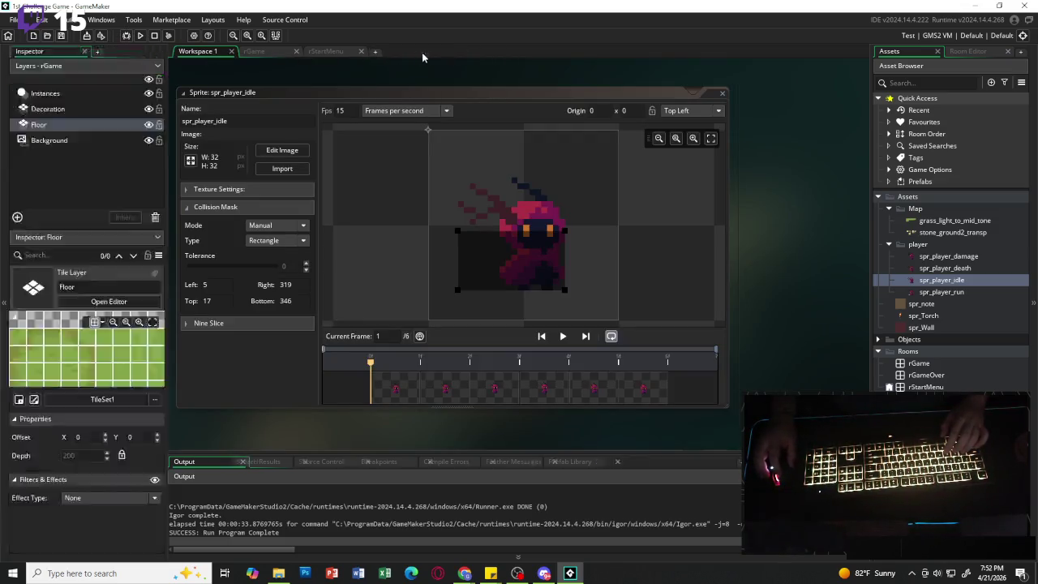
- Bring the rGame room layout back and show the Assets list beside it
{"action": "left_click", "coordinate": [324, 51]}
{"action": "left_click", "coordinate": [263, 51]}
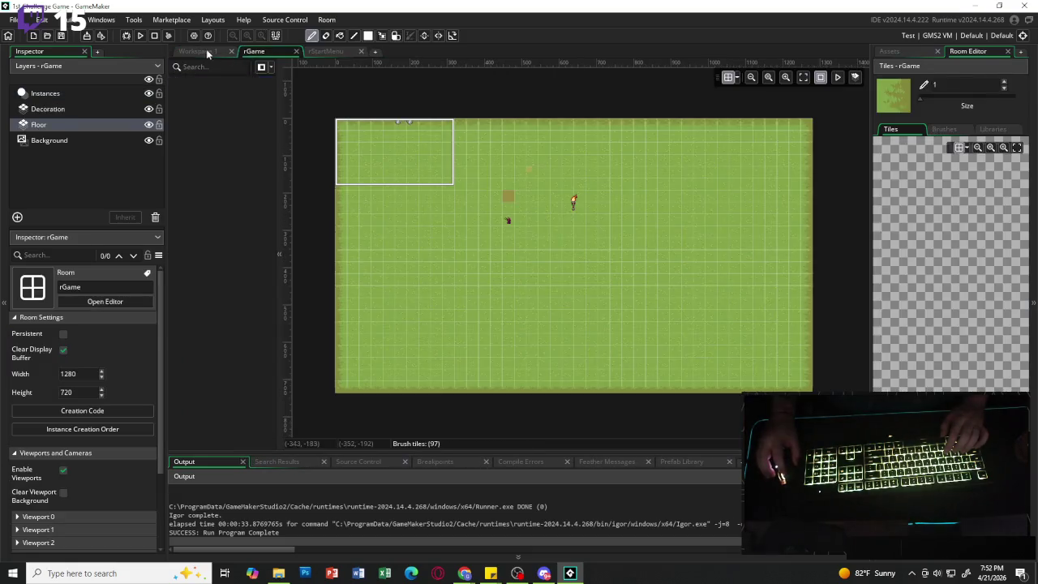
{"action": "left_click", "coordinate": [206, 51]}
{"action": "left_click", "coordinate": [267, 50]}
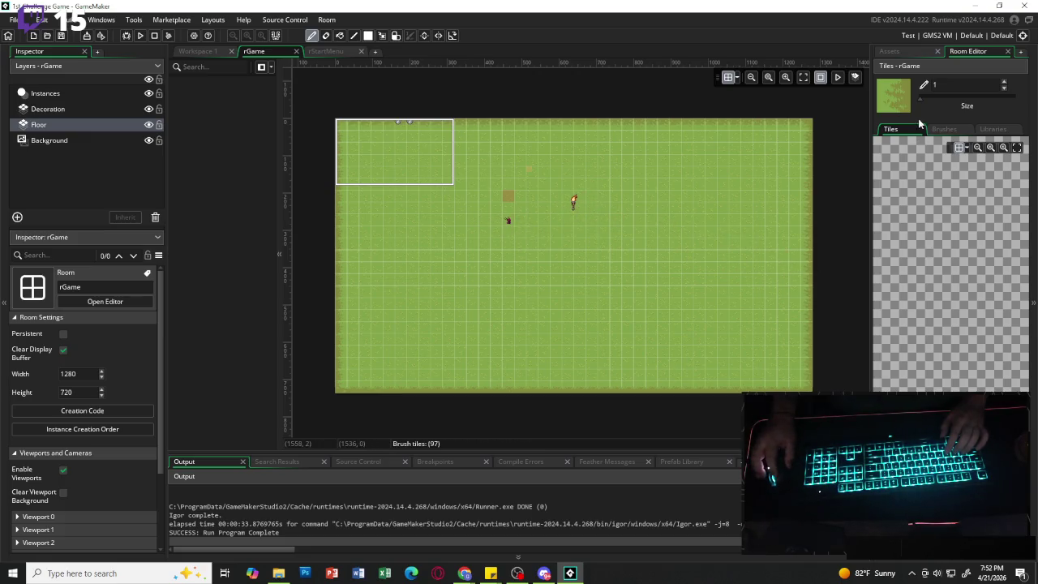
{"action": "left_click", "coordinate": [890, 51]}
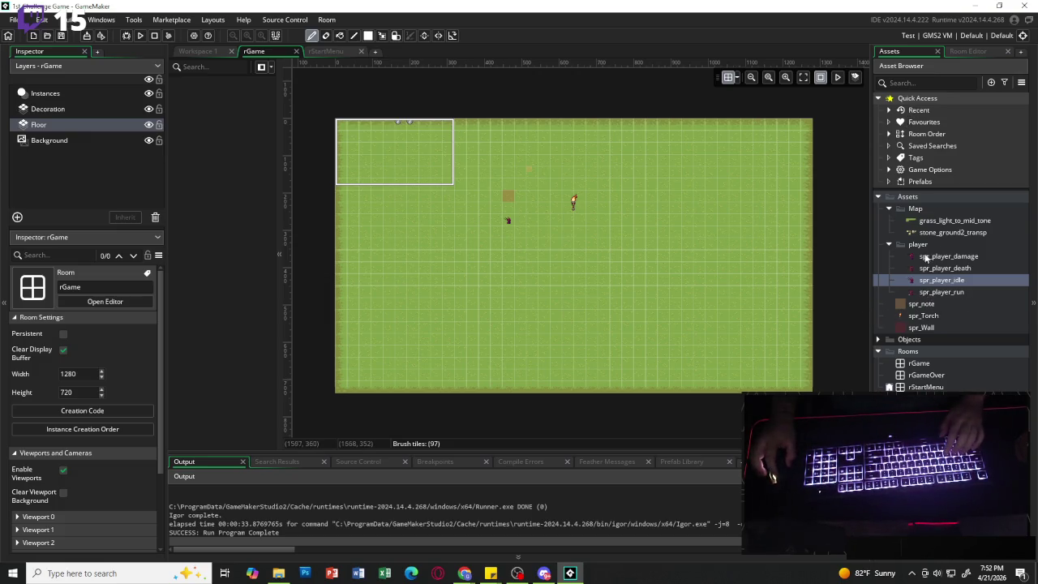
- Open the spr_Torch sprite and play its animation preview
{"action": "left_click", "coordinate": [890, 244]}
{"action": "left_click", "coordinate": [890, 208]}
{"action": "double_click", "coordinate": [923, 244]}
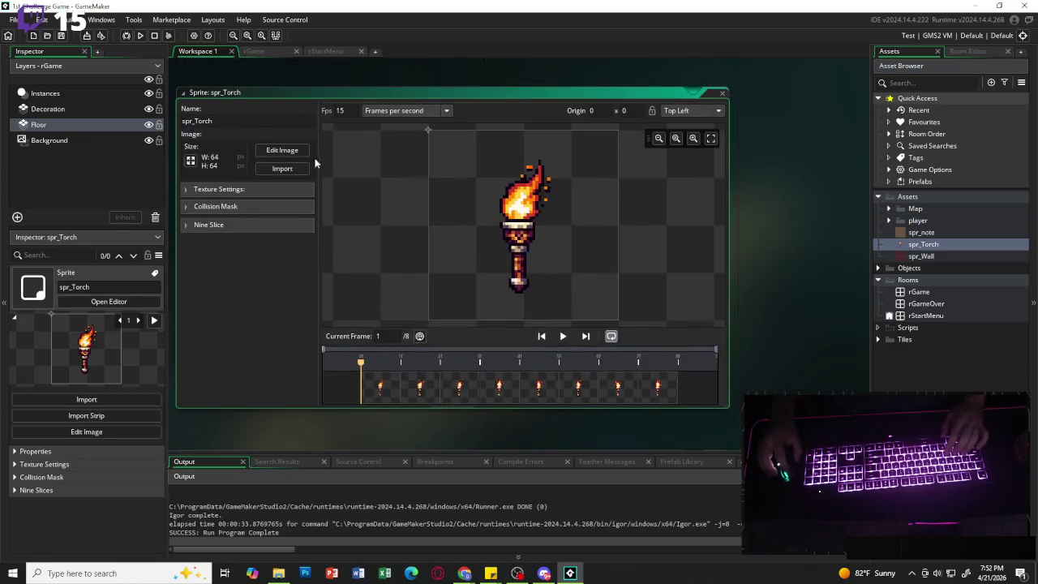
{"action": "left_click", "coordinate": [563, 335]}
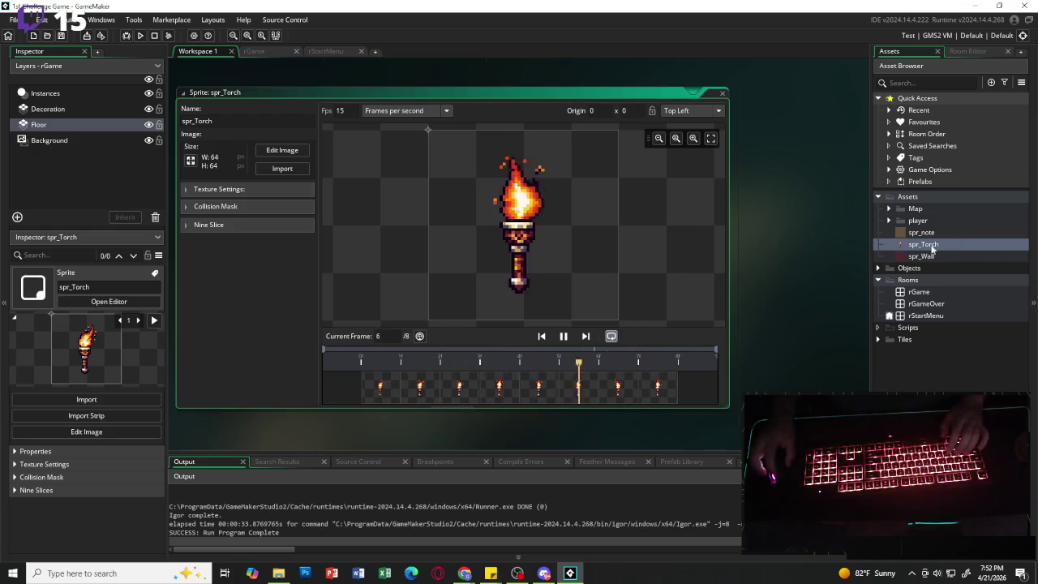
- Expand the player sprite folder and open spr_player_death
{"action": "left_click", "coordinate": [890, 221]}
{"action": "left_click", "coordinate": [889, 221]}
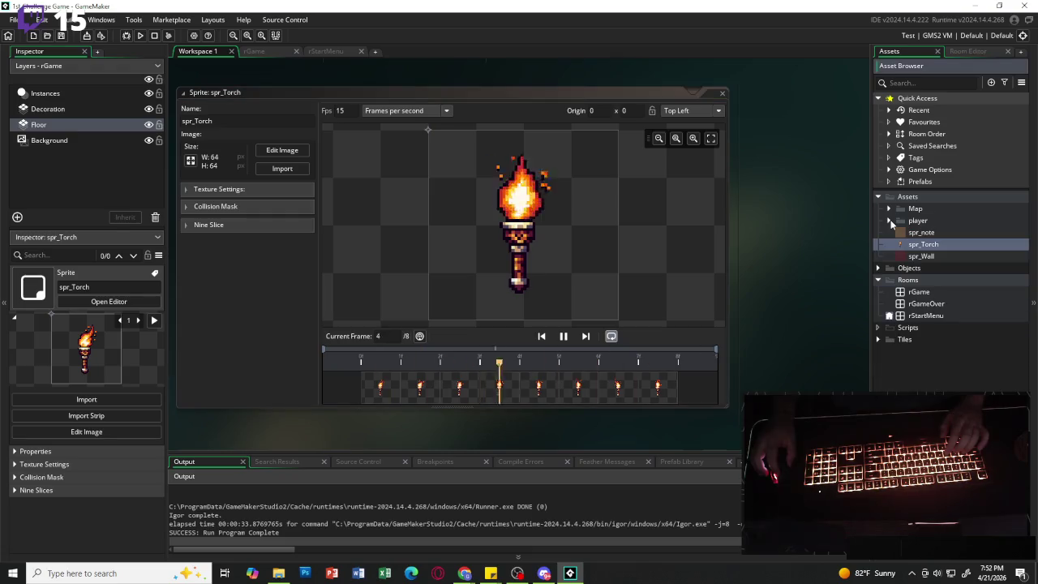
{"action": "left_click", "coordinate": [889, 220]}
{"action": "left_click", "coordinate": [890, 221]}
{"action": "left_click", "coordinate": [890, 220]}
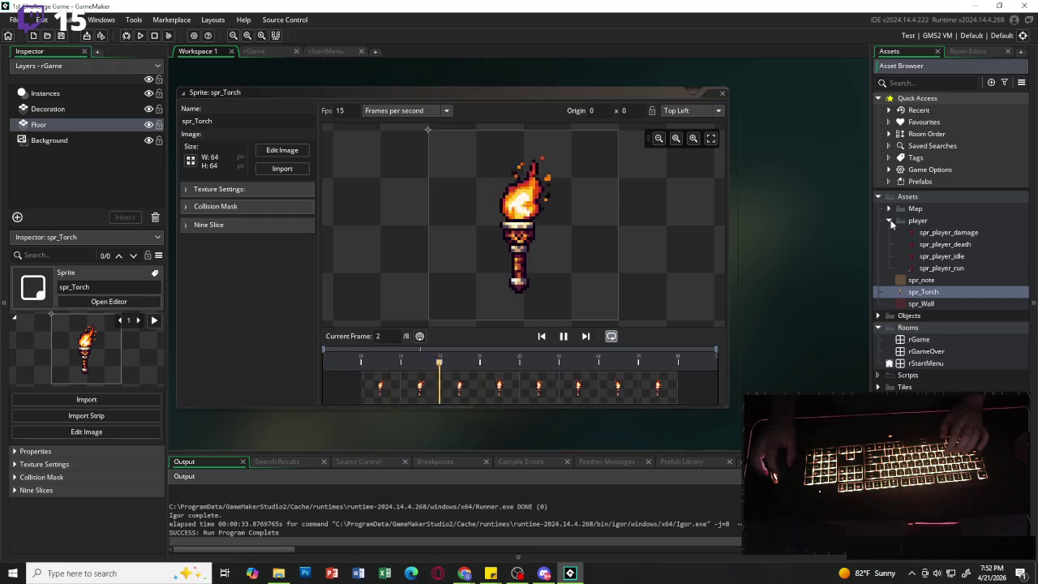
{"action": "double_click", "coordinate": [935, 244]}
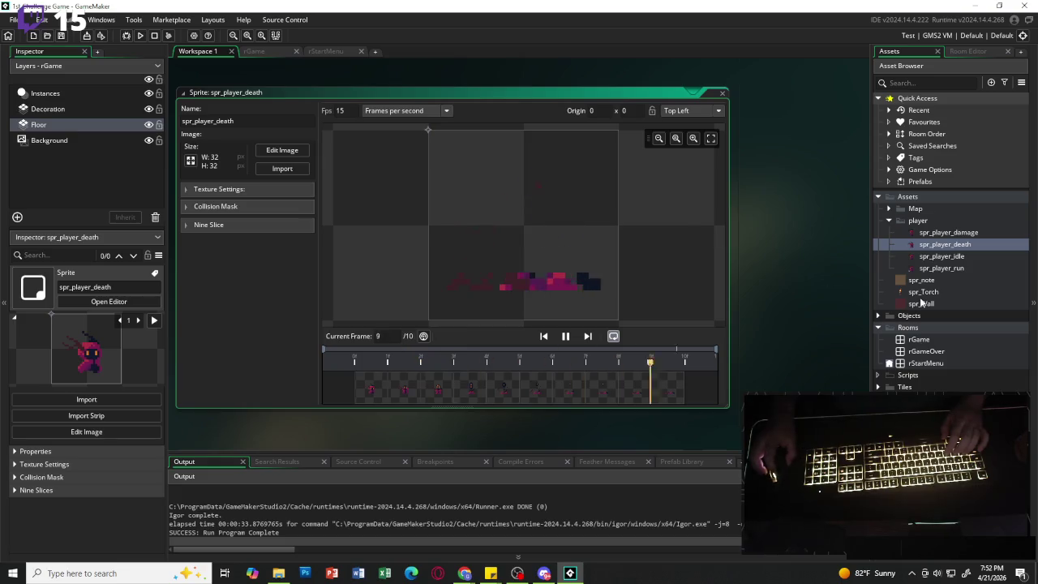
- Open spr_player_idle, spr_player_run, spr_player_damage and spr_player_death in turn, hiding the collision mask settings
{"action": "left_click", "coordinate": [940, 257]}
{"action": "double_click", "coordinate": [941, 256]}
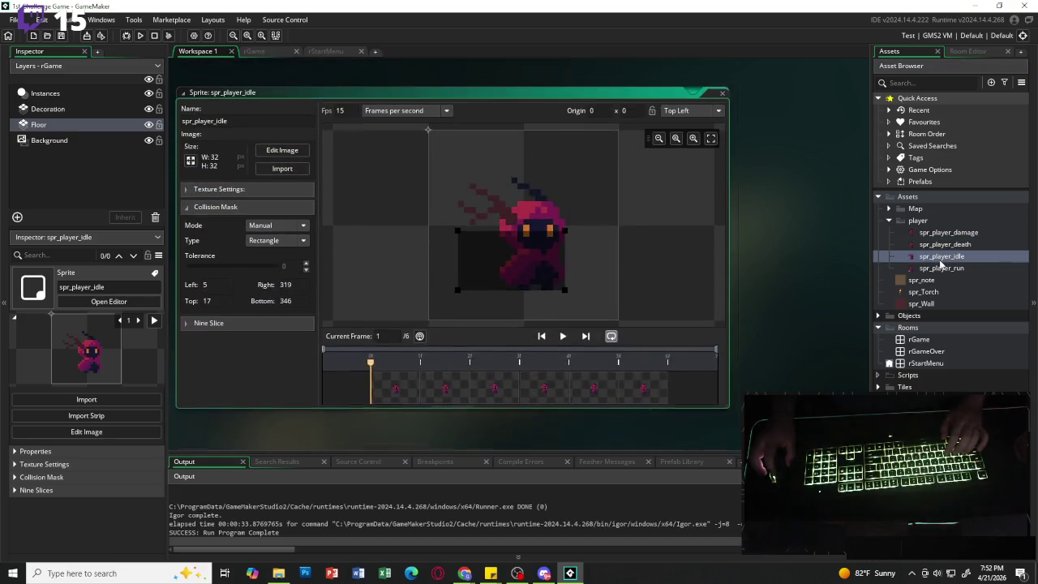
{"action": "left_click", "coordinate": [216, 207]}
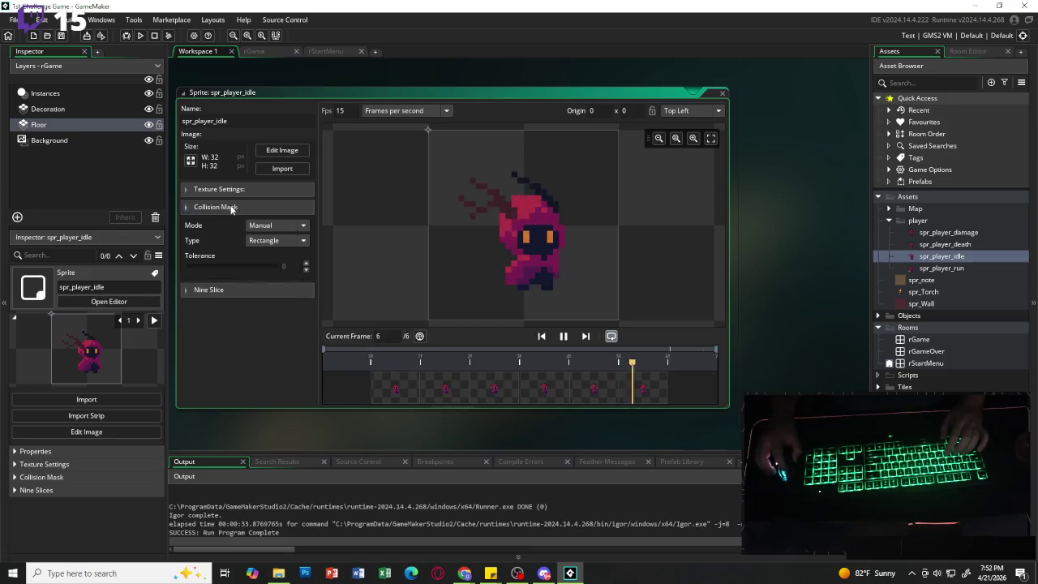
{"action": "double_click", "coordinate": [942, 269]}
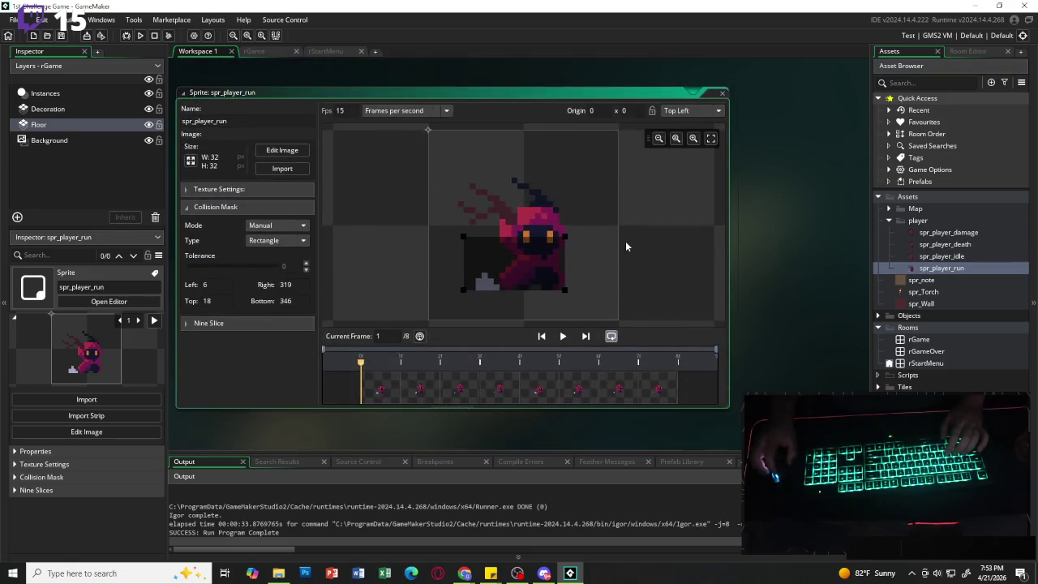
{"action": "left_click", "coordinate": [283, 208]}
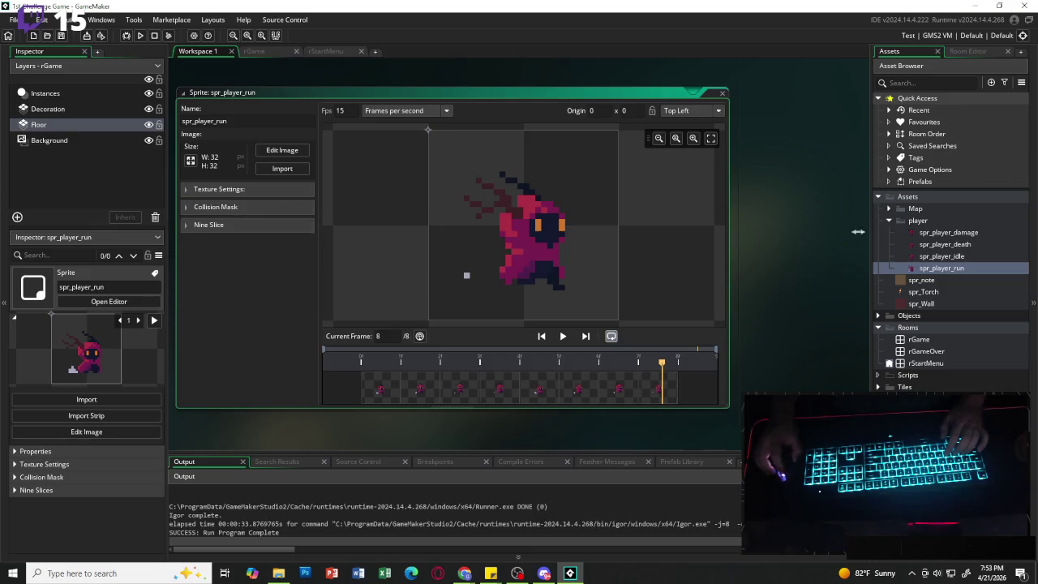
{"action": "double_click", "coordinate": [957, 236]}
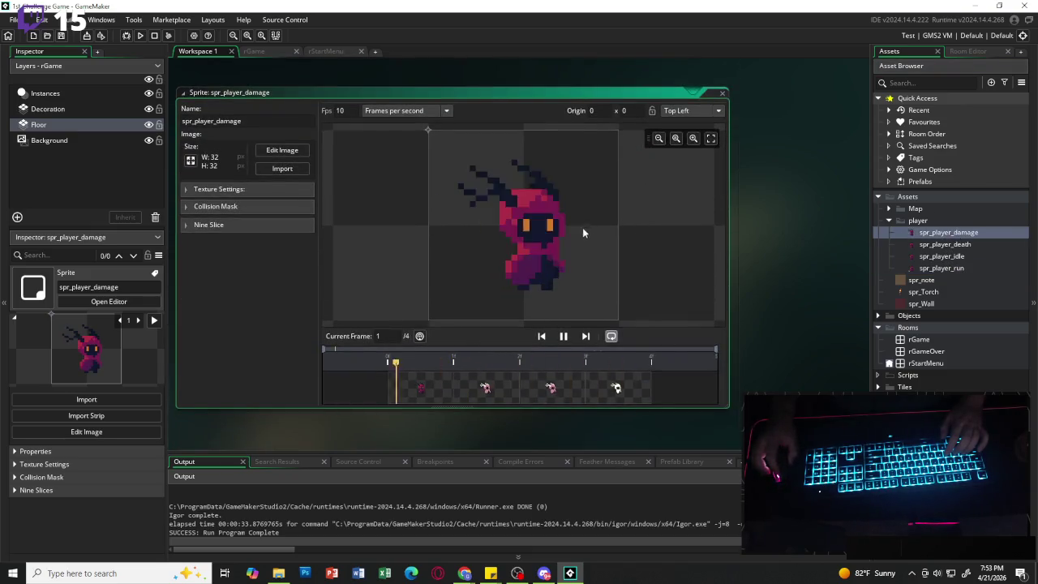
{"action": "double_click", "coordinate": [945, 244]}
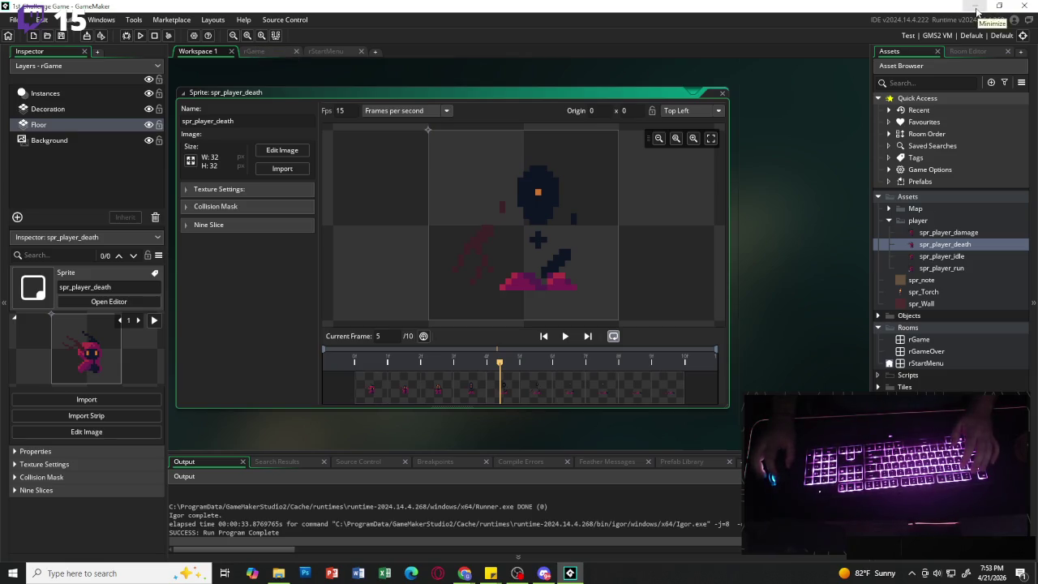
- After a File menu command, preview and pause spr_player_run's 8-frame animation, then minimize GameMaker
{"action": "left_click", "coordinate": [13, 19]}
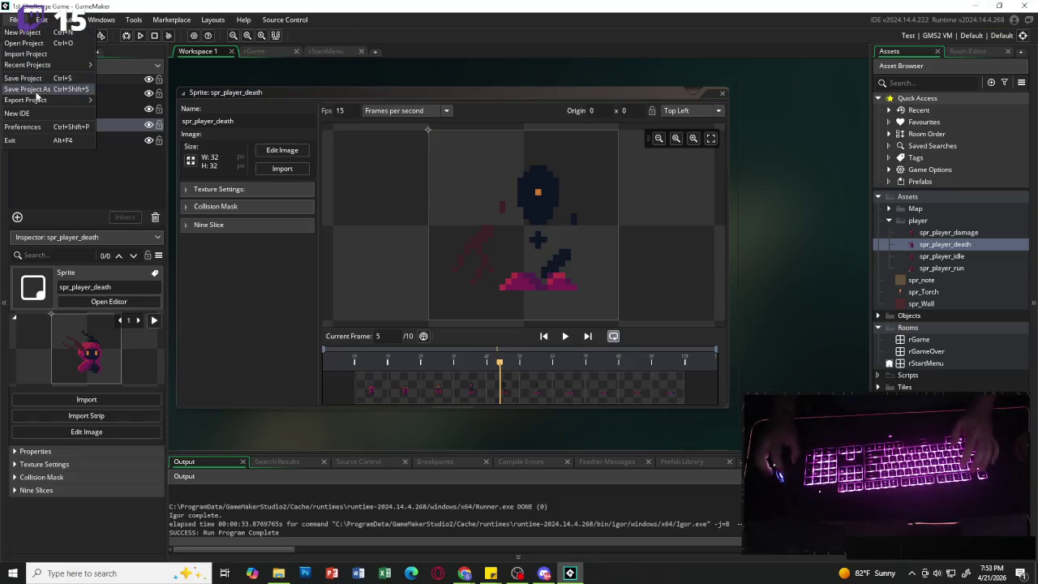
{"action": "left_click", "coordinate": [36, 85]}
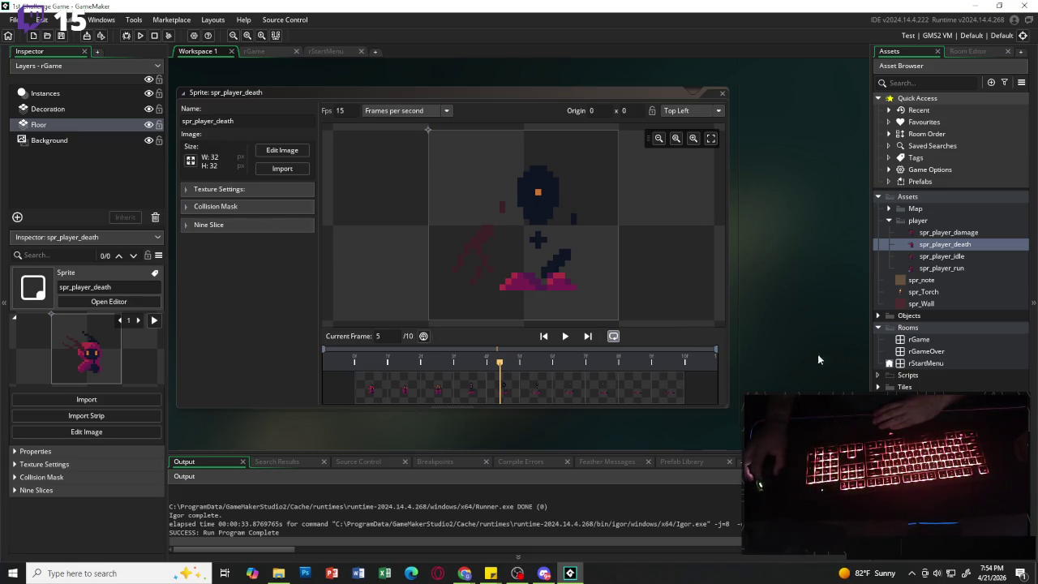
{"action": "double_click", "coordinate": [934, 268]}
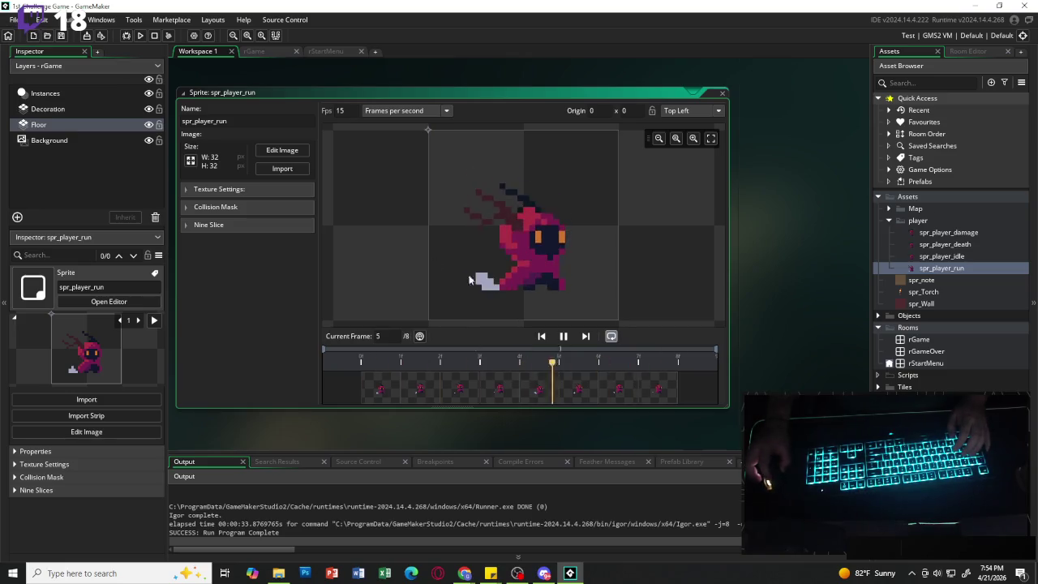
{"action": "left_click", "coordinate": [563, 338]}
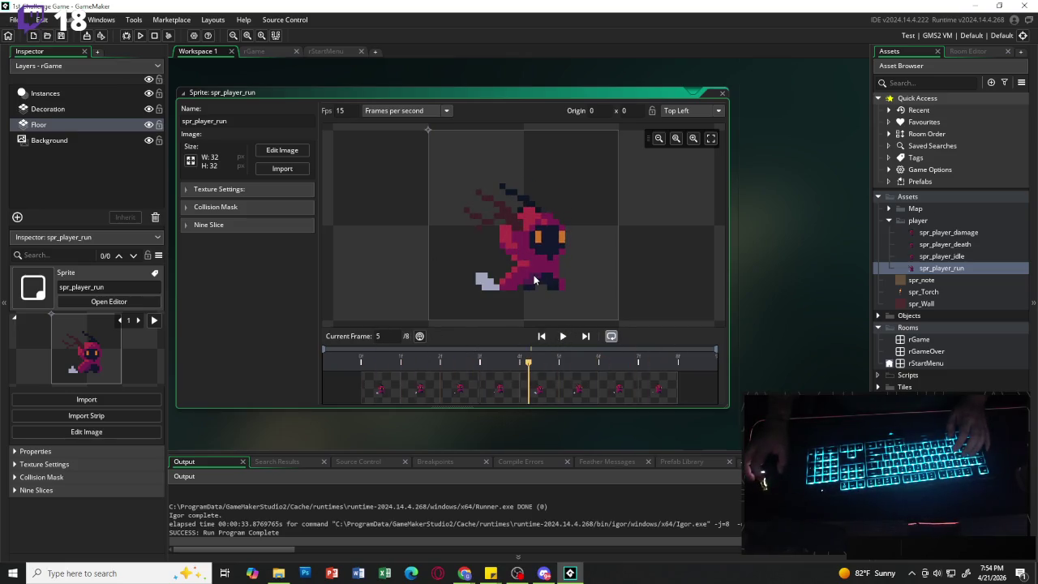
{"action": "left_click", "coordinate": [971, 9]}
- Drag the front note to the right so the two planning notes sit side by side
{"action": "left_click", "coordinate": [544, 111]}
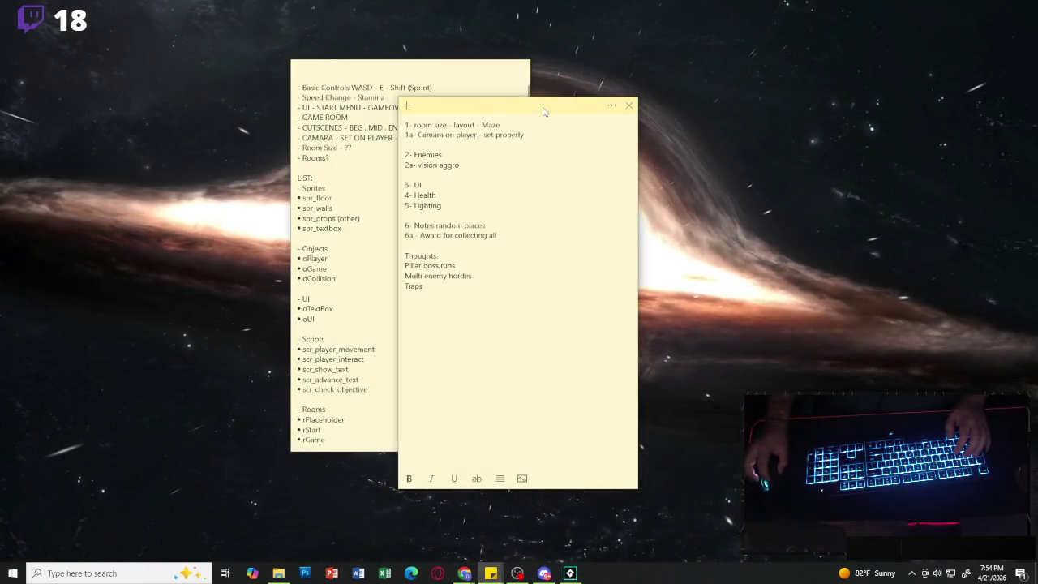
{"action": "mouse_move", "coordinate": [543, 111]}
{"action": "left_mouse_down"}
{"action": "mouse_move", "coordinate": [742, 92]}
{"action": "mouse_move", "coordinate": [729, 87]}
{"action": "left_mouse_up"}
{"action": "scroll", "coordinate": [412, 205], "scroll_direction": "down", "scroll_amount": 3}
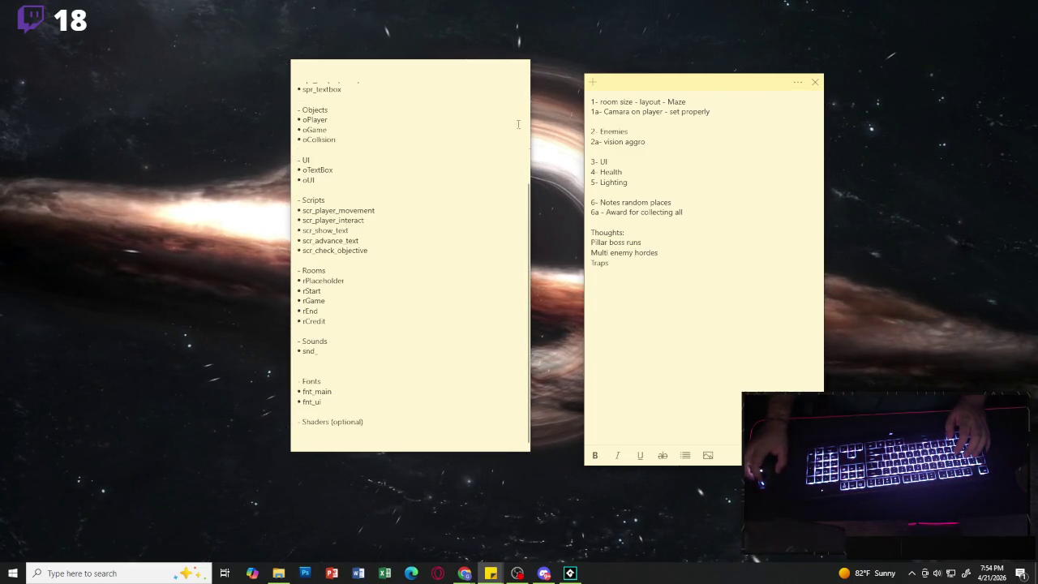
{"action": "scroll", "coordinate": [410, 173], "scroll_direction": "up", "scroll_amount": 3}
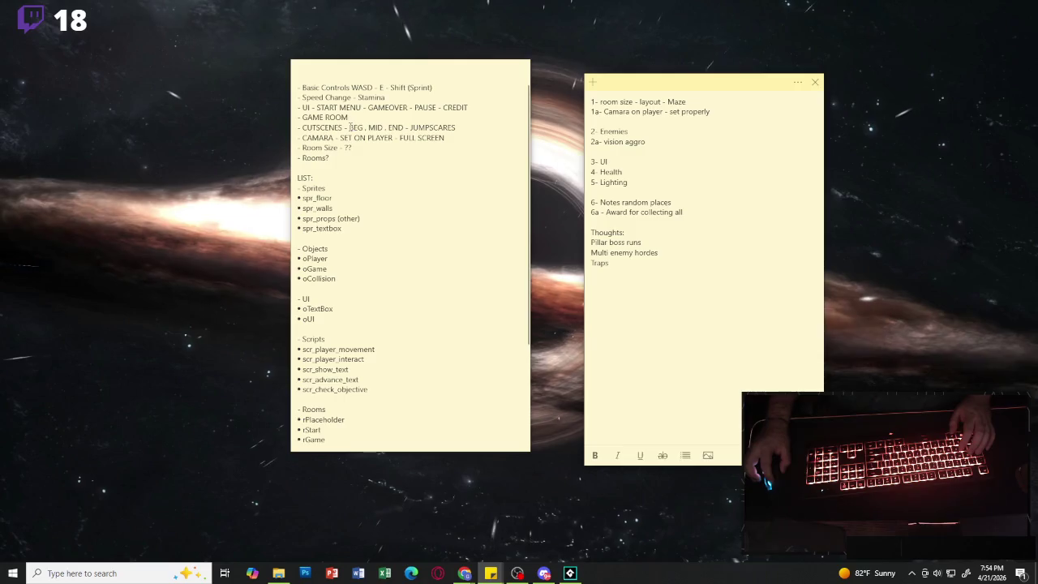
- Delete ' - JUMPSCARES' from the CUTSCENES line of the left note
{"action": "left_click_drag", "start_coordinate": [350, 127], "coordinate": [401, 127]}
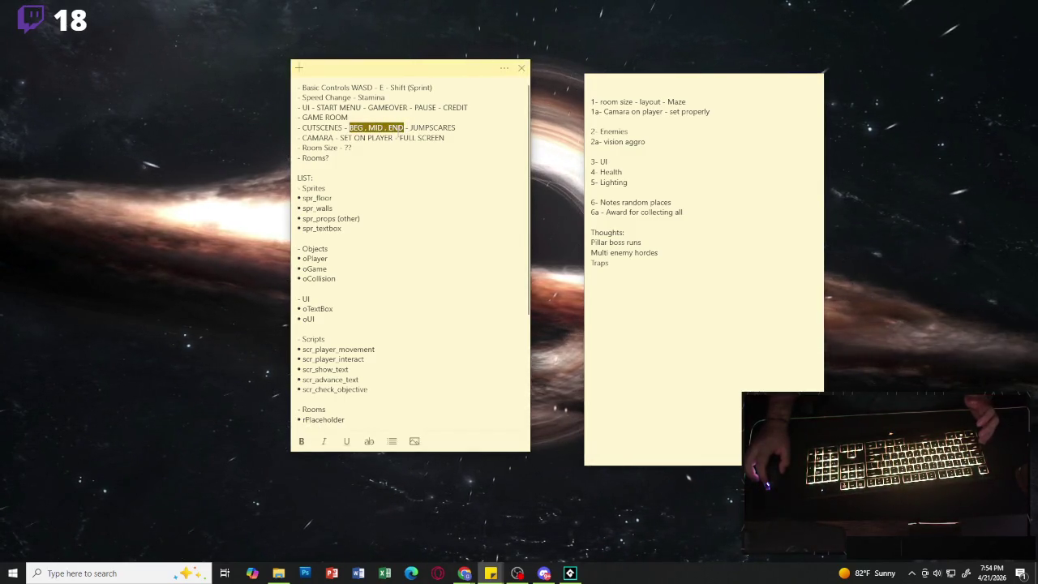
{"action": "left_click", "coordinate": [354, 134]}
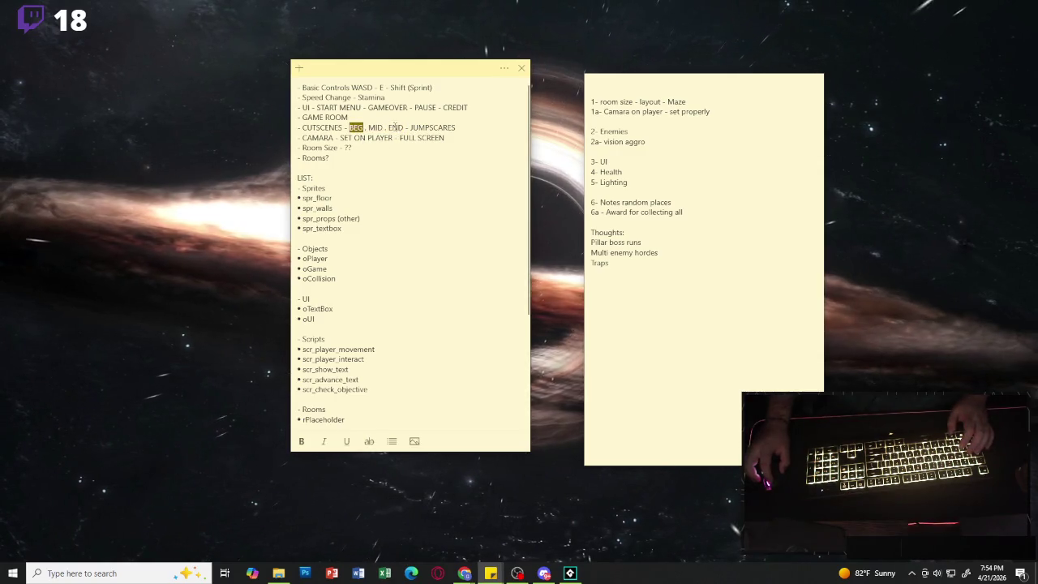
{"action": "left_click", "coordinate": [428, 158]}
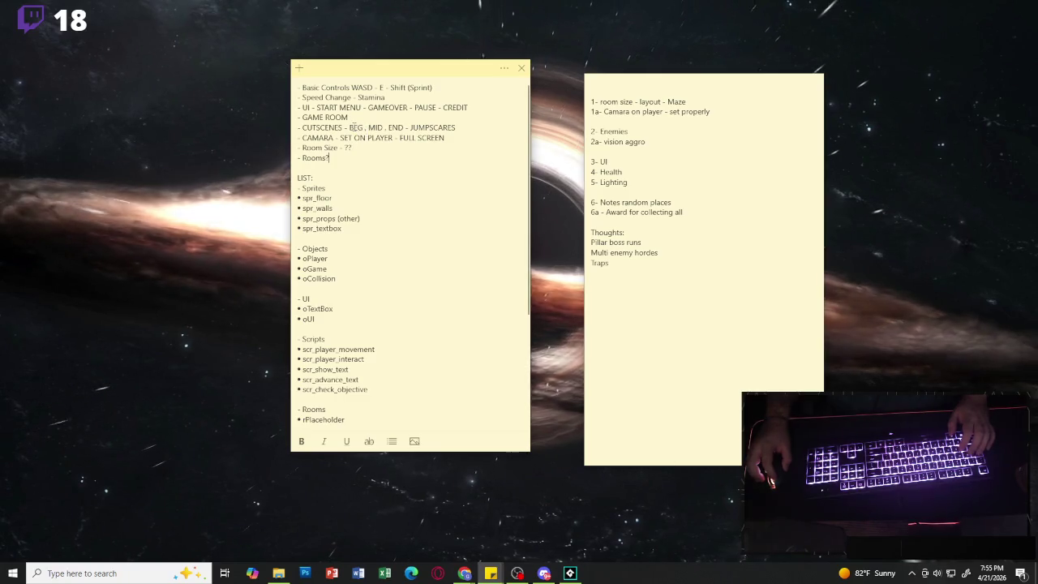
{"action": "mouse_move", "coordinate": [350, 128]}
{"action": "left_mouse_down"}
{"action": "mouse_move", "coordinate": [461, 127]}
{"action": "mouse_move", "coordinate": [410, 127]}
{"action": "left_mouse_up"}
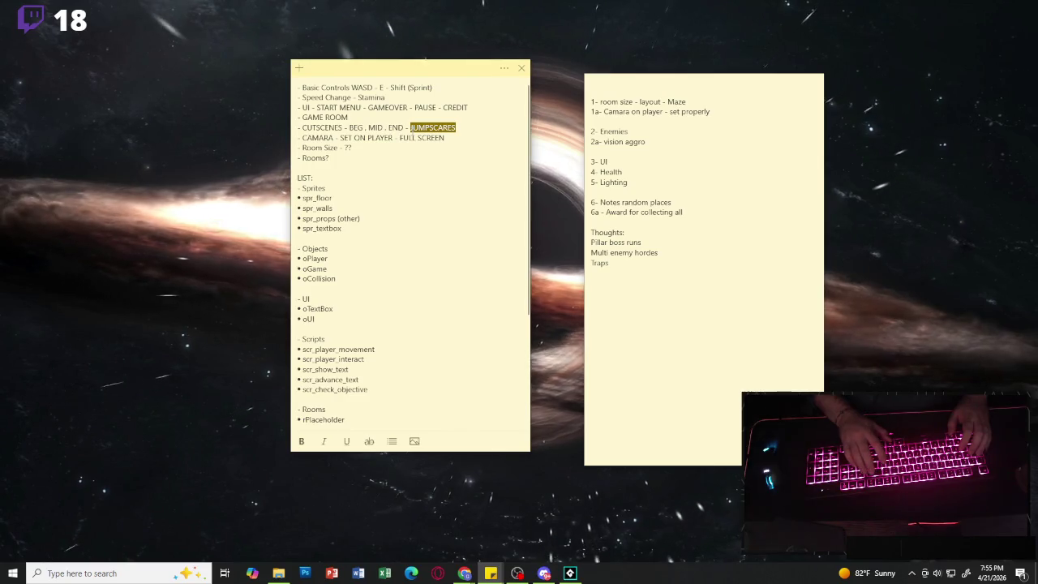
{"action": "key", "text": "BackSpace"}
{"action": "key", "text": "BackSpace"}
{"action": "key", "text": "BackSpace"}
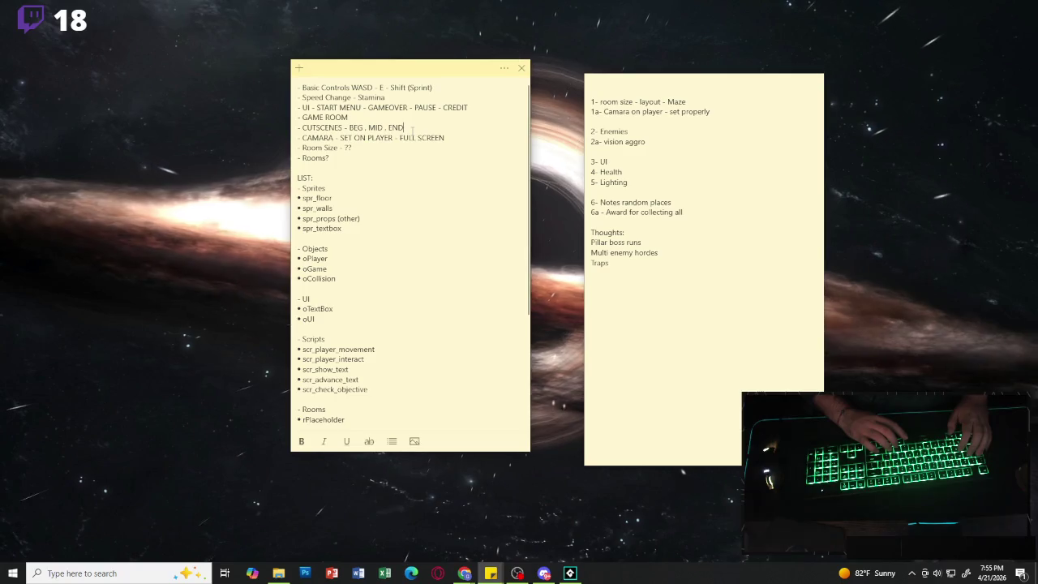
- Select around the Sounds heading and snd_ entry, ending on the blank line below snd_
{"action": "scroll", "coordinate": [433, 267], "scroll_direction": "down", "scroll_amount": 4}
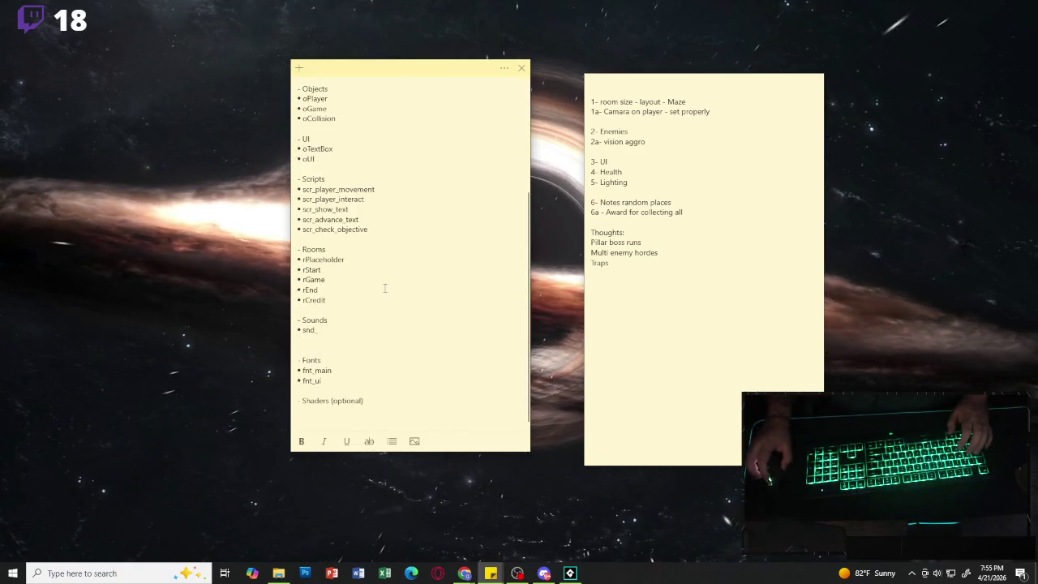
{"action": "left_click", "coordinate": [378, 334]}
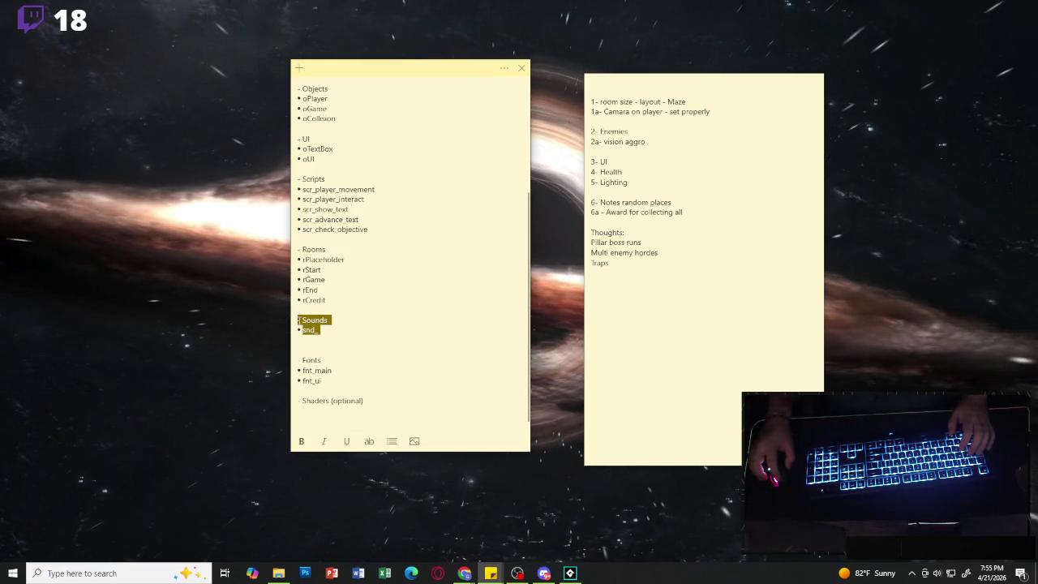
{"action": "left_click", "coordinate": [368, 336]}
{"action": "left_click_drag", "start_coordinate": [333, 333], "coordinate": [298, 321]}
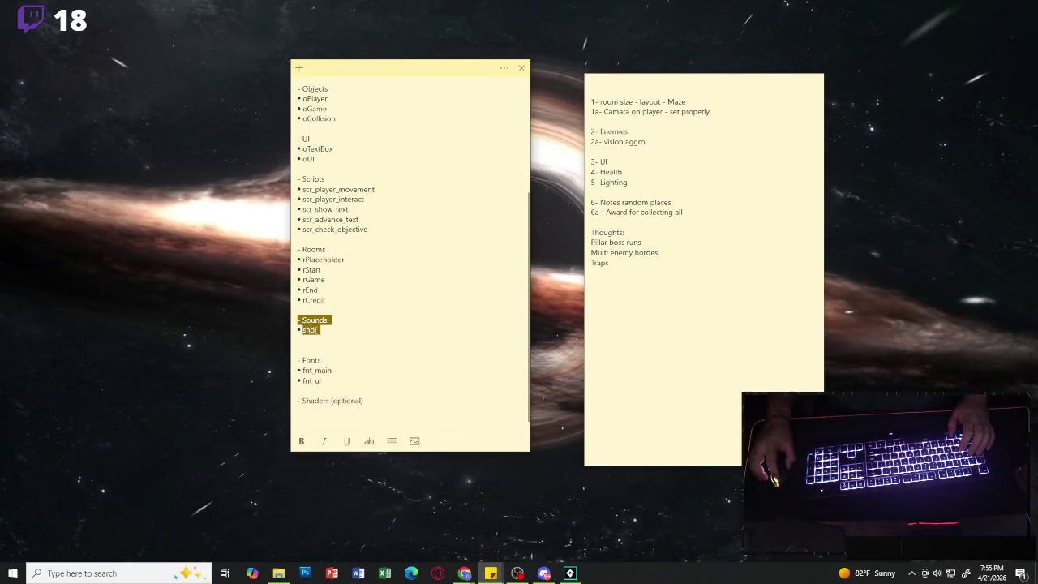
{"action": "left_click", "coordinate": [328, 331]}
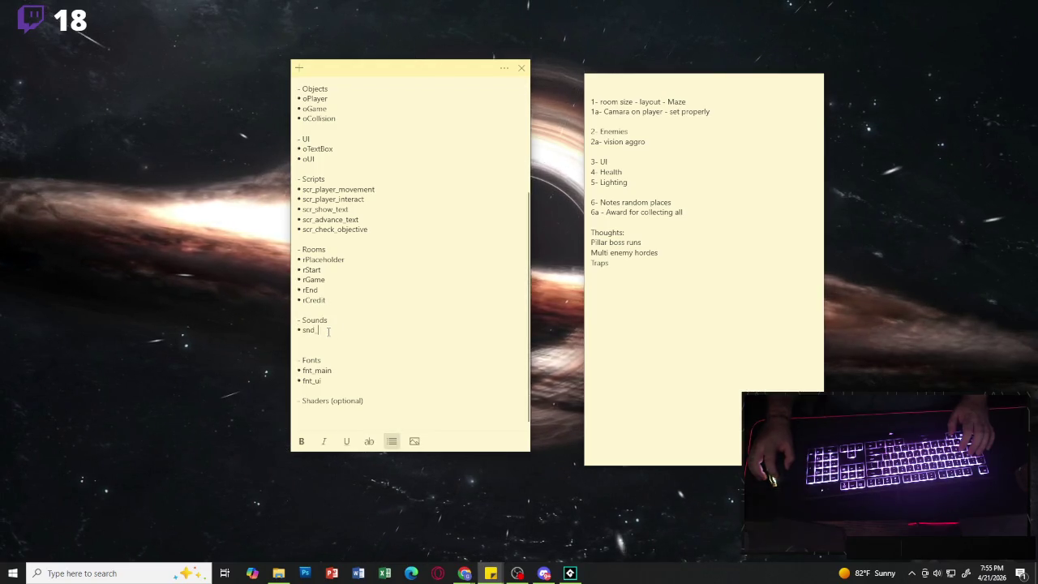
{"action": "left_click_drag", "start_coordinate": [316, 330], "coordinate": [299, 321]}
{"action": "left_click", "coordinate": [316, 330]}
{"action": "left_click", "coordinate": [328, 330]}
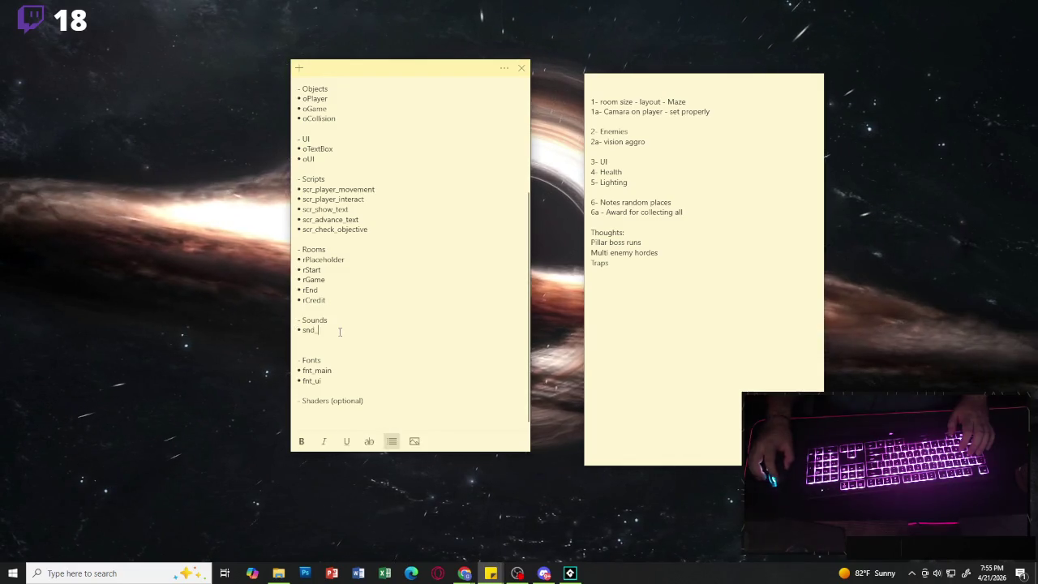
{"action": "double_click", "coordinate": [329, 329]}
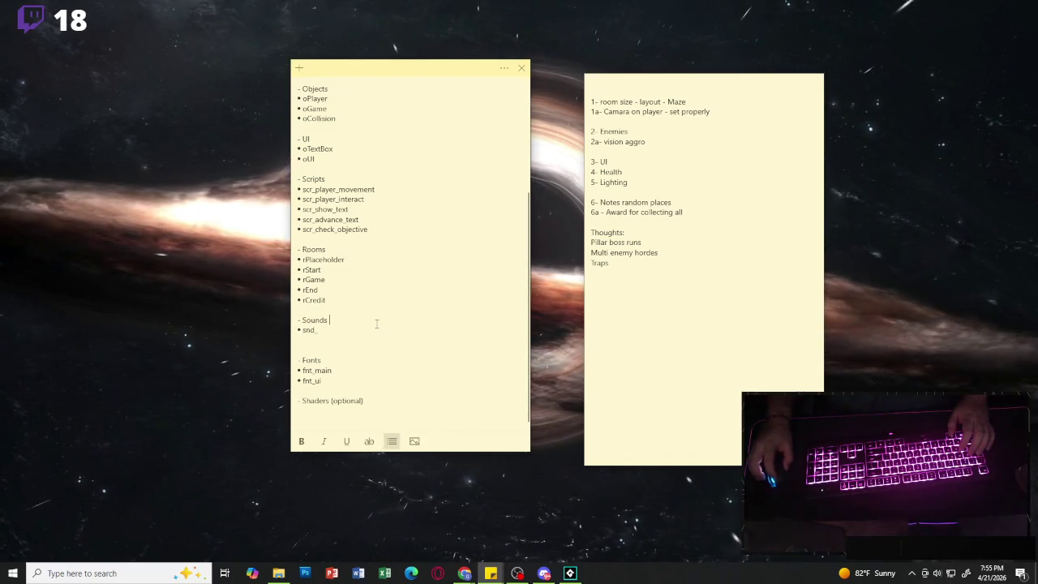
{"action": "left_click_drag", "start_coordinate": [317, 330], "coordinate": [298, 321]}
{"action": "left_click", "coordinate": [328, 330]}
{"action": "left_click", "coordinate": [331, 319]}
- Delete the extra blank line between snd_ and Fonts, returning to the end of snd_
{"action": "left_click", "coordinate": [350, 354]}
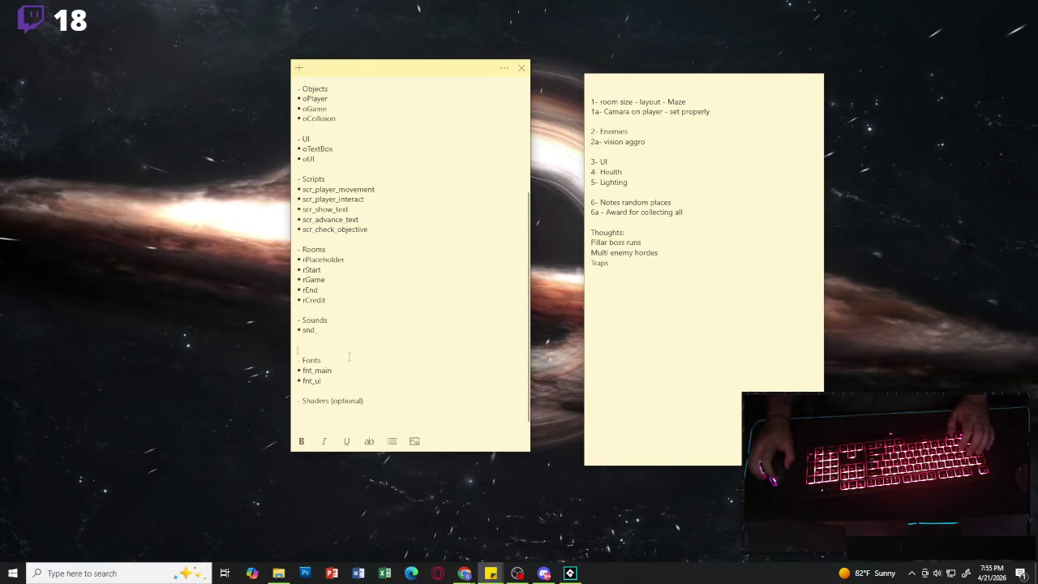
{"action": "key", "text": "BackSpace"}
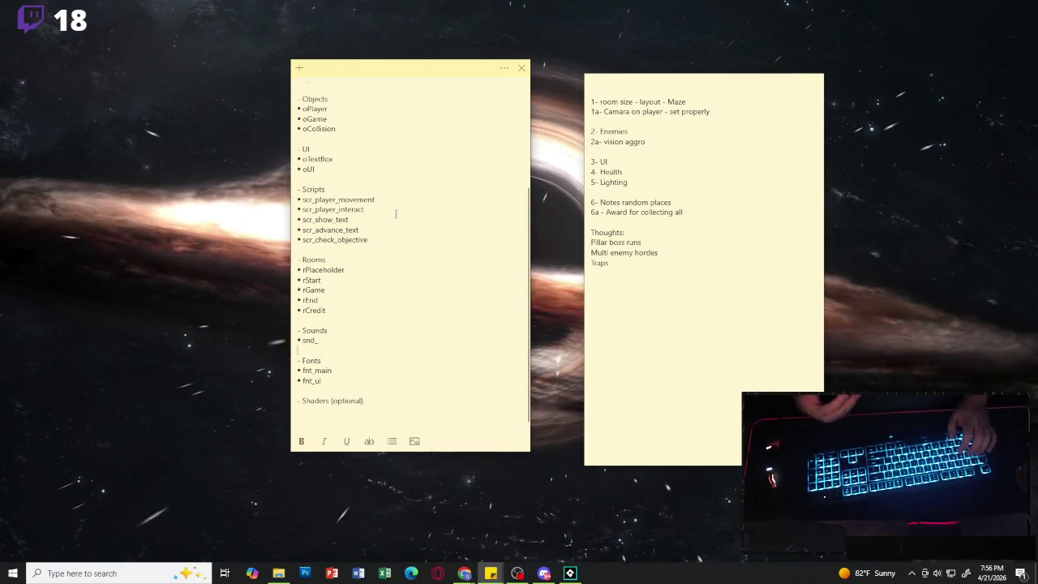
{"action": "key", "text": "Up"}
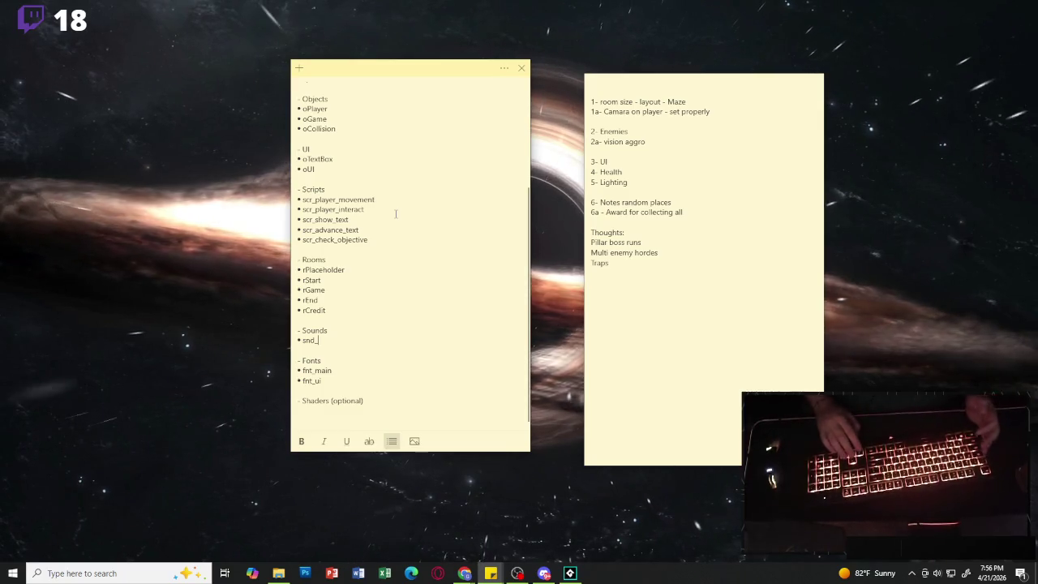
- Raise the right note level with the left one and shorten it slightly
{"action": "left_click", "coordinate": [651, 82]}
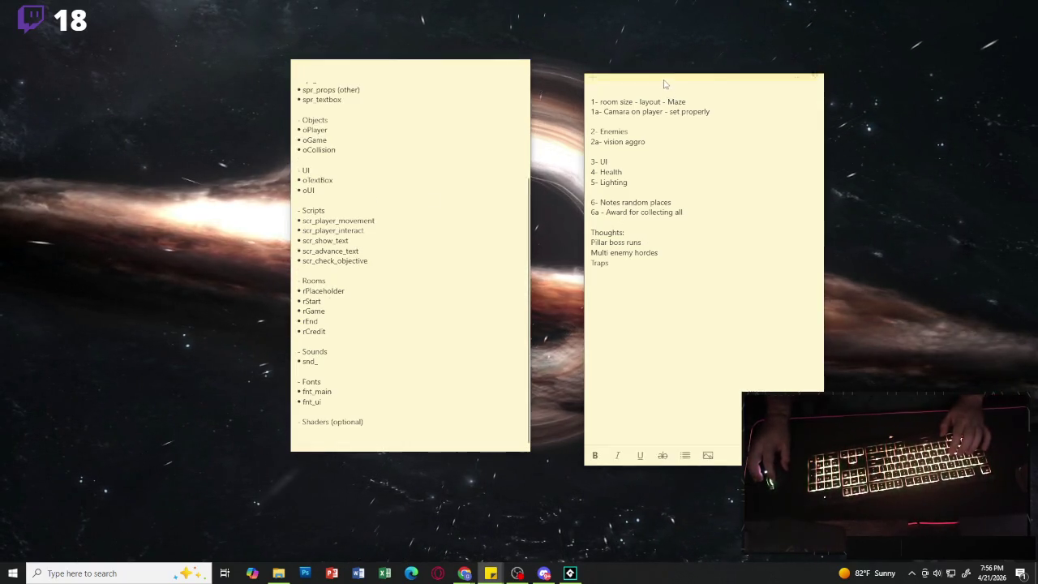
{"action": "left_click_drag", "start_coordinate": [652, 81], "coordinate": [652, 66]}
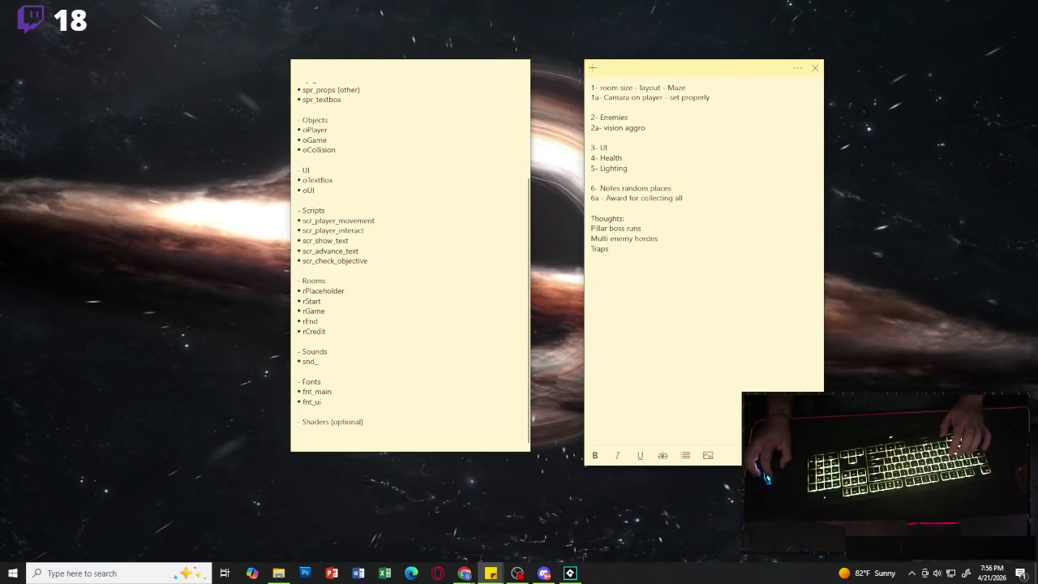
{"action": "left_click_drag", "start_coordinate": [699, 465], "coordinate": [699, 449]}
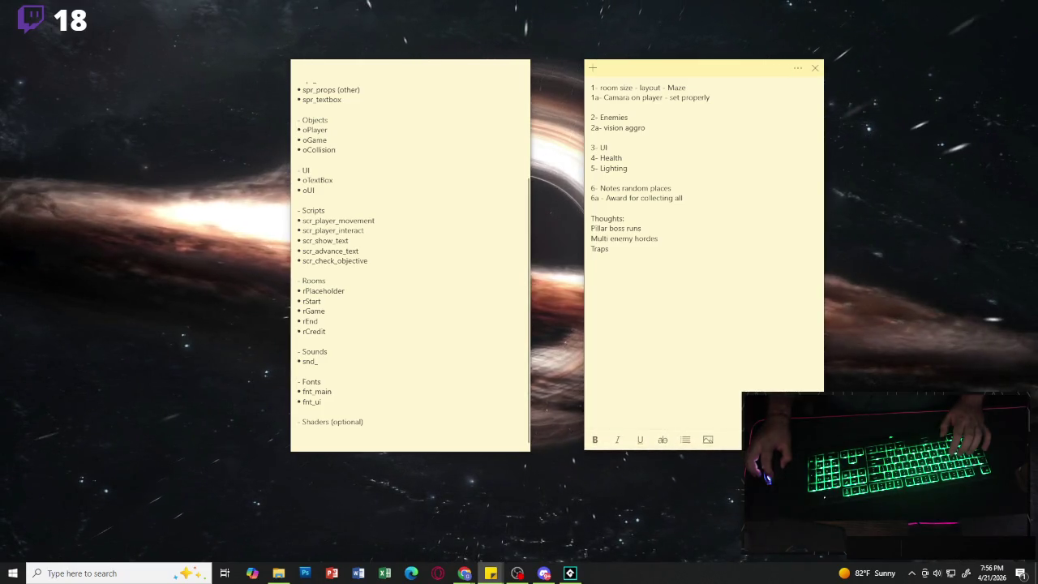
{"action": "left_click", "coordinate": [500, 437]}
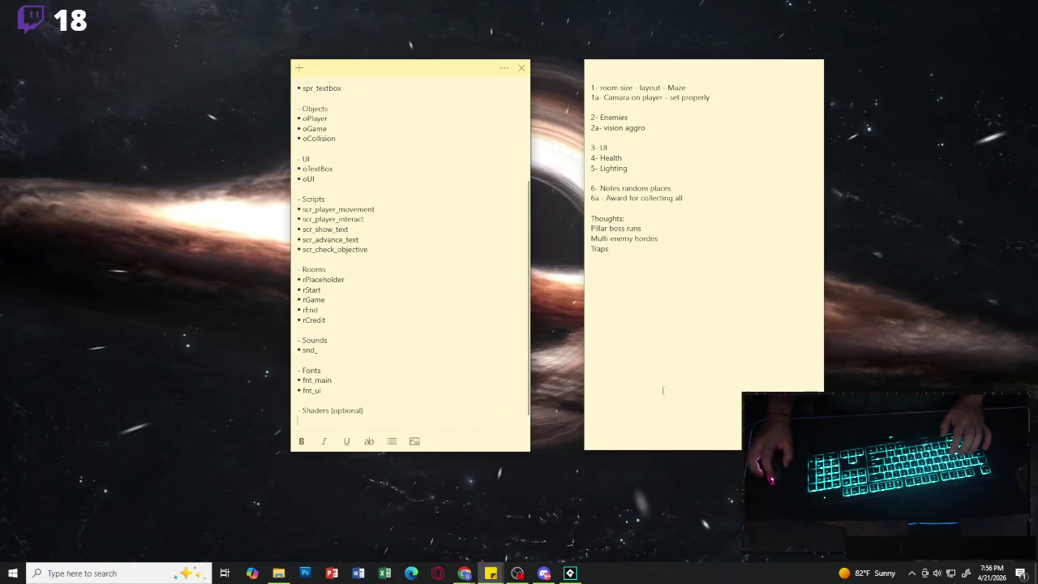
{"action": "left_click", "coordinate": [686, 378]}
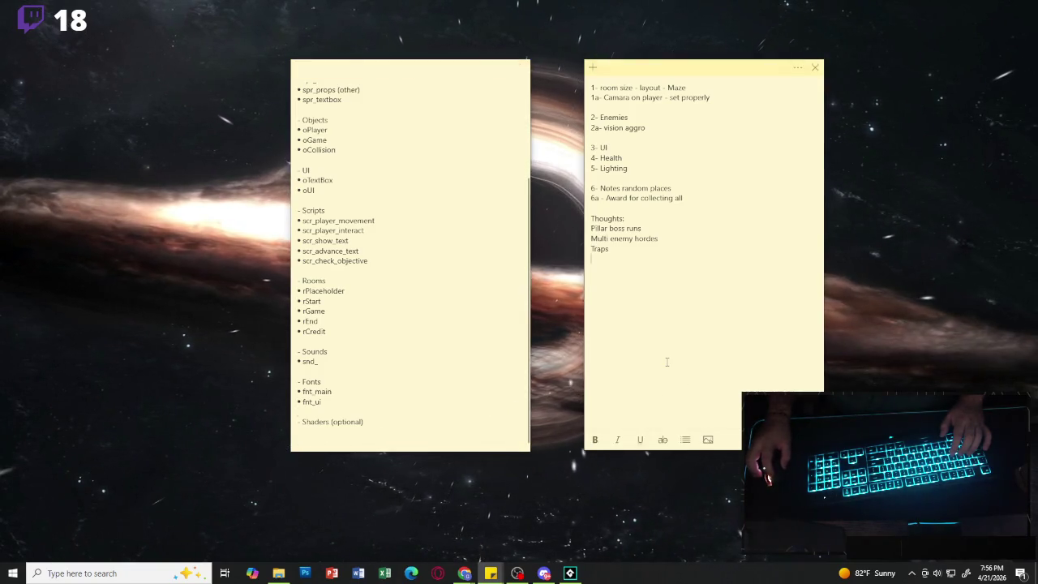
{"action": "left_click_drag", "start_coordinate": [643, 451], "coordinate": [643, 454]}
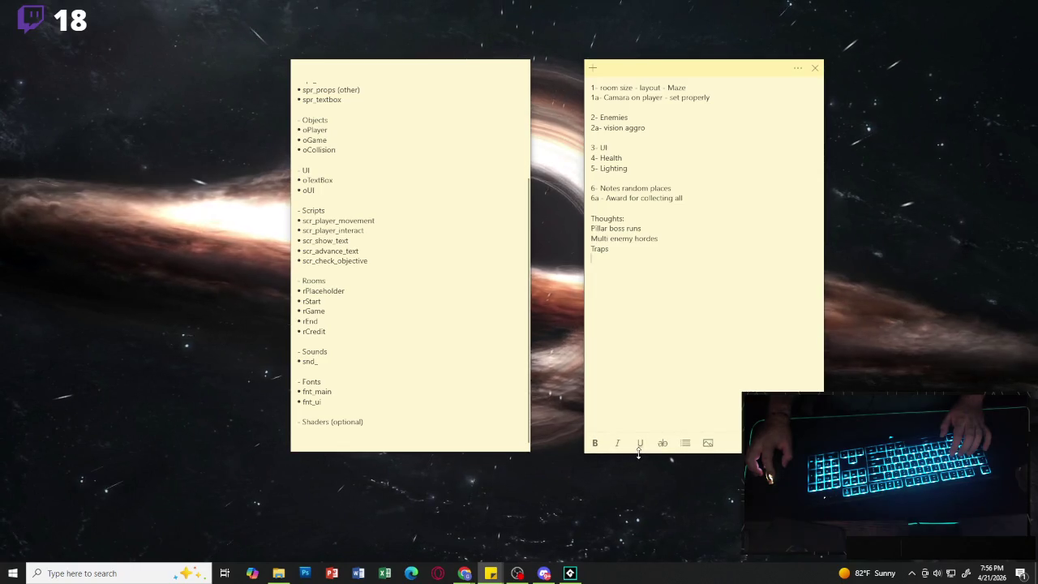
- Click into the left note after rPlaceholder and scroll up to its Sprites section
{"action": "left_click", "coordinate": [448, 292]}
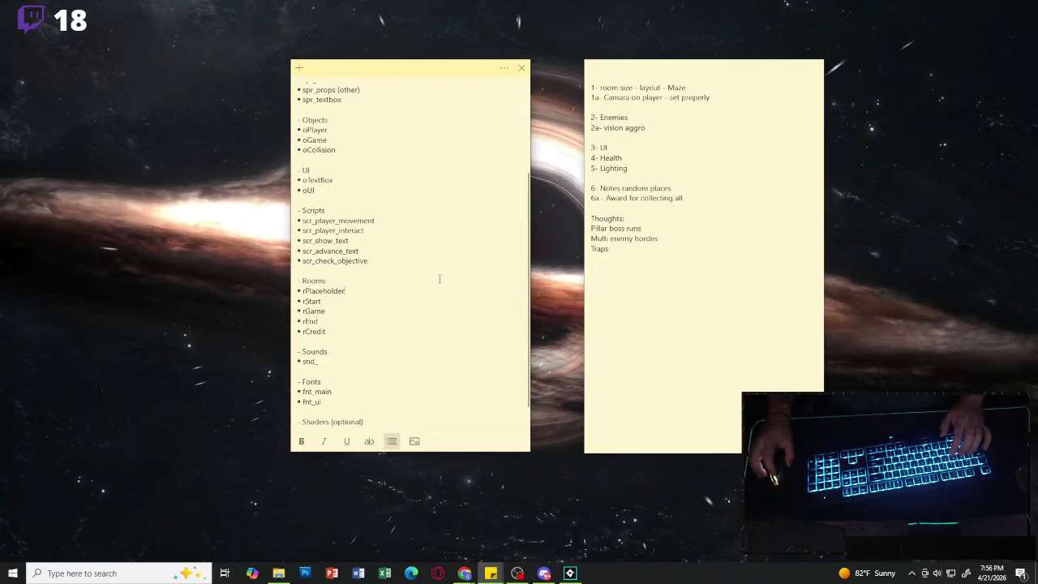
{"action": "scroll", "coordinate": [390, 272], "scroll_direction": "up", "scroll_amount": 3}
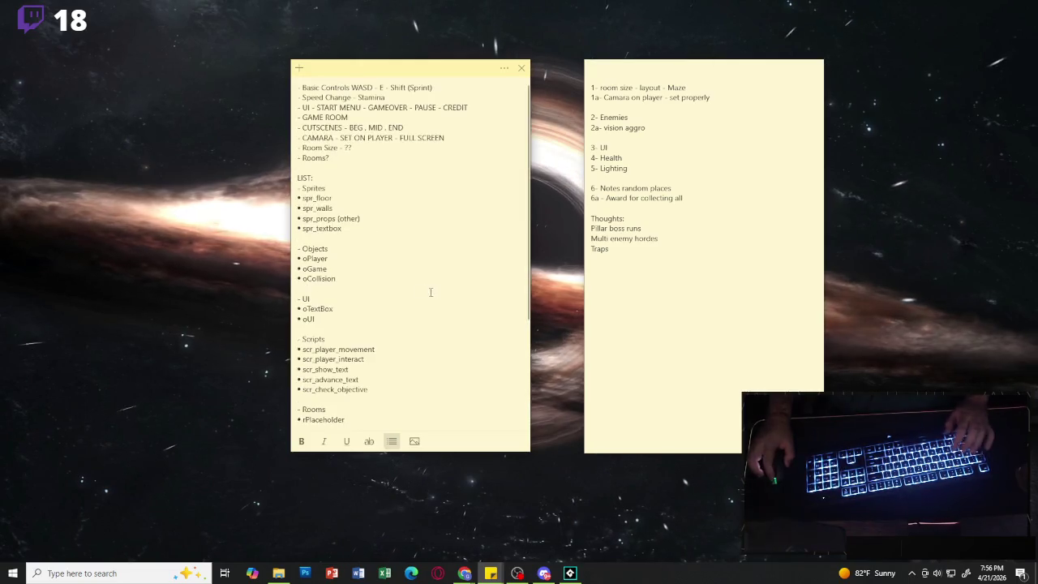
{"action": "scroll", "coordinate": [386, 264], "scroll_direction": "down", "scroll_amount": 4}
{"action": "scroll", "coordinate": [388, 219], "scroll_direction": "up", "scroll_amount": 4}
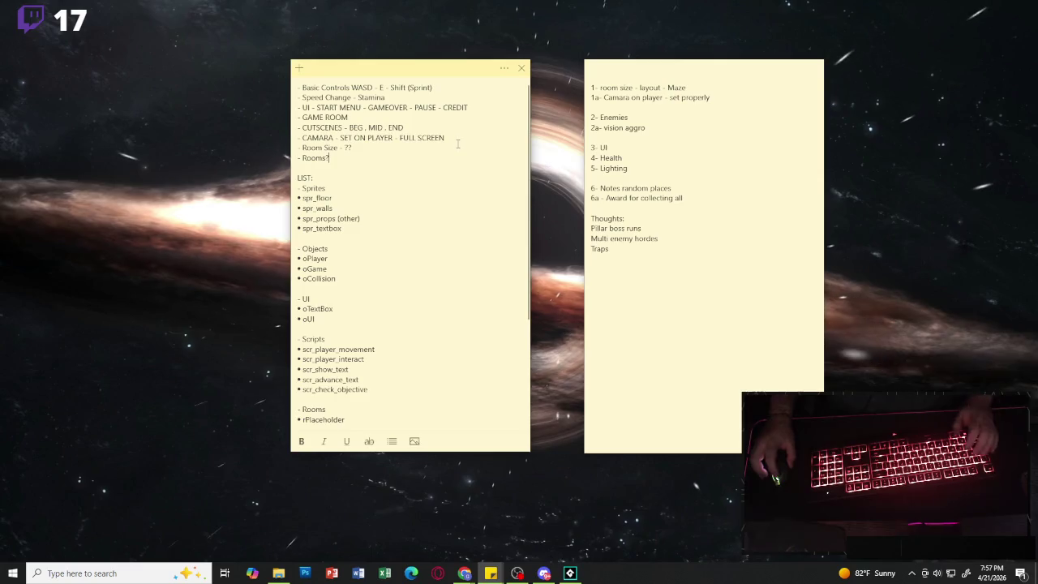
{"action": "left_click", "coordinate": [677, 130]}
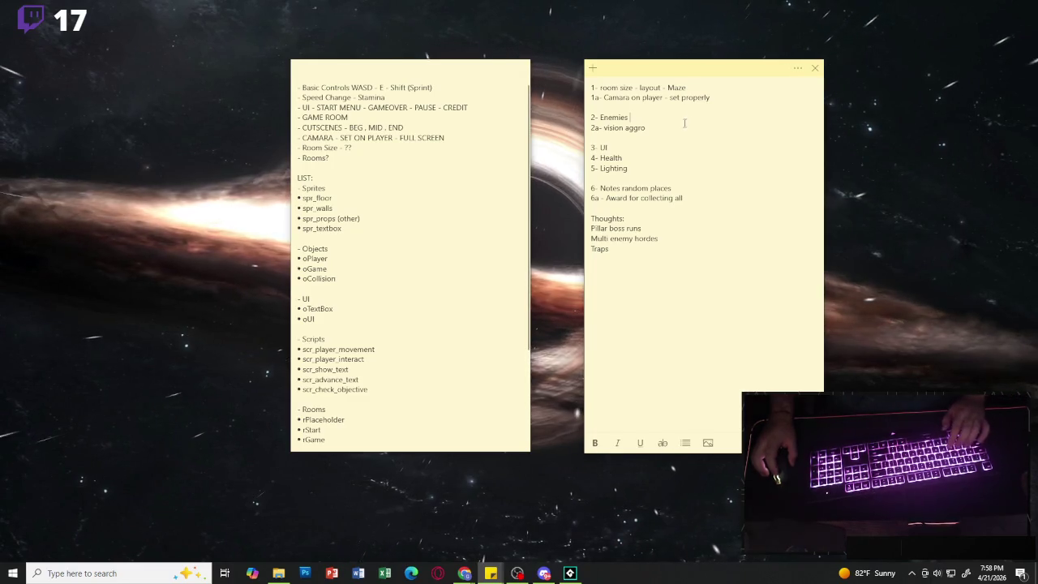
- Remove the trailing space after Enemies and capitalise the item to 'Vision Aggro'
{"action": "left_click", "coordinate": [659, 106]}
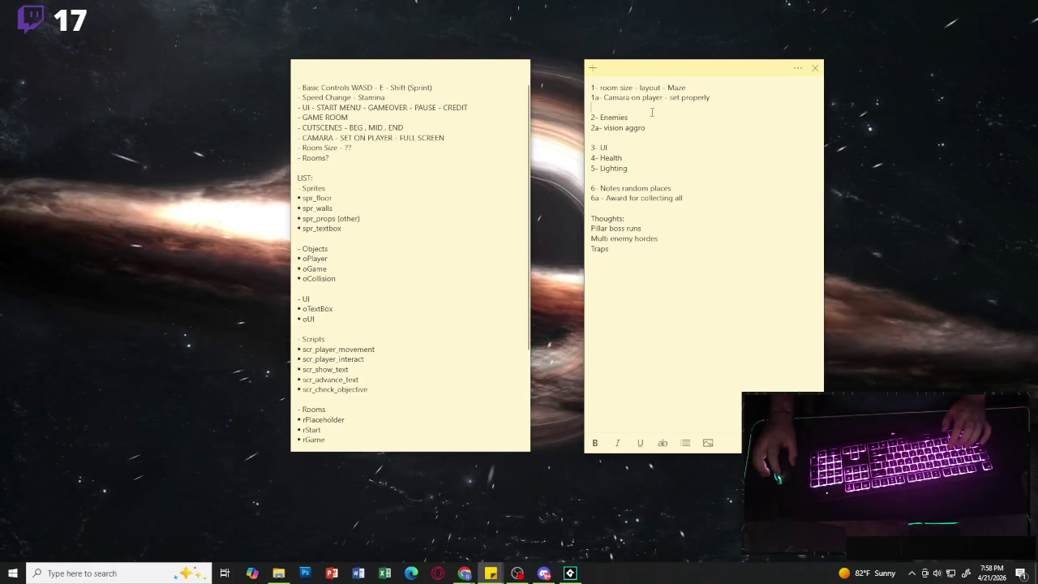
{"action": "key", "text": "BackSpace"}
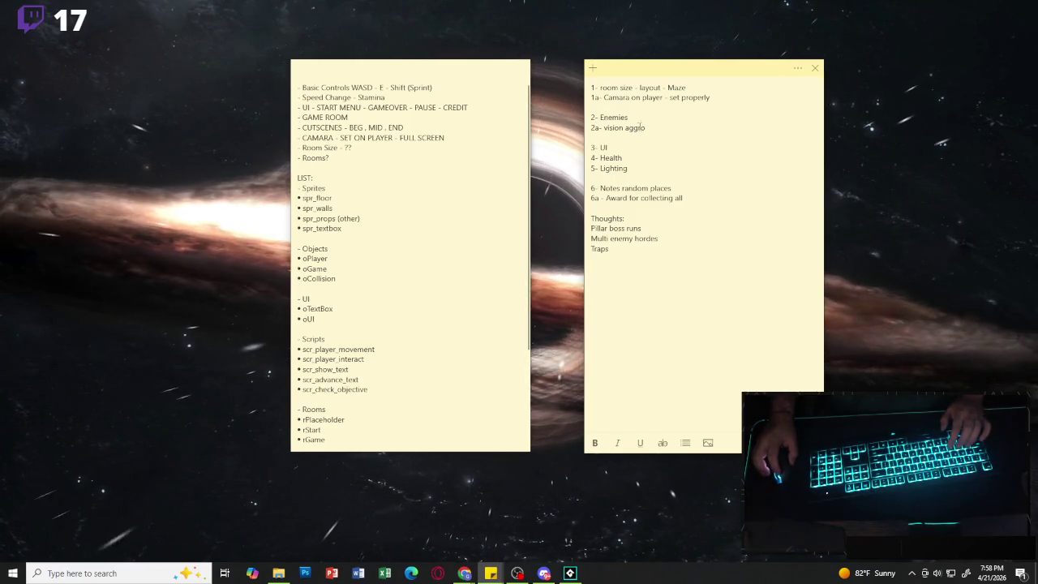
{"action": "left_click", "coordinate": [654, 117]}
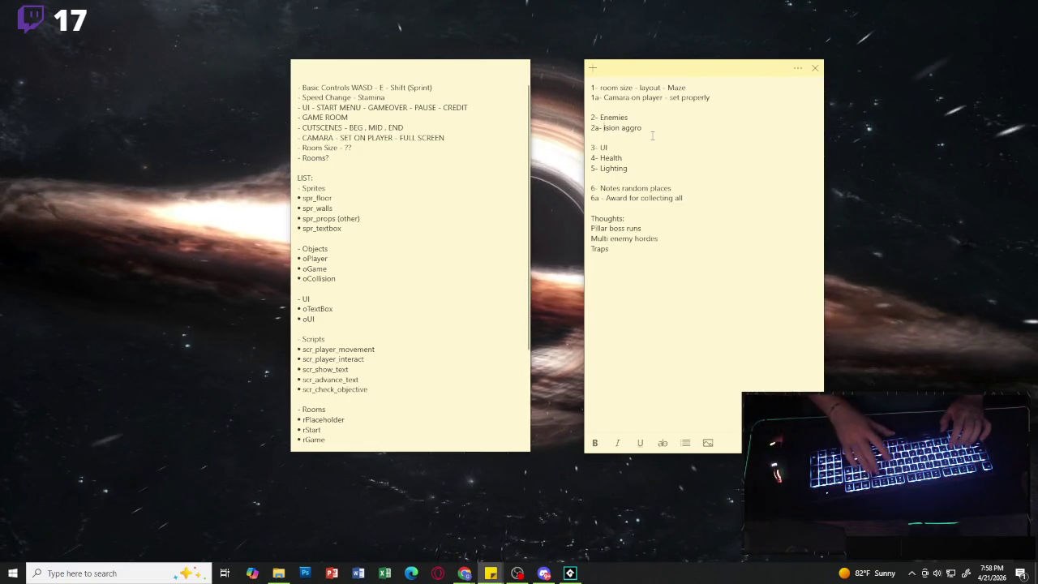
{"action": "key", "text": "BackSpace"}
{"action": "type", "text": "V"}
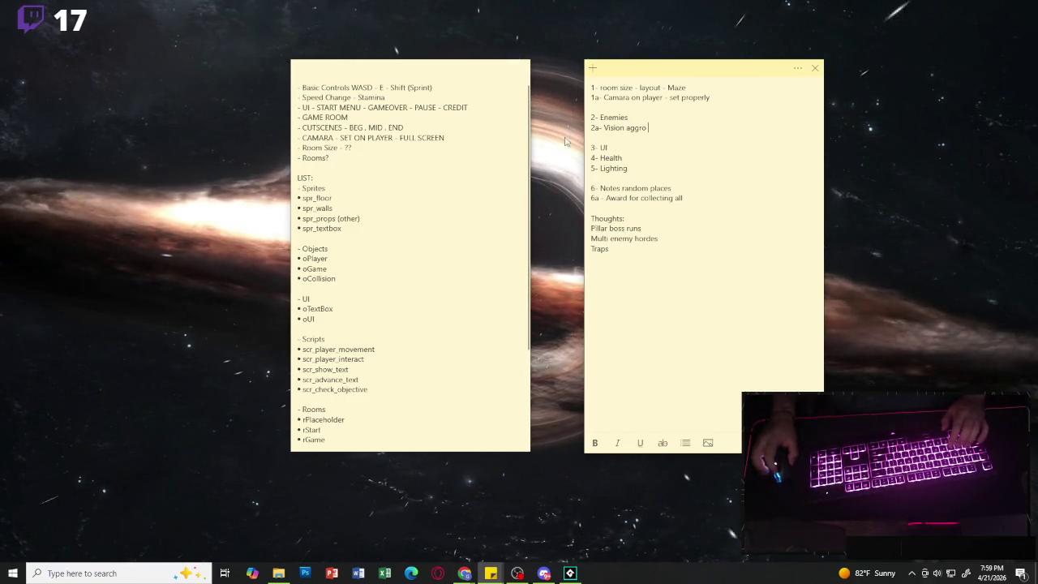
{"action": "left_click", "coordinate": [630, 128]}
{"action": "key", "text": "BackSpace"}
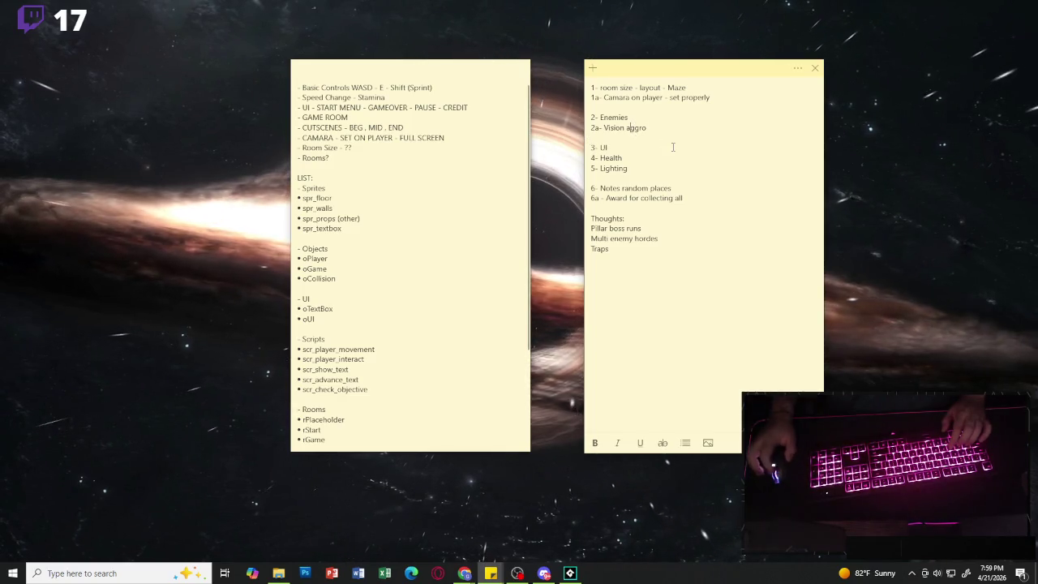
{"action": "type", "text": "A"}
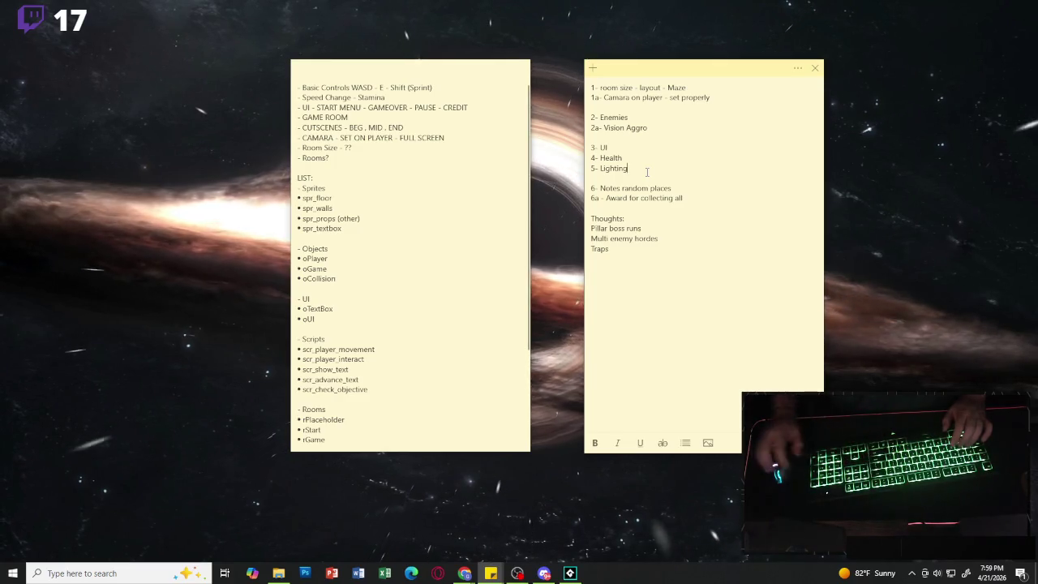
- Strip the trailing spaces after Lighting and UI, and retype the final s of Traps
{"action": "key", "text": "BackSpace"}
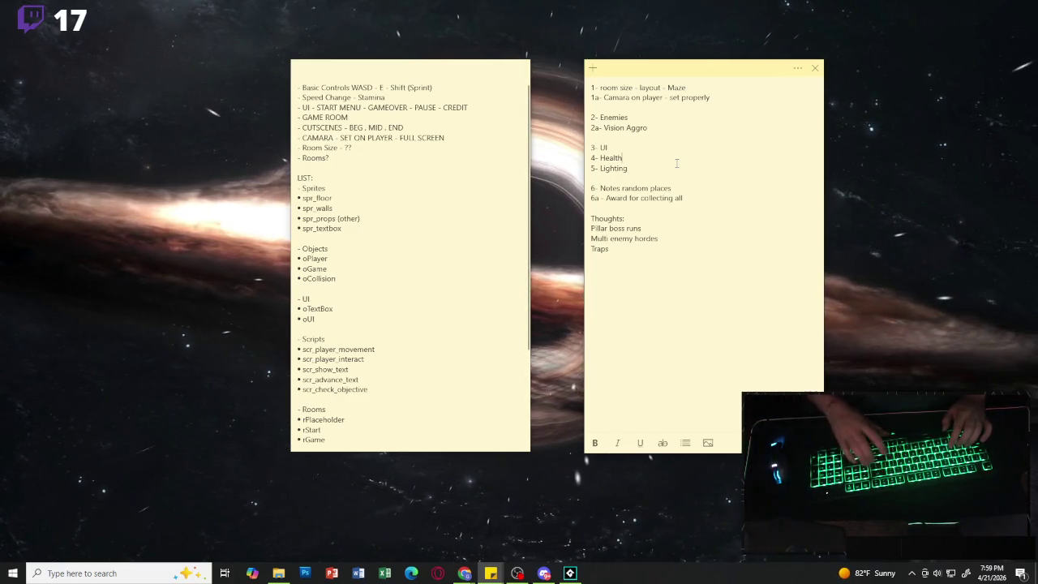
{"action": "left_click", "coordinate": [714, 148]}
{"action": "key", "text": "BackSpace"}
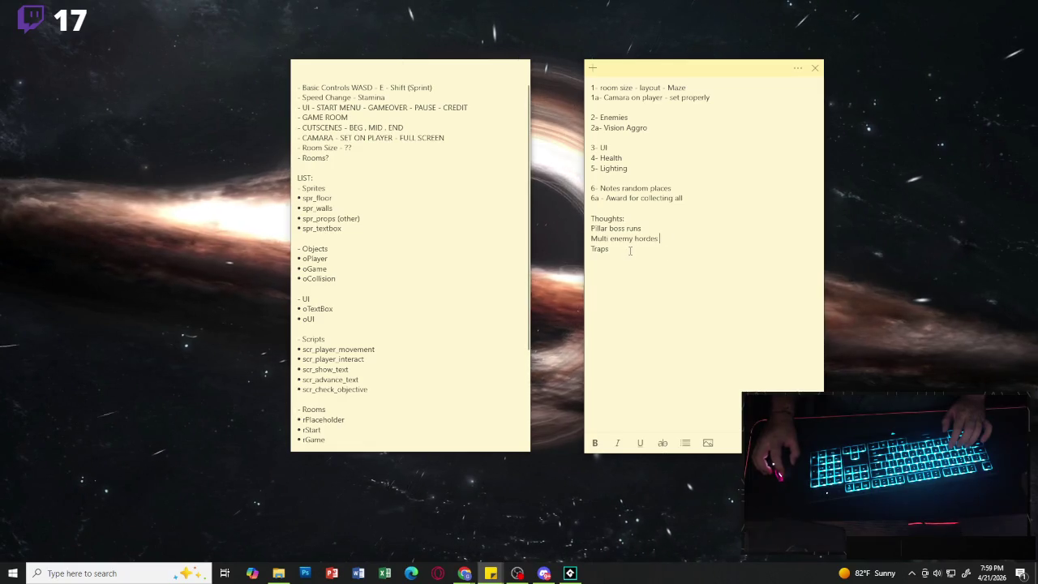
{"action": "key", "text": "Down"}
{"action": "key", "text": "BackSpace"}
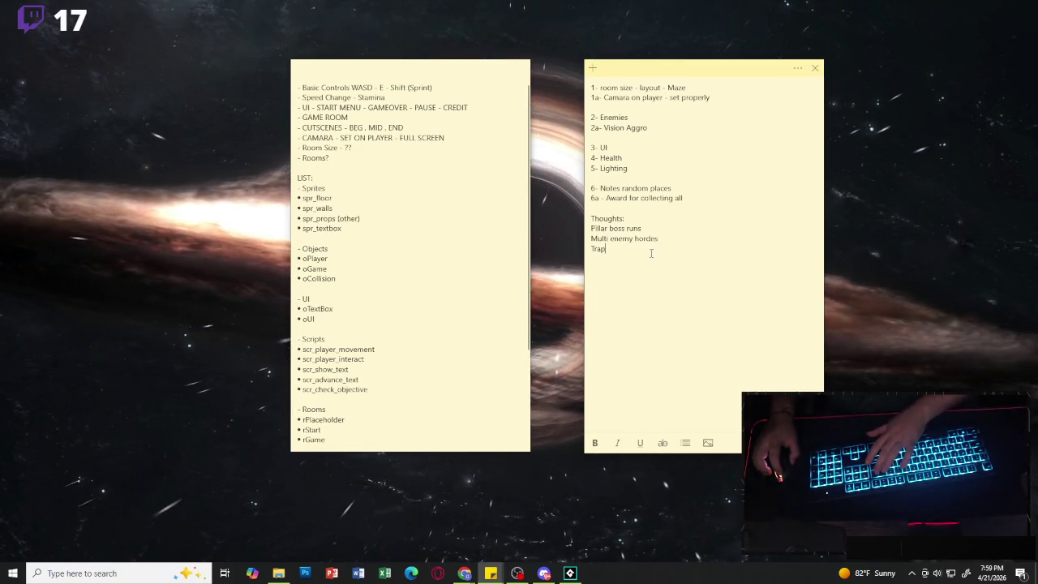
{"action": "type", "text": "s"}
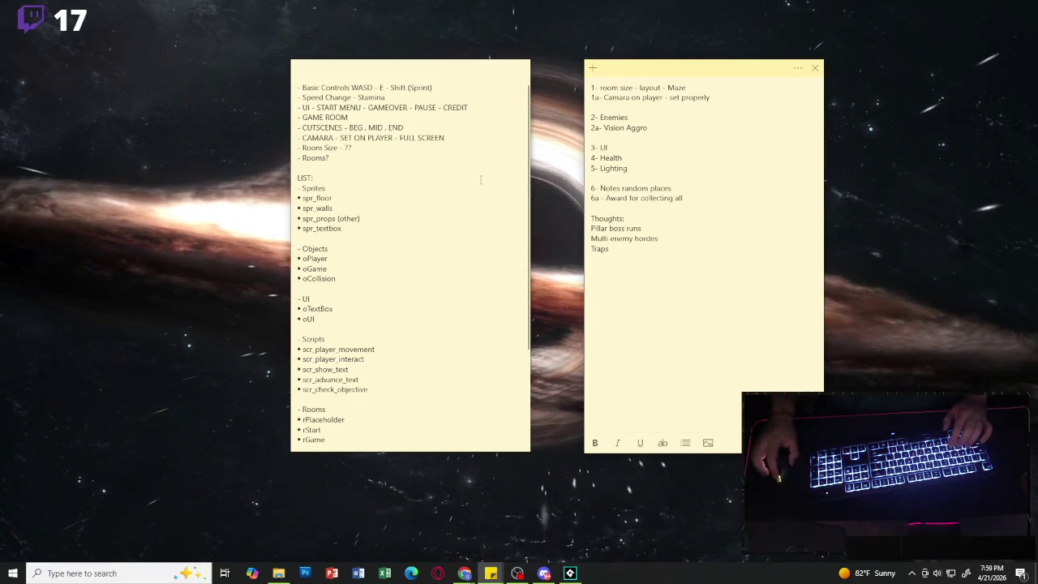
- Select the Scripts block in the long note, then clear the selection
{"action": "scroll", "coordinate": [480, 180], "scroll_direction": "down", "scroll_amount": 5}
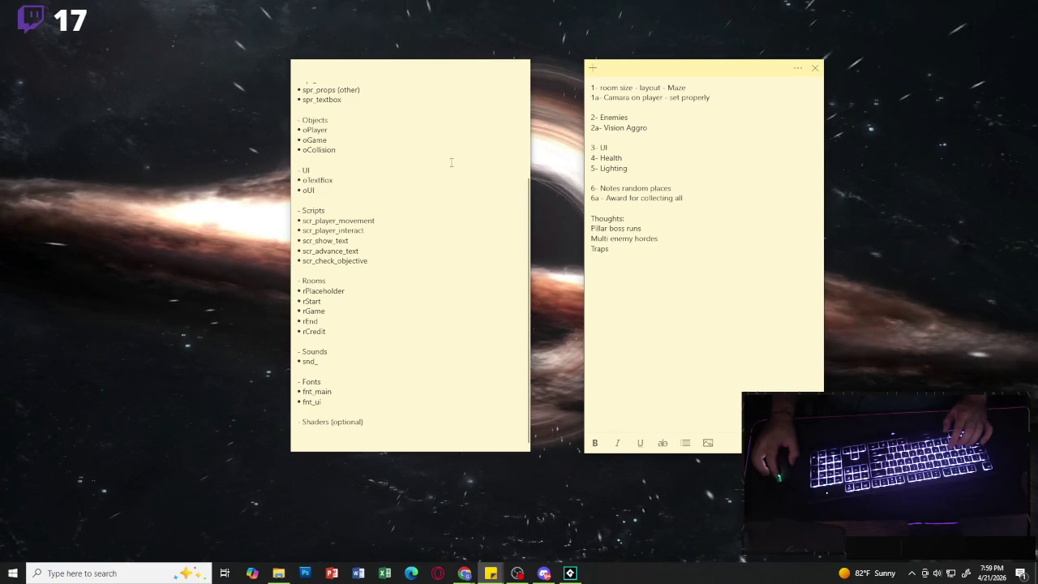
{"action": "left_click", "coordinate": [386, 258]}
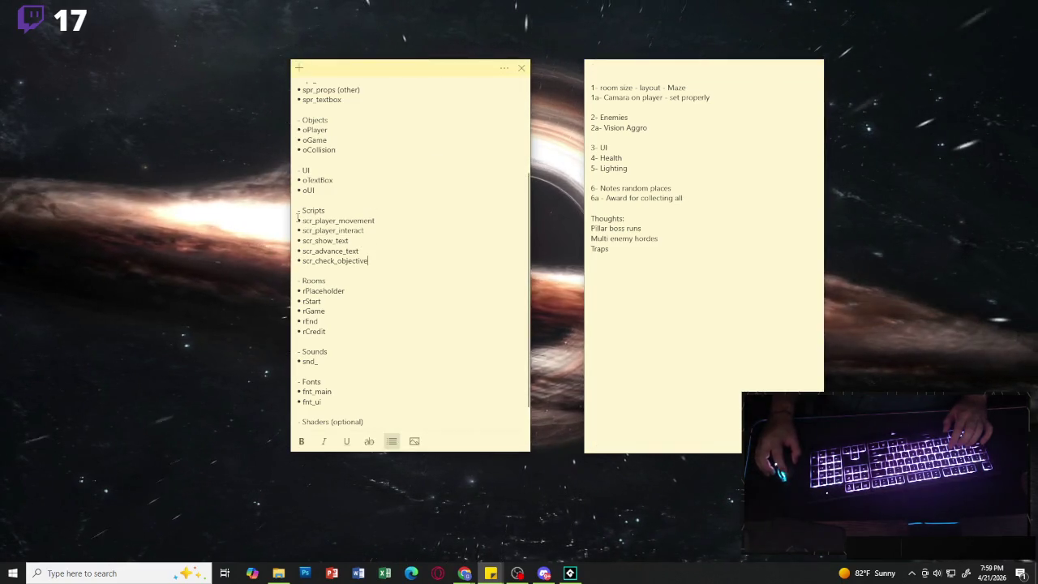
{"action": "left_click_drag", "start_coordinate": [386, 260], "coordinate": [313, 240]}
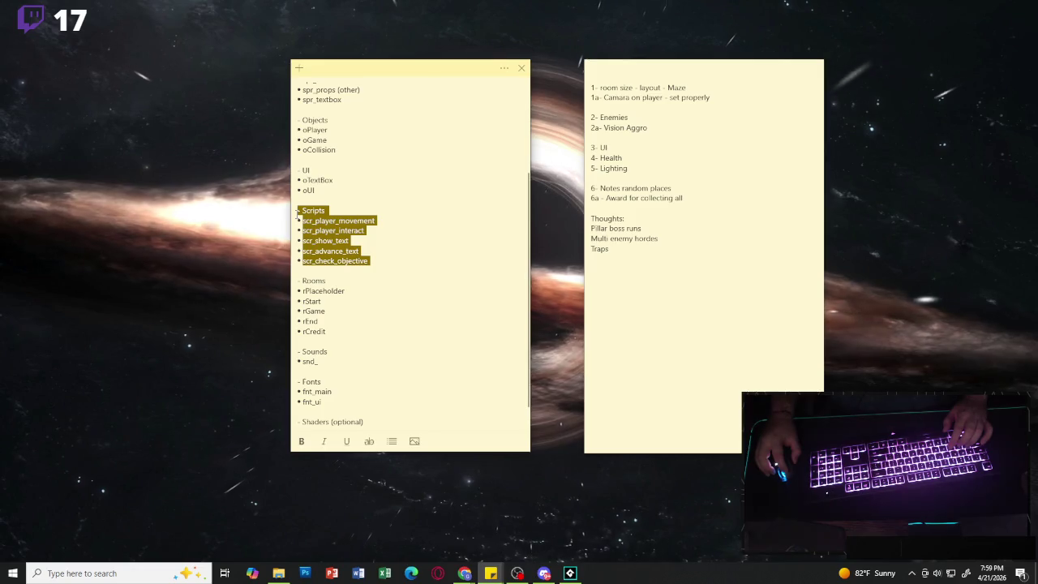
{"action": "left_click", "coordinate": [396, 244]}
{"action": "left_click_drag", "start_coordinate": [381, 265], "coordinate": [299, 210]}
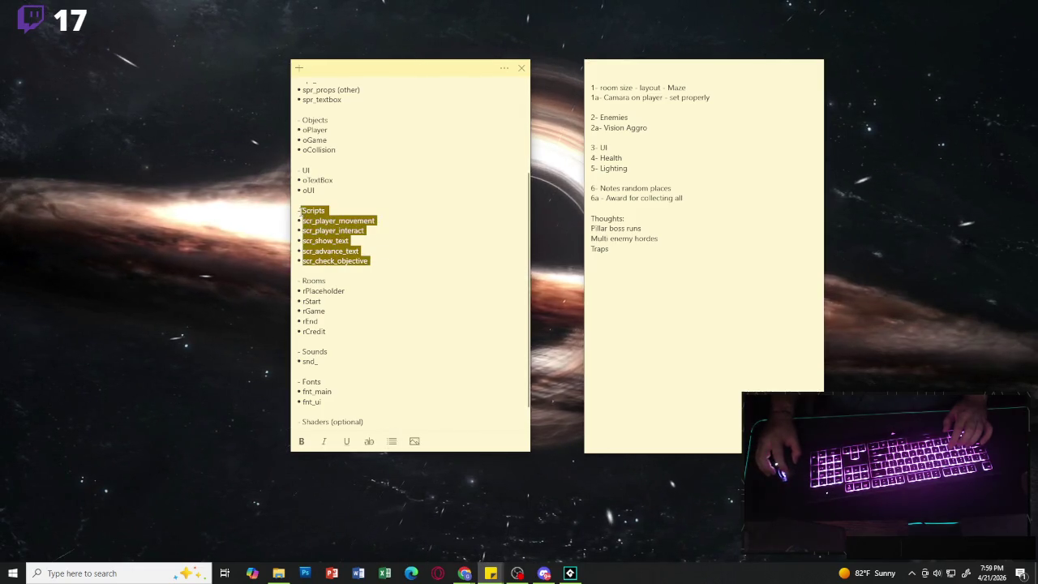
{"action": "left_click", "coordinate": [377, 231]}
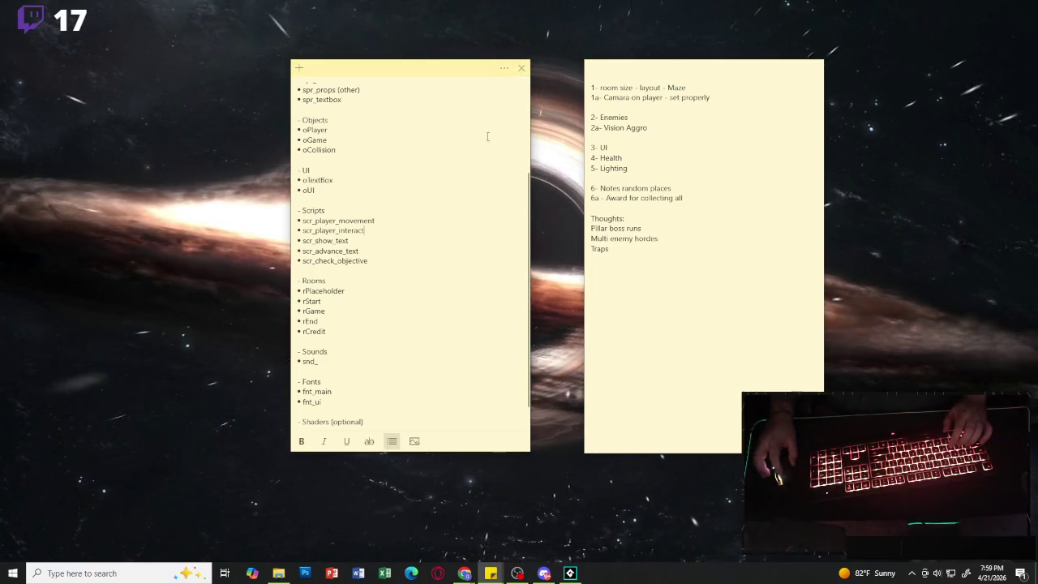
{"action": "scroll", "coordinate": [439, 308], "scroll_direction": "down", "scroll_amount": 1}
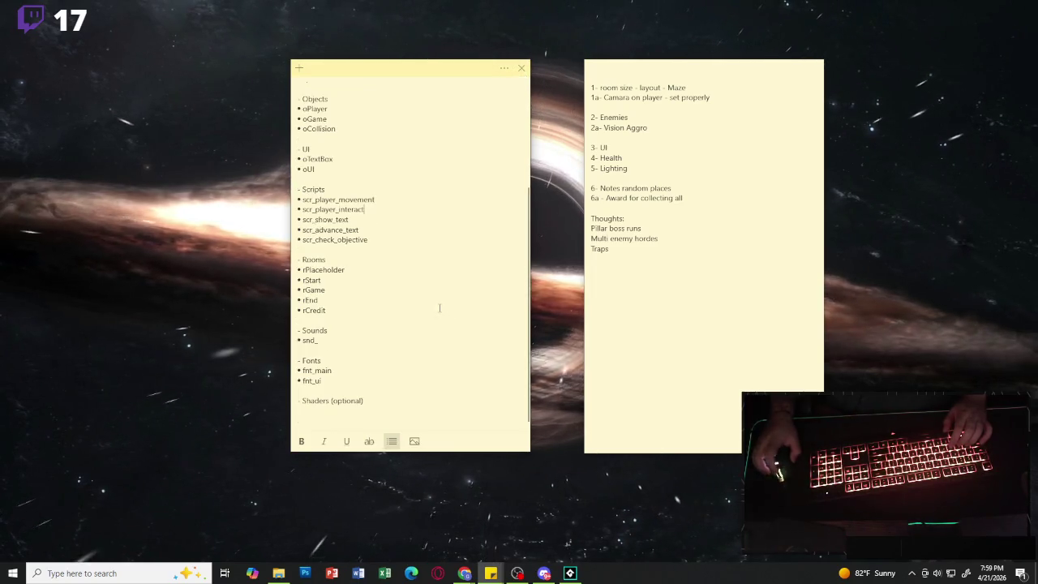
- Remove all the plan text from the short note and delete the emptied note
{"action": "left_click", "coordinate": [691, 245]}
{"action": "key", "text": "Return"}
{"action": "mouse_move", "coordinate": [616, 259]}
{"action": "left_mouse_down"}
{"action": "mouse_move", "coordinate": [600, 219]}
{"action": "mouse_move", "coordinate": [592, 85]}
{"action": "mouse_move", "coordinate": [589, 106]}
{"action": "left_mouse_up"}
{"action": "key", "text": "ctrl+c"}
{"action": "key", "text": "BackSpace"}
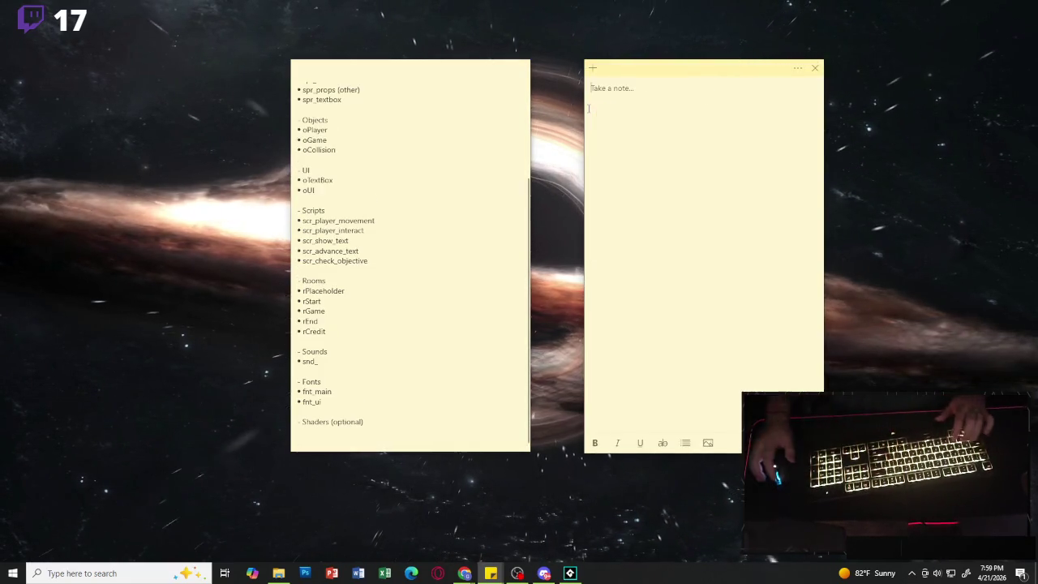
{"action": "key", "text": "ctrl+w"}
- Paste the plan below Shaders (optional), shift the long note left, and switch to GameMaker
{"action": "scroll", "coordinate": [355, 348], "scroll_direction": "down", "scroll_amount": 1}
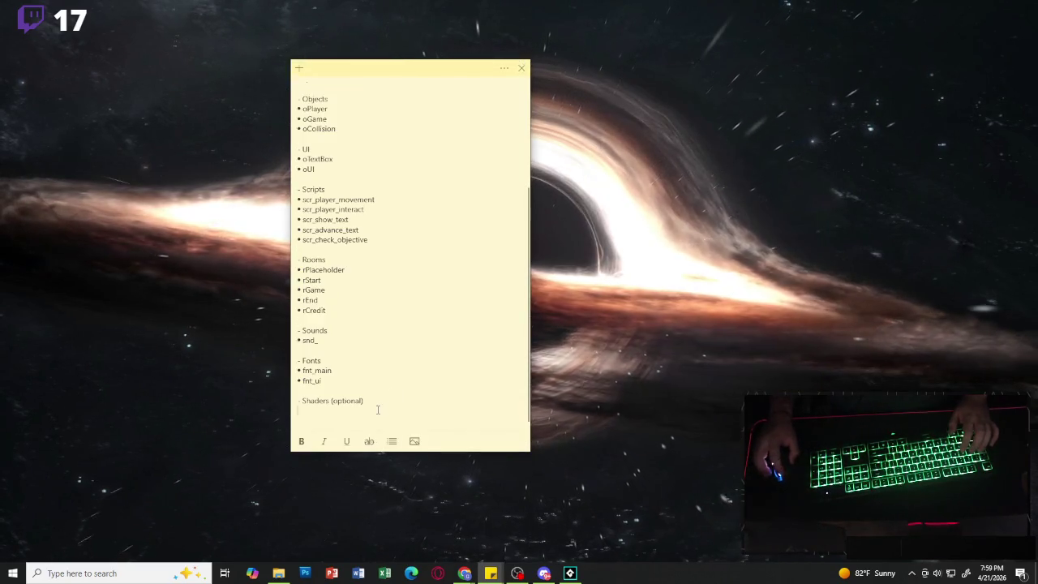
{"action": "key", "text": "ctrl+v"}
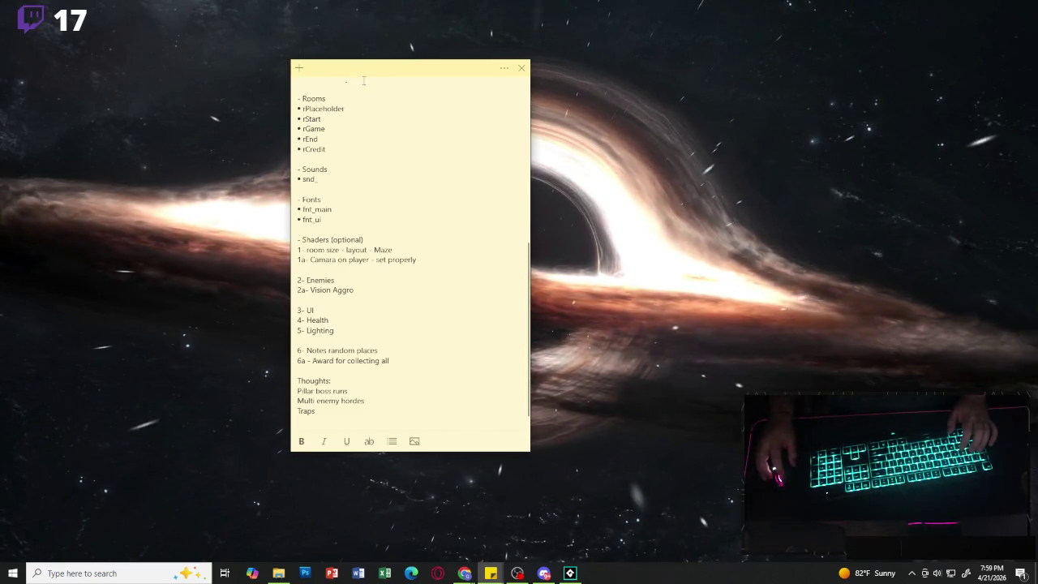
{"action": "scroll", "coordinate": [387, 176], "scroll_direction": "up", "scroll_amount": 10}
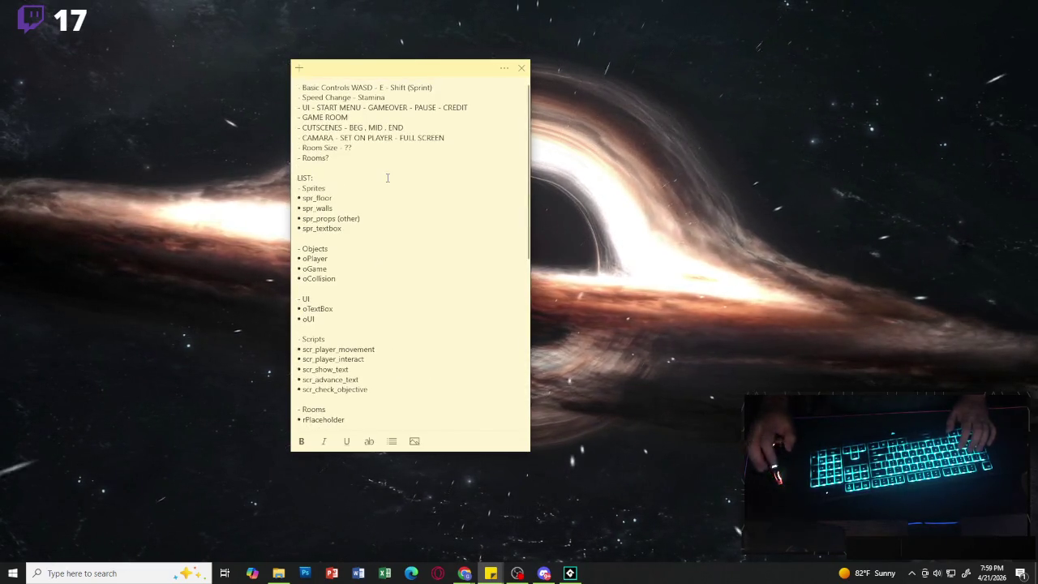
{"action": "left_click_drag", "start_coordinate": [404, 73], "coordinate": [337, 75]}
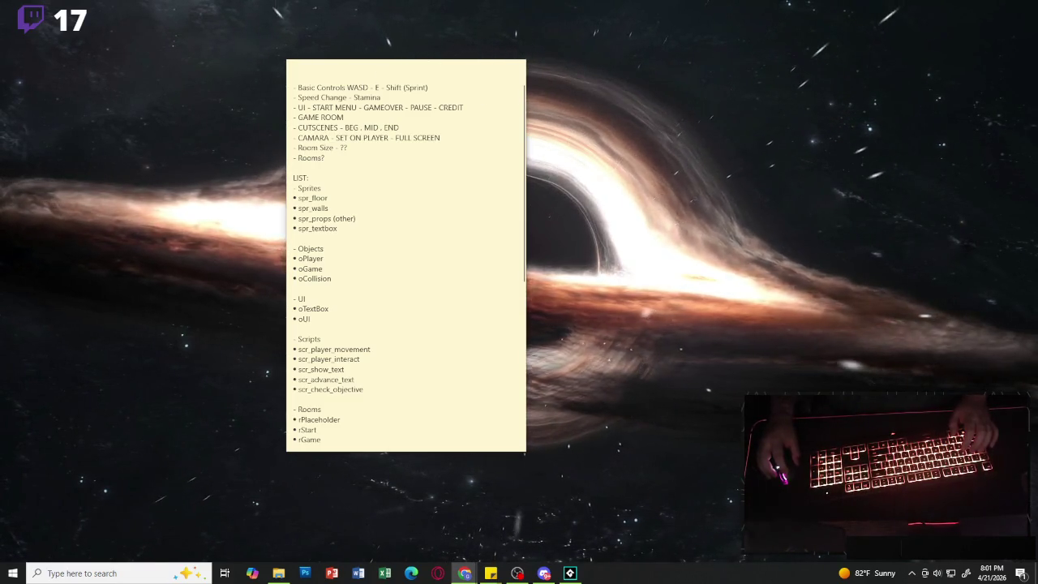
{"action": "key", "text": "alt+Tab"}
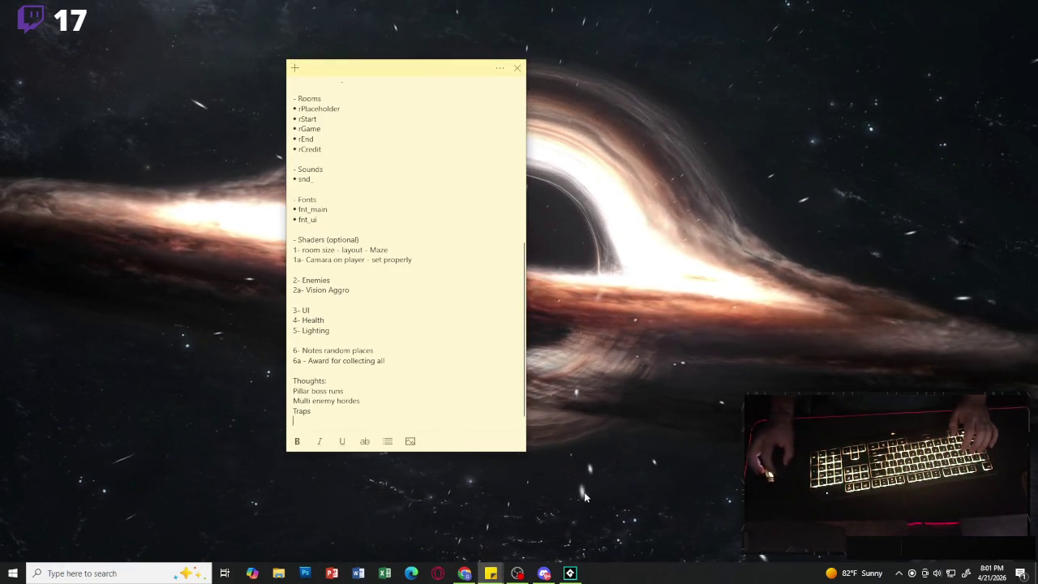
{"action": "key", "text": "alt+Tab"}
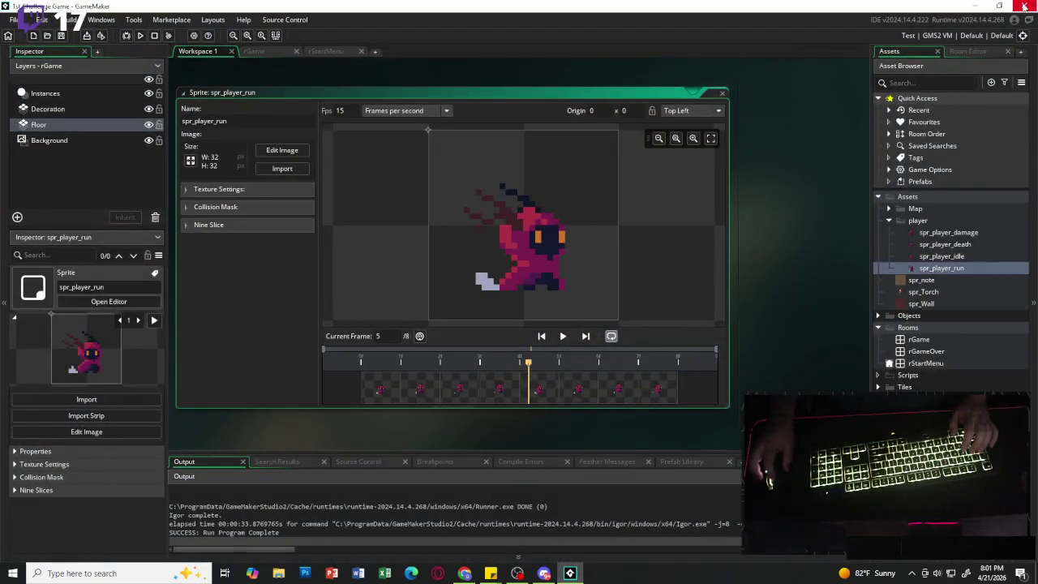
- Quit GameMaker, confirming the exit, and bring the sticky note back into focus
{"action": "left_click", "coordinate": [1024, 6]}
{"action": "left_click", "coordinate": [544, 311]}
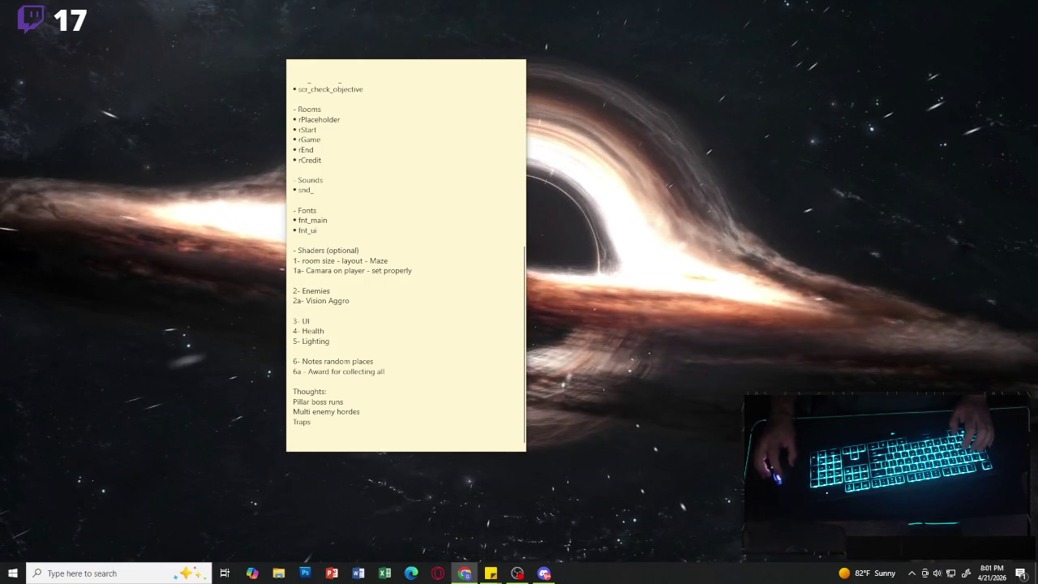
{"action": "key", "text": "alt+Tab"}
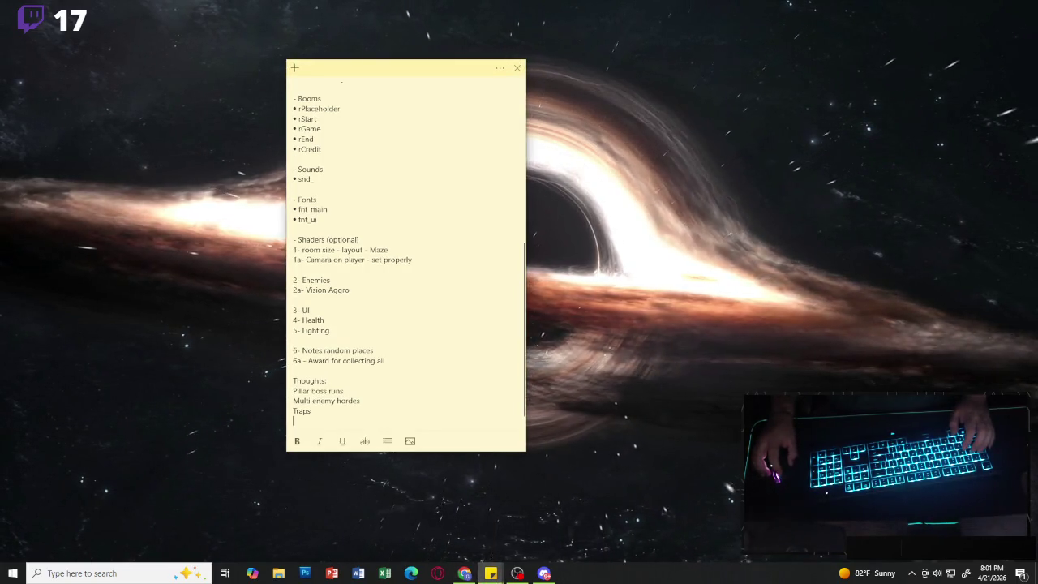
{"action": "key", "text": "alt+Tab"}
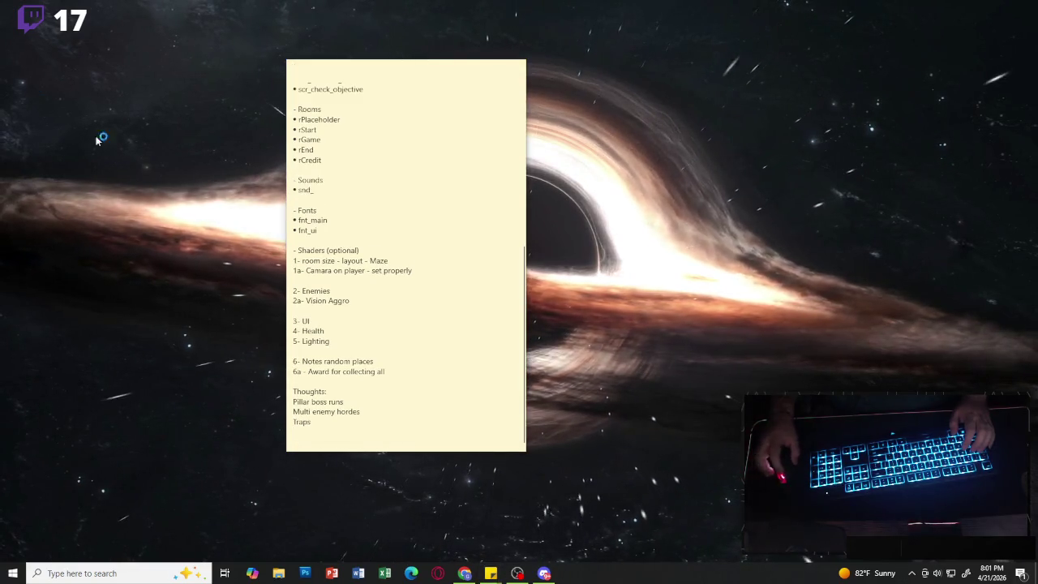
{"action": "key", "text": "alt+Tab"}
- Select GAME ROOM through Rooms? in the note, then hide it to the desktop
{"action": "scroll", "coordinate": [430, 175], "scroll_direction": "up", "scroll_amount": 4}
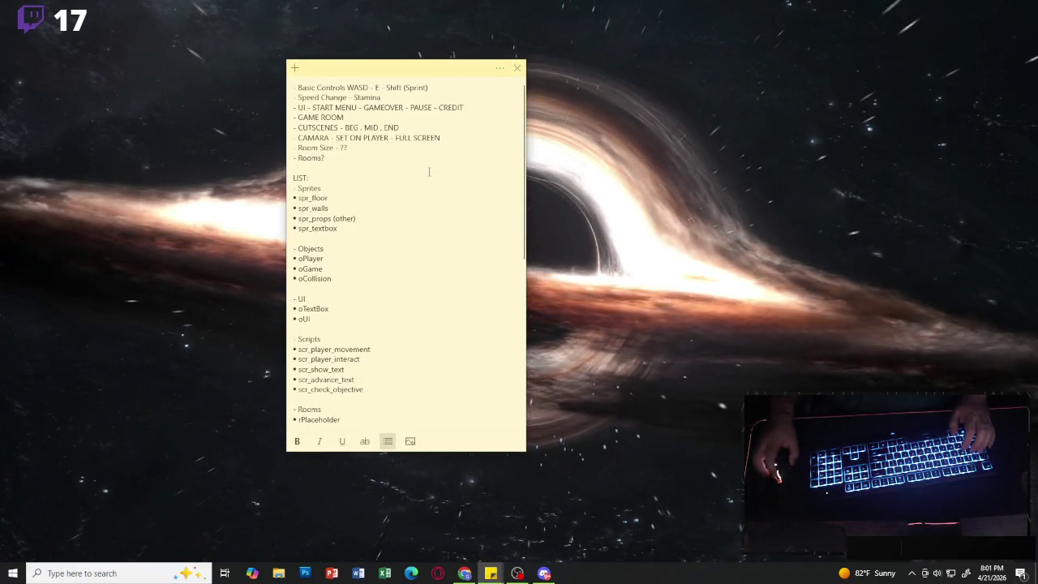
{"action": "left_click_drag", "start_coordinate": [329, 158], "coordinate": [291, 82]}
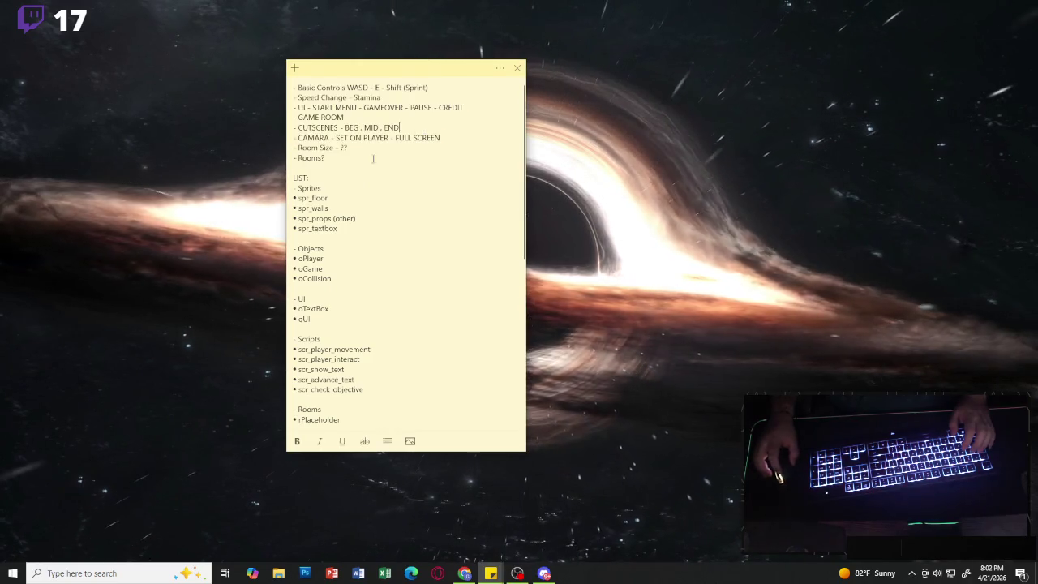
{"action": "left_click_drag", "start_coordinate": [327, 158], "coordinate": [292, 118]}
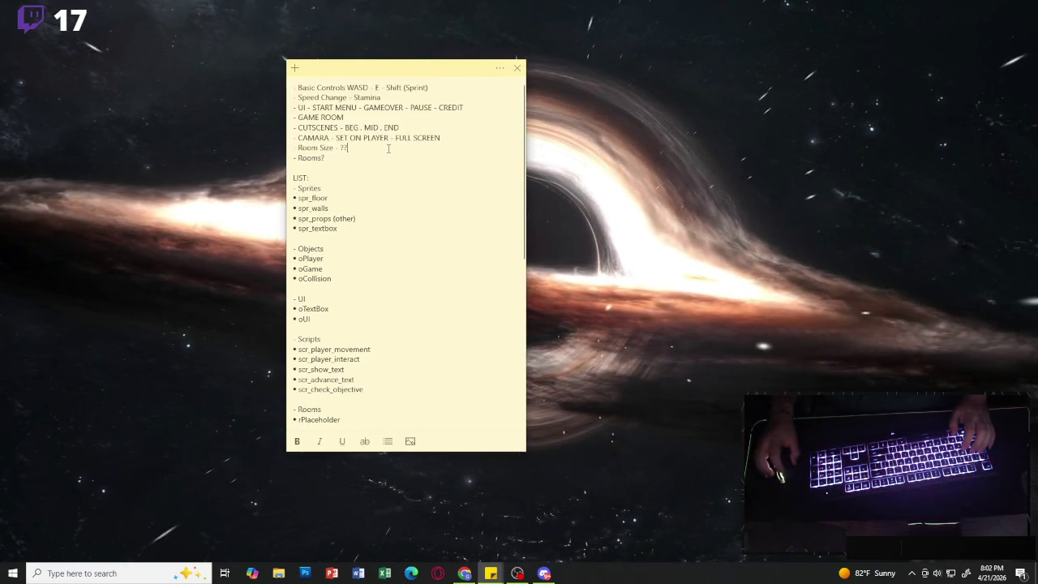
{"action": "key", "text": "super+d"}
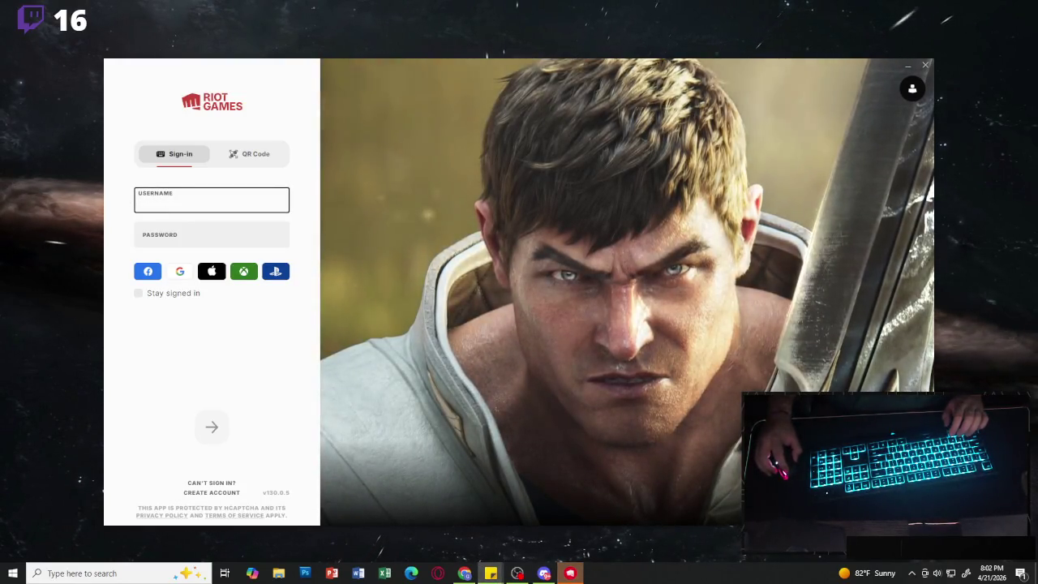
- Enter the account username, paste the password, and submit the Riot Client sign-in
{"action": "type", "text": "Dgisanick"}
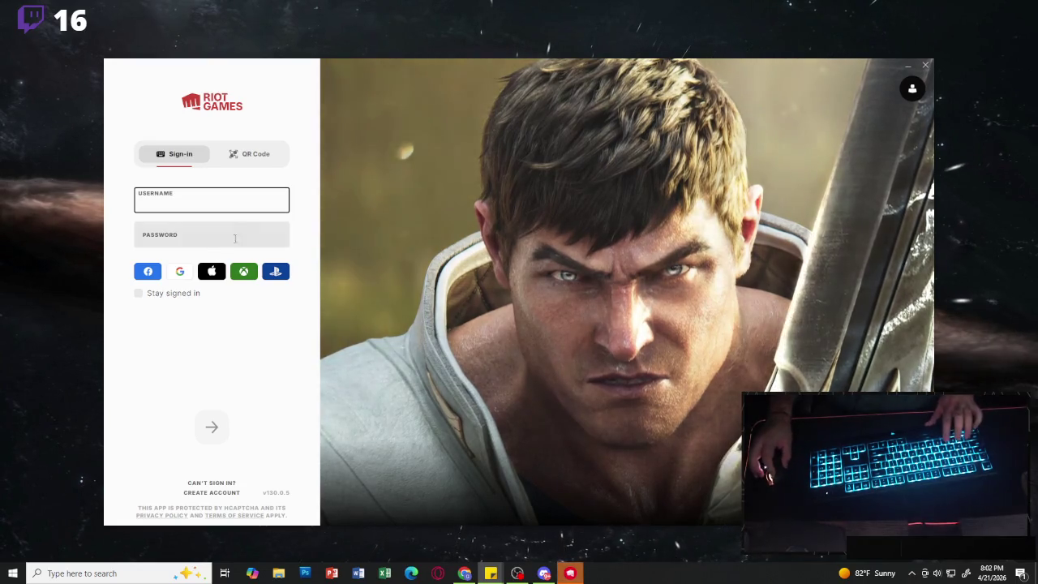
{"action": "key", "text": "alt+Tab"}
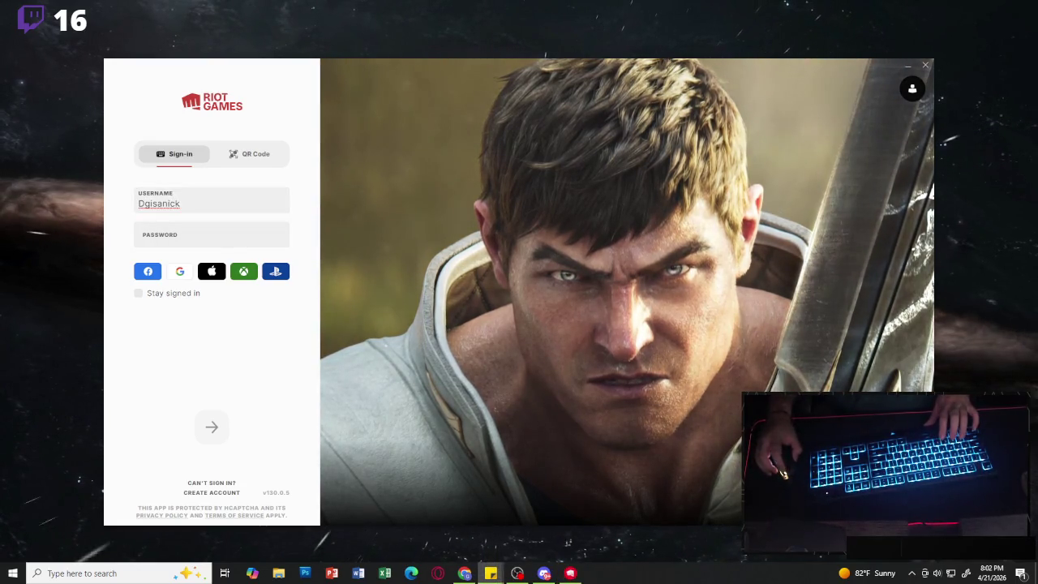
{"action": "key", "text": "alt+Tab"}
{"action": "key", "text": "Tab"}
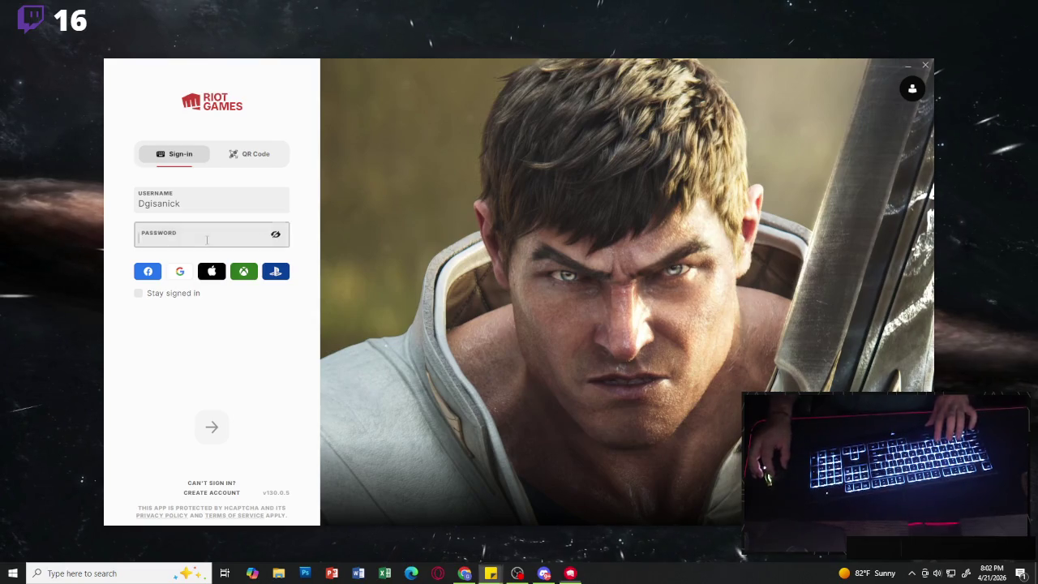
{"action": "key", "text": "ctrl+v"}
{"action": "left_click", "coordinate": [215, 427]}
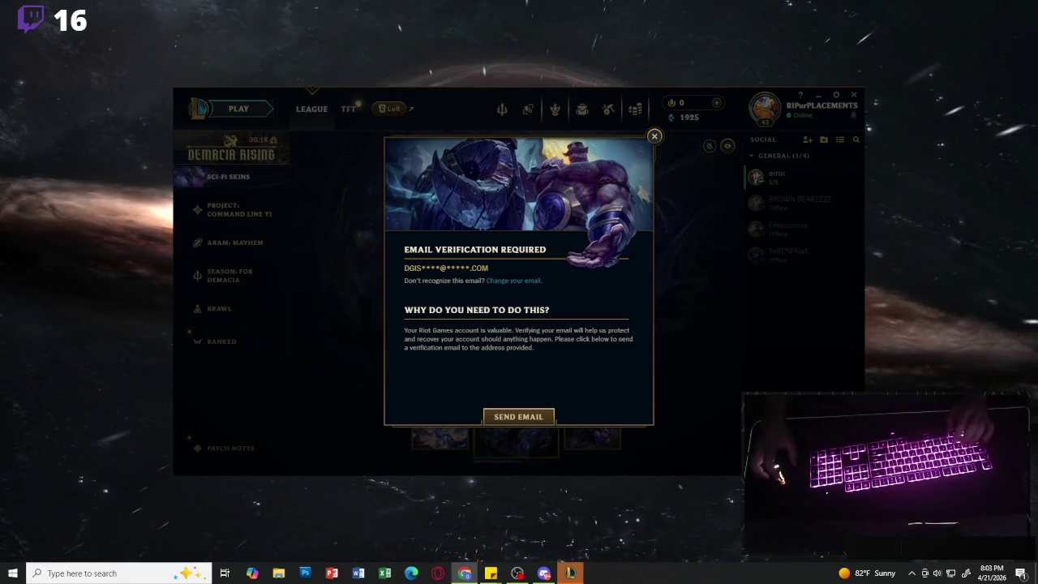
- Dismiss the email verification notice, view a friend's profile and match history, then return to PARTY
{"action": "left_click", "coordinate": [654, 137]}
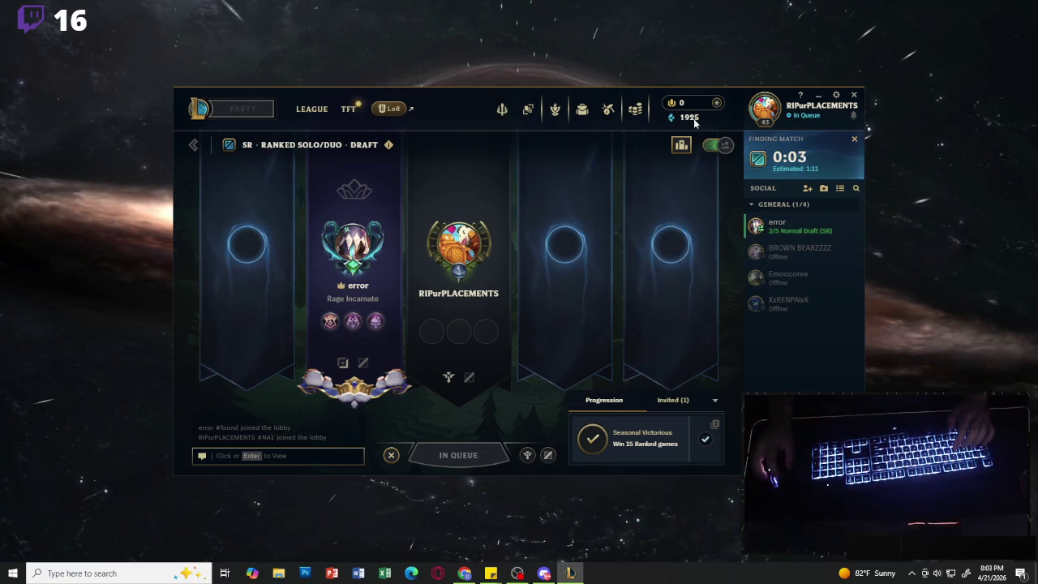
{"action": "left_click", "coordinate": [765, 109]}
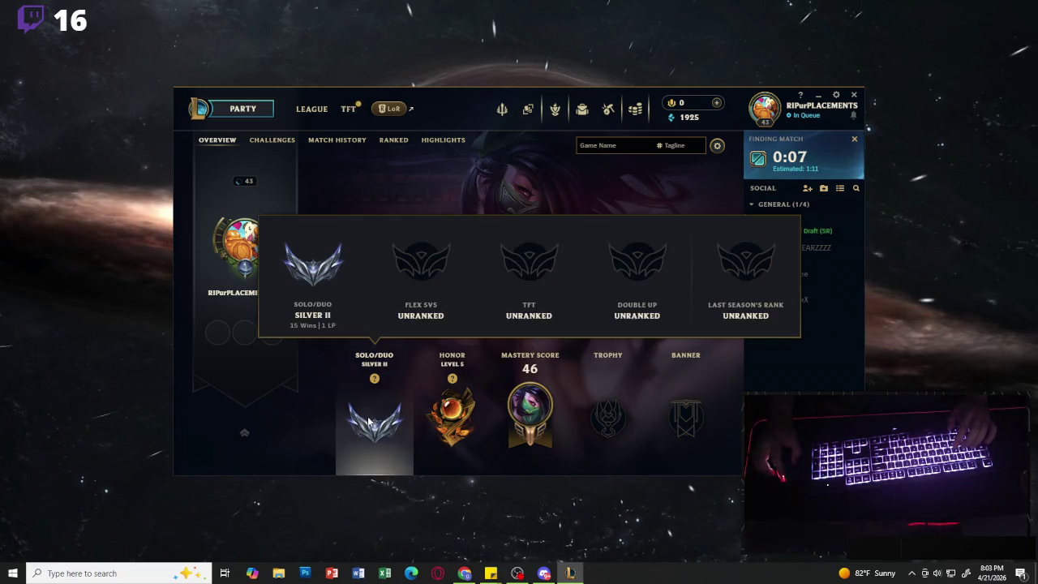
{"action": "right_click", "coordinate": [794, 229]}
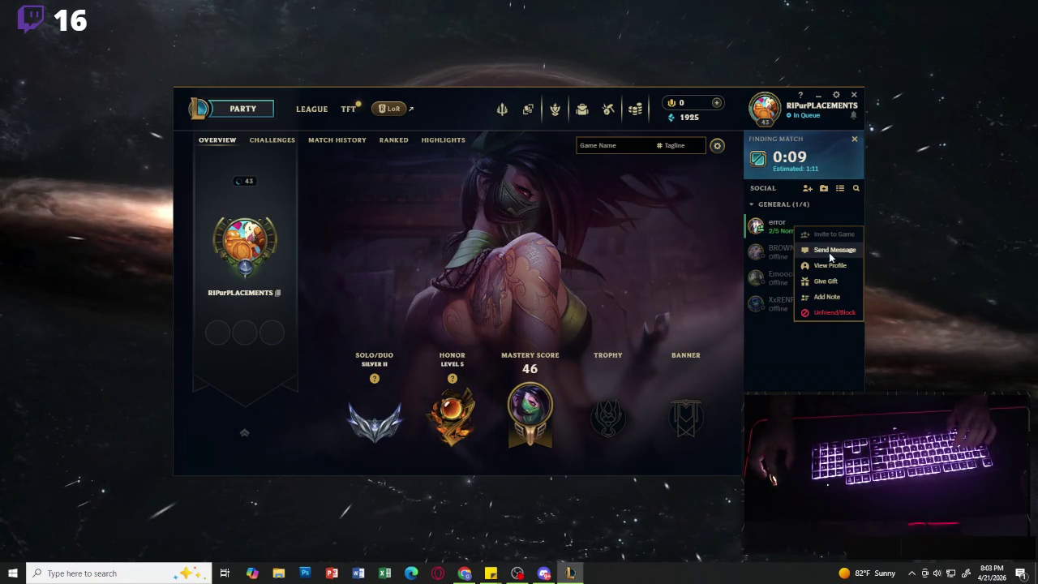
{"action": "left_click", "coordinate": [817, 267]}
{"action": "mouse_move", "coordinate": [375, 414]}
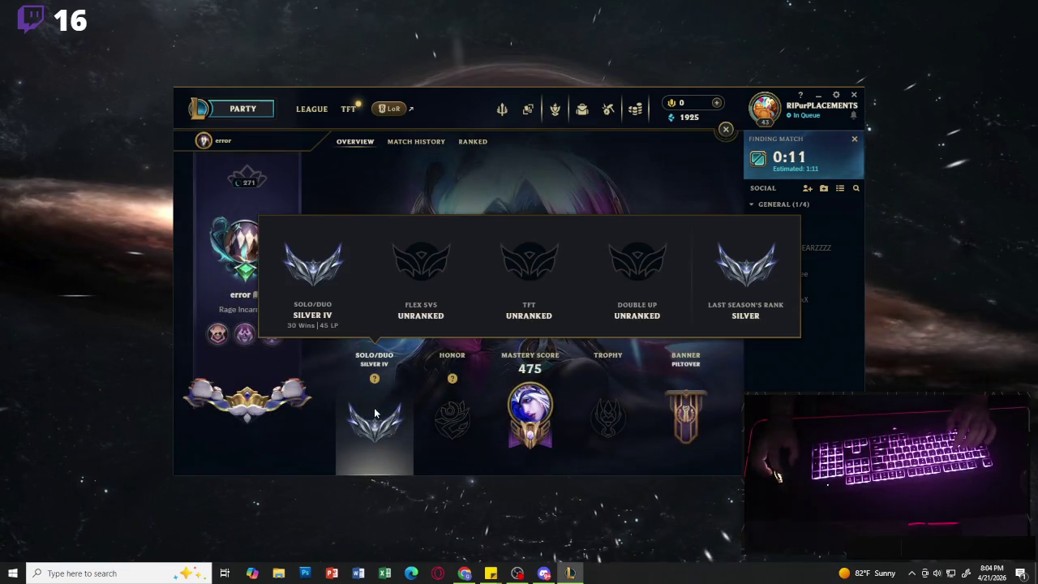
{"action": "left_click", "coordinate": [418, 142]}
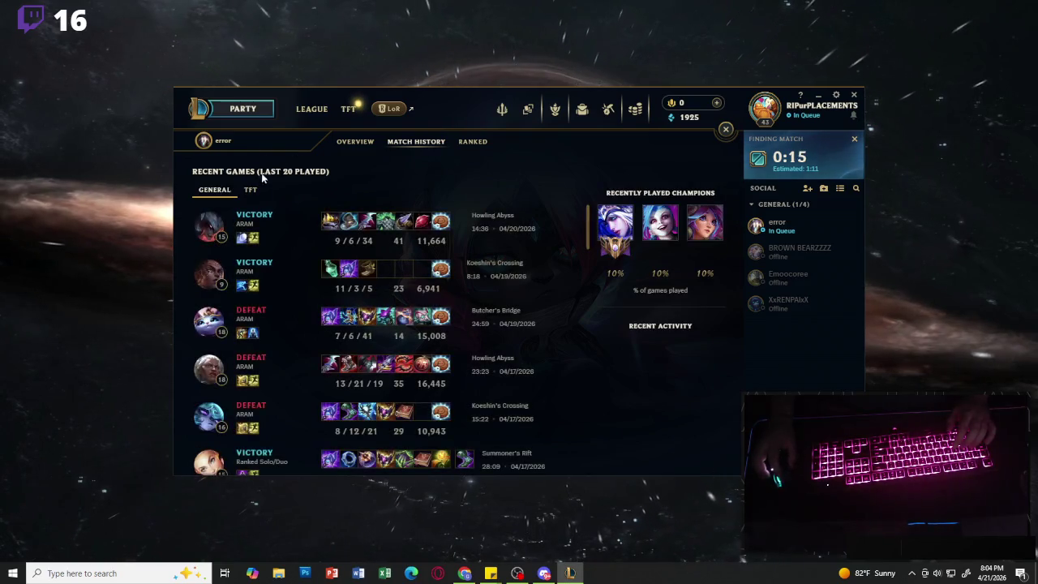
{"action": "left_click", "coordinate": [248, 112]}
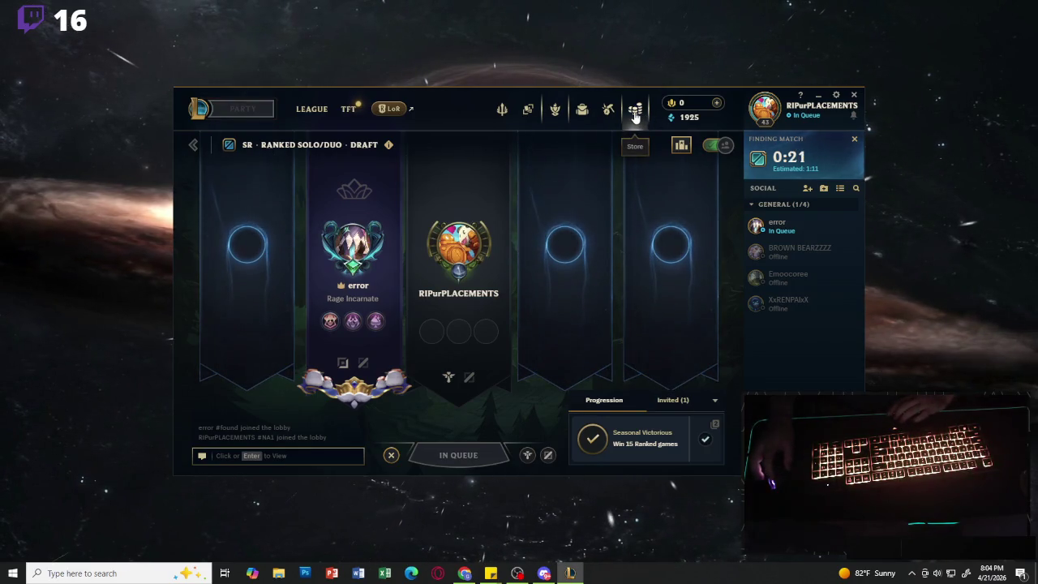
- Buy Pyke from the Store's Champions tab for 1575 Blue Essence, then return to the party lobby
{"action": "left_click", "coordinate": [635, 114]}
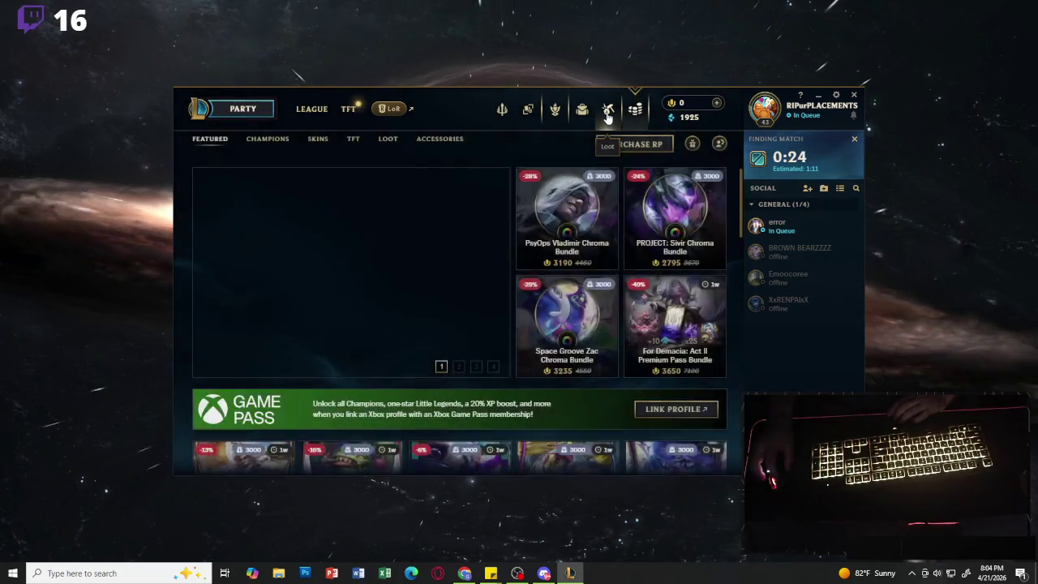
{"action": "left_click", "coordinate": [607, 113]}
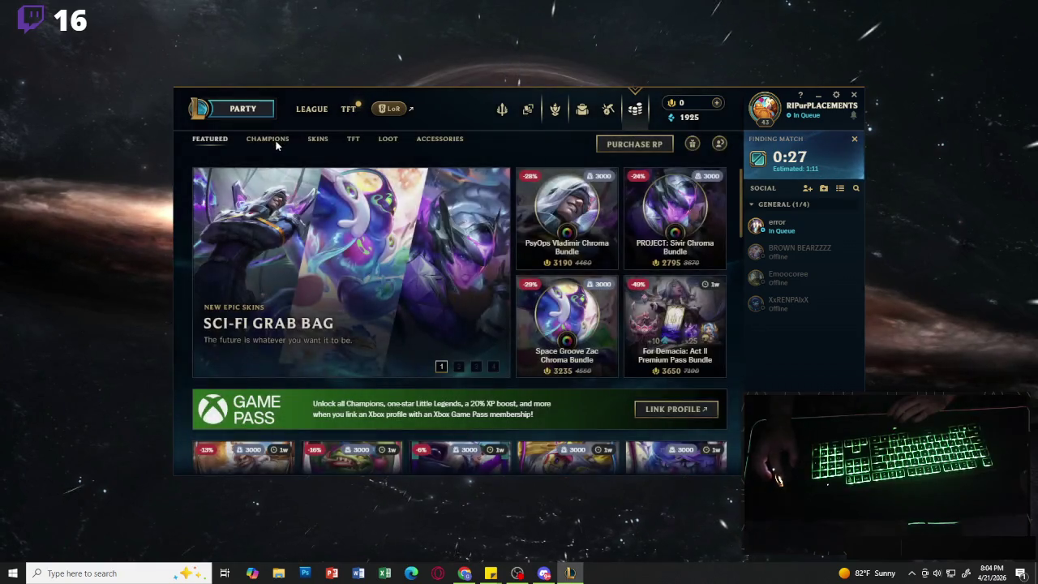
{"action": "left_click", "coordinate": [276, 139]}
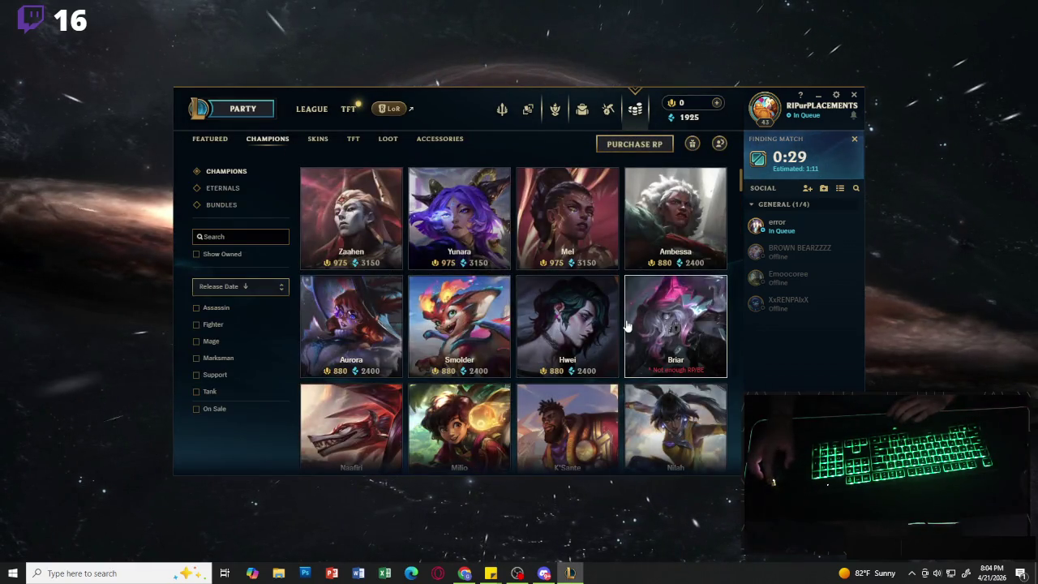
{"action": "scroll", "coordinate": [631, 324], "scroll_direction": "down", "scroll_amount": 3}
{"action": "scroll", "coordinate": [645, 326], "scroll_direction": "down", "scroll_amount": 10}
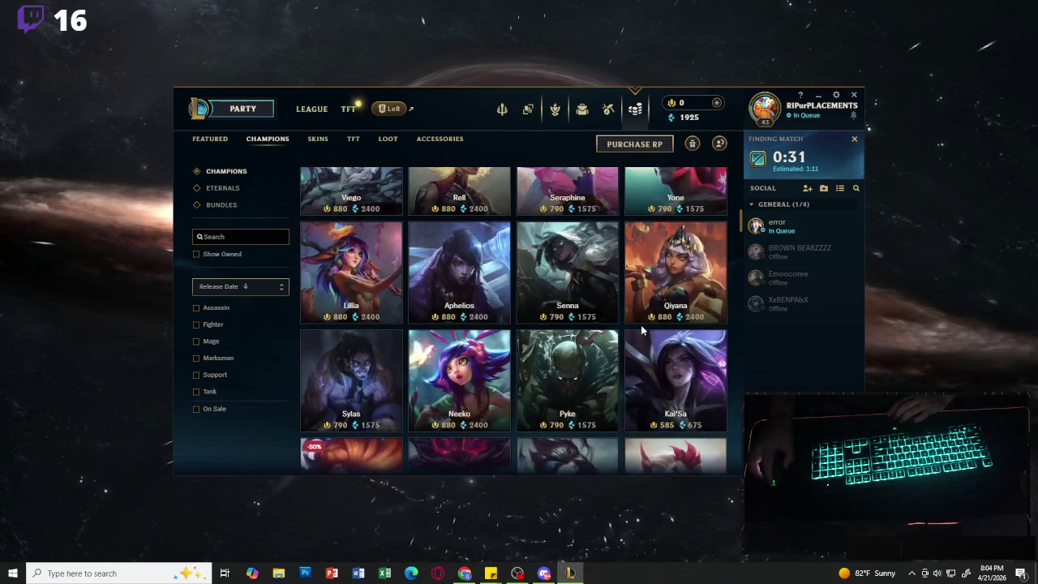
{"action": "left_click", "coordinate": [567, 218]}
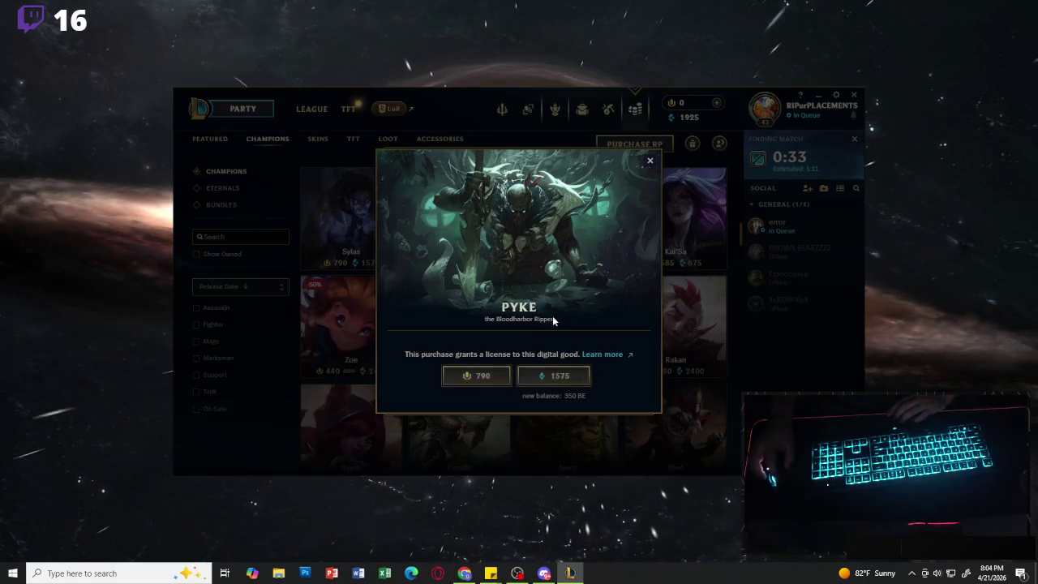
{"action": "left_click", "coordinate": [553, 376]}
{"action": "left_click", "coordinate": [525, 388]}
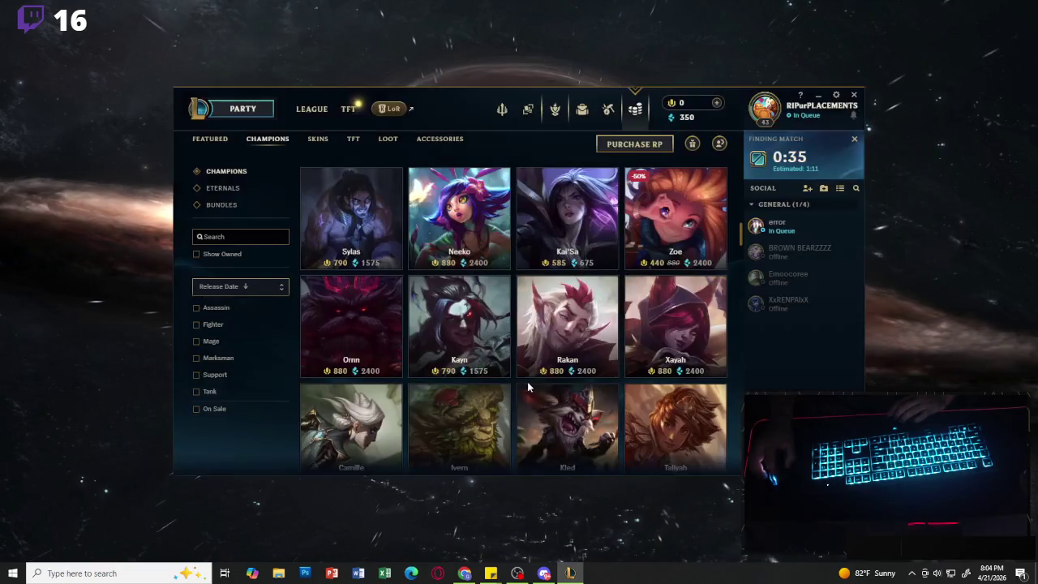
{"action": "left_click", "coordinate": [228, 113]}
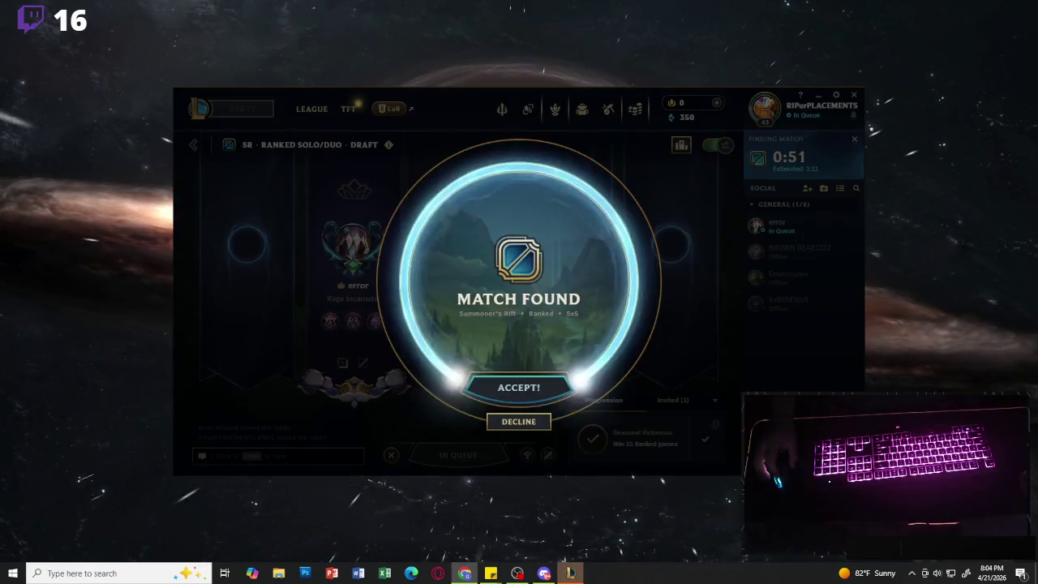
- Accept the match and ban a champion from the Support-filtered list
{"action": "left_click", "coordinate": [501, 374]}
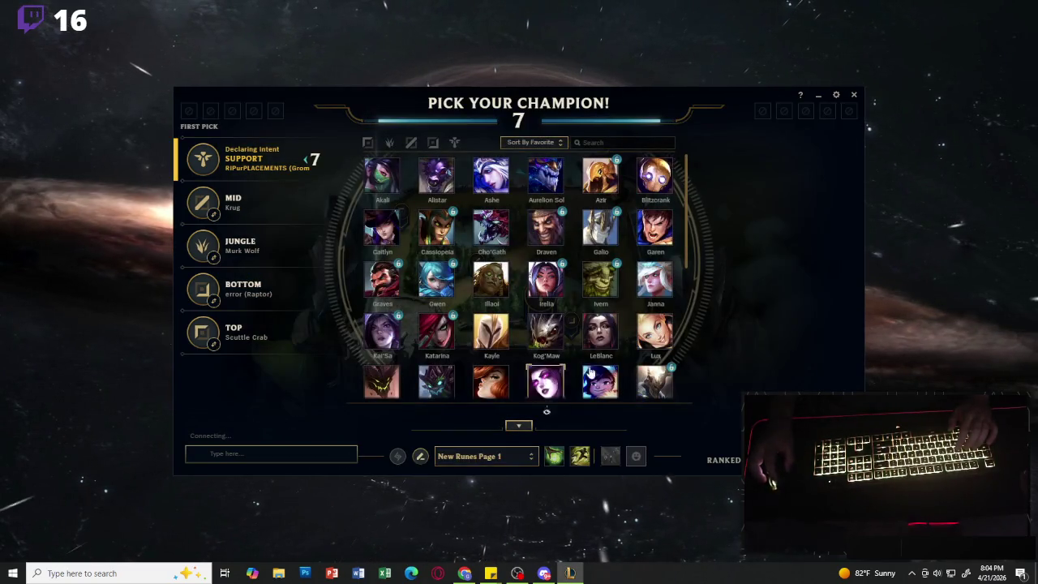
{"action": "scroll", "coordinate": [522, 339], "scroll_direction": "down", "scroll_amount": 10}
{"action": "scroll", "coordinate": [535, 349], "scroll_direction": "up", "scroll_amount": 10}
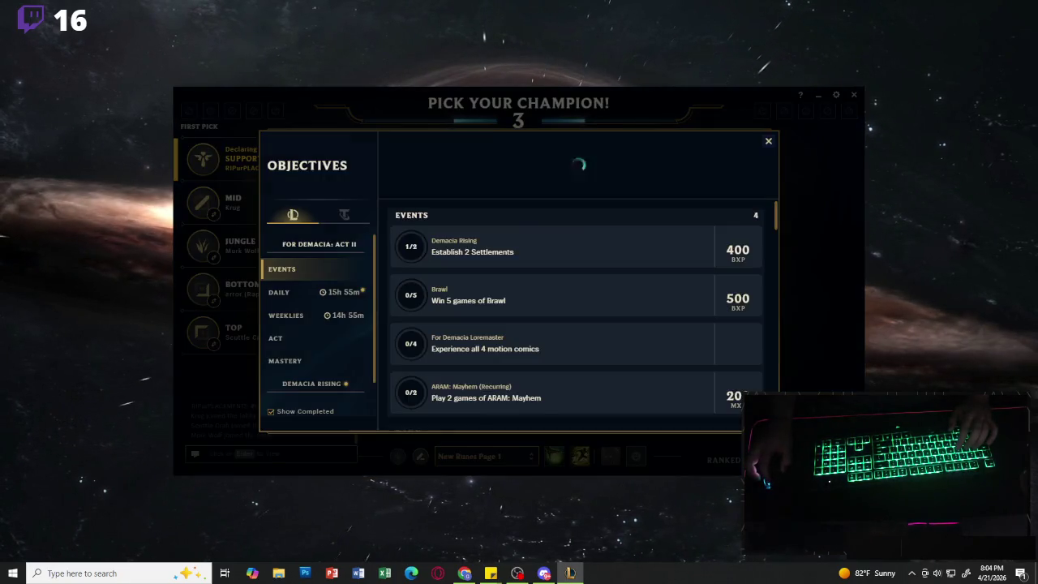
{"action": "left_click", "coordinate": [769, 143]}
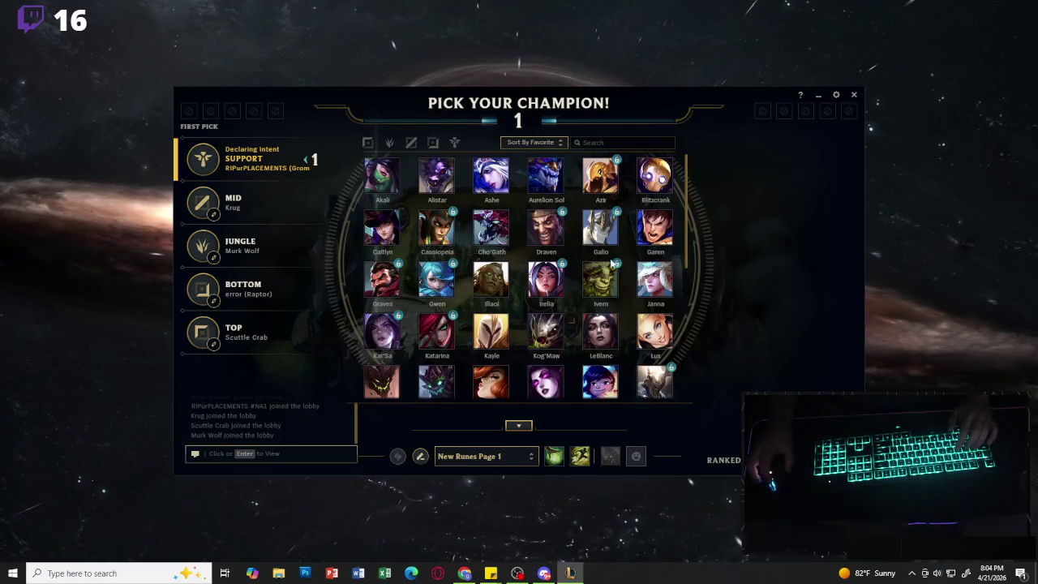
{"action": "left_click", "coordinate": [455, 142]}
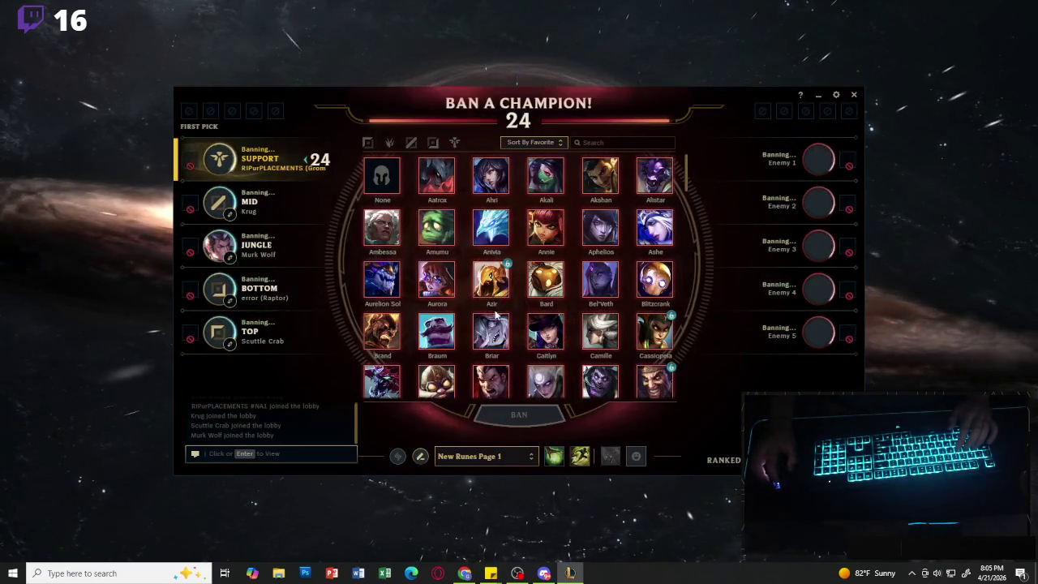
{"action": "left_click", "coordinate": [455, 142]}
{"action": "scroll", "coordinate": [501, 353], "scroll_direction": "down", "scroll_amount": 3}
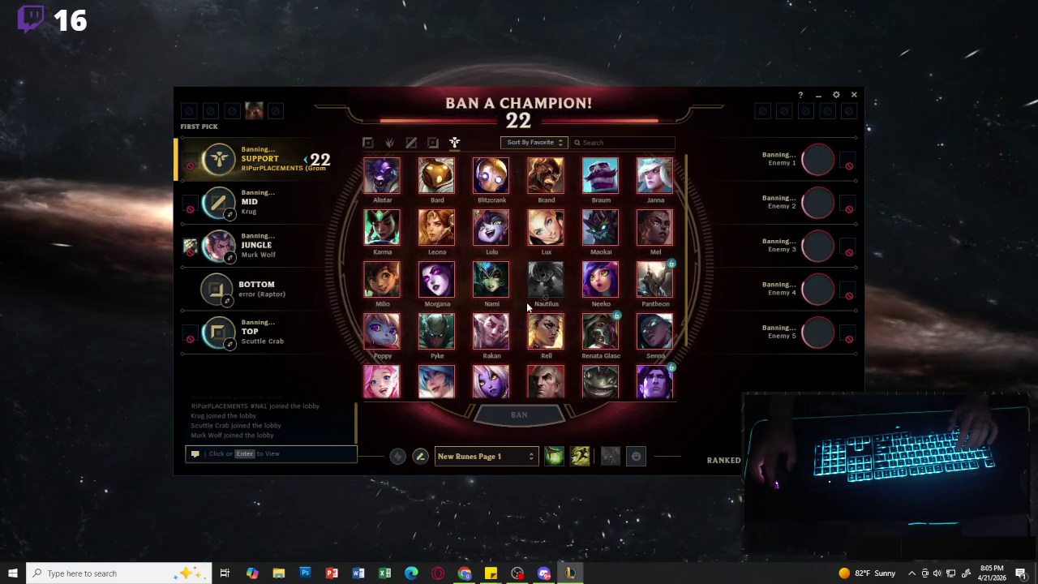
{"action": "scroll", "coordinate": [500, 353], "scroll_direction": "down", "scroll_amount": 1}
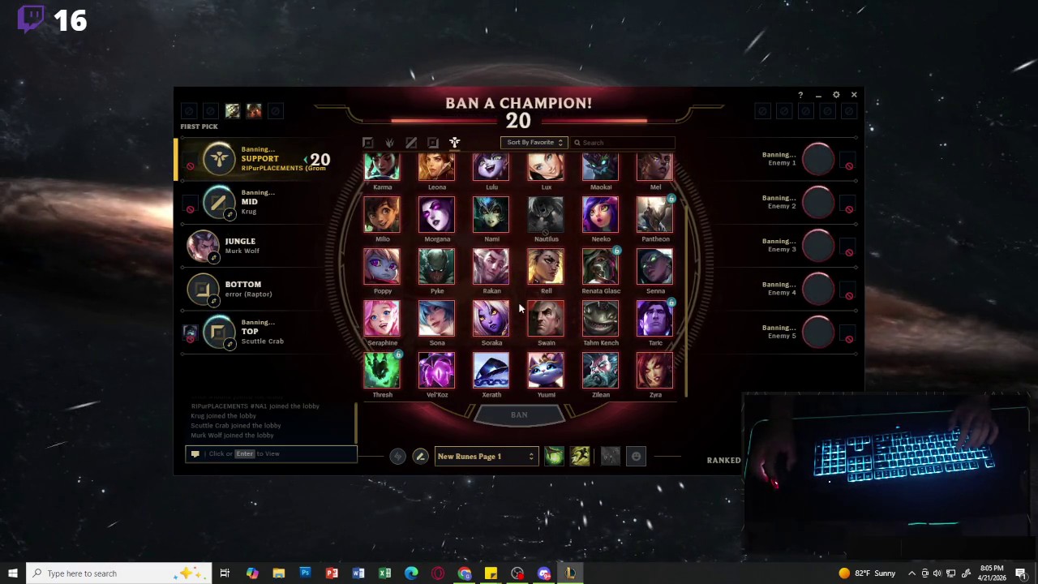
{"action": "left_click", "coordinate": [502, 366]}
{"action": "left_click", "coordinate": [516, 415]}
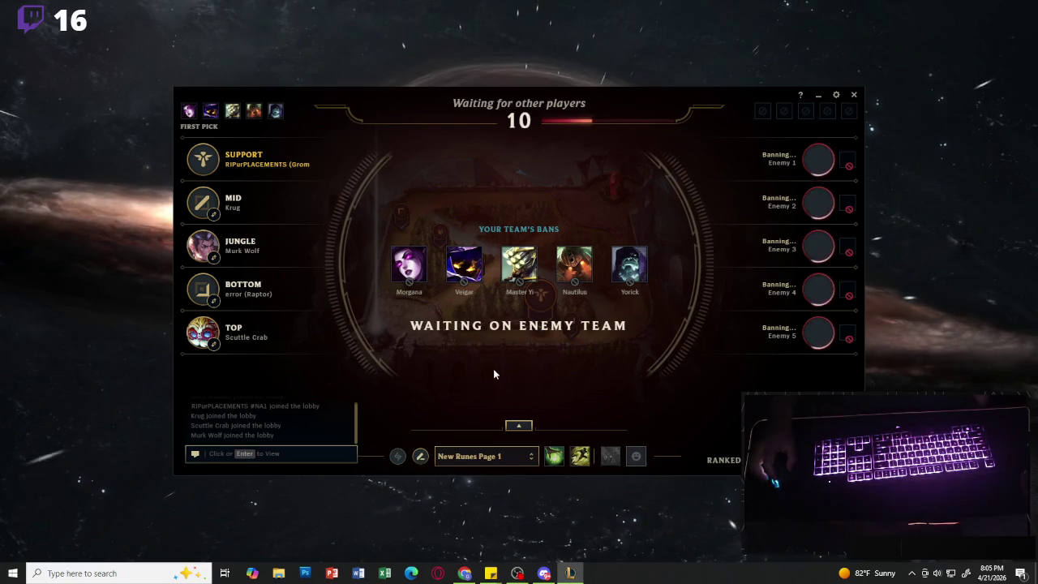
- Filter the grid to Support and lock in Pyke as the pick
{"action": "left_click", "coordinate": [521, 428]}
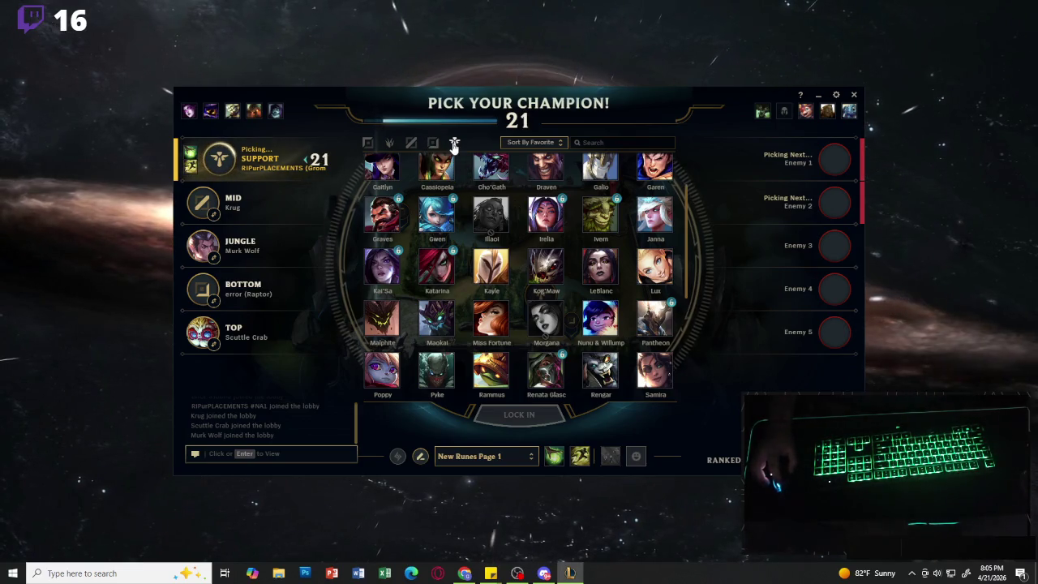
{"action": "left_click", "coordinate": [454, 143]}
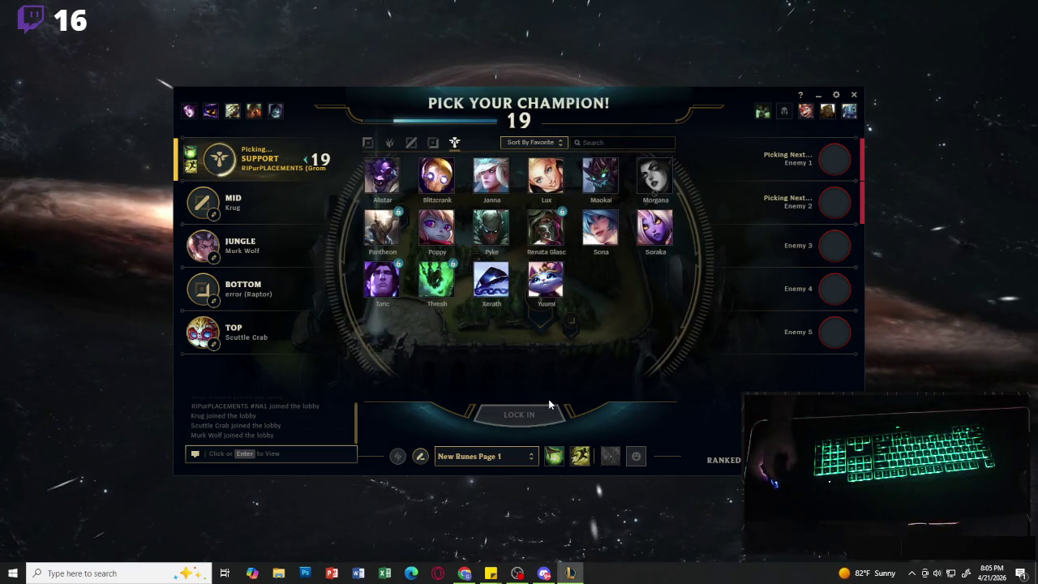
{"action": "left_click", "coordinate": [491, 228]}
{"action": "left_click", "coordinate": [519, 415]}
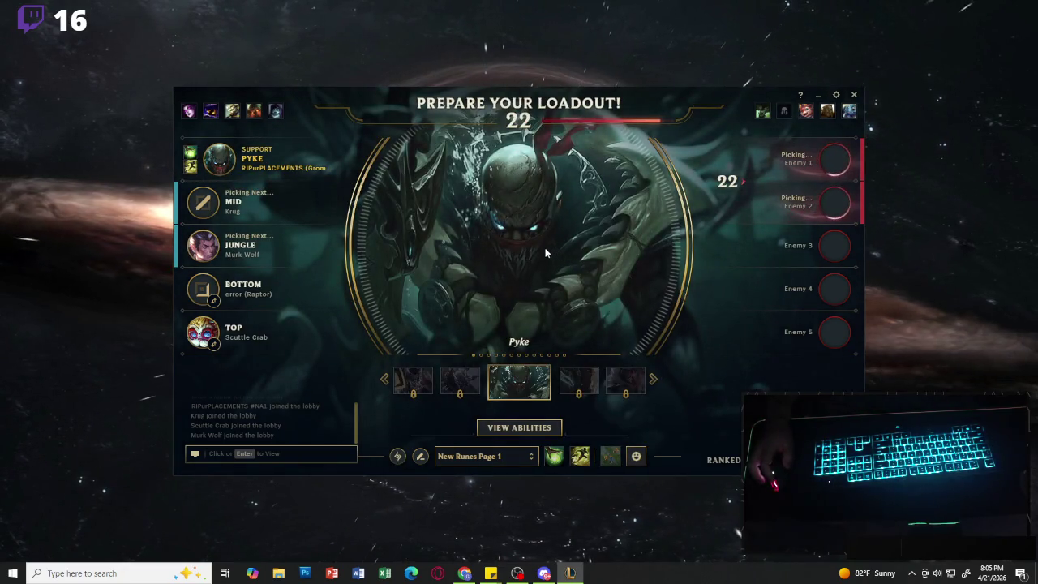
- Apply the recommended 'Pyke - Hail of Blades' rune page to Pyke's loadout
{"action": "left_click", "coordinate": [398, 457]}
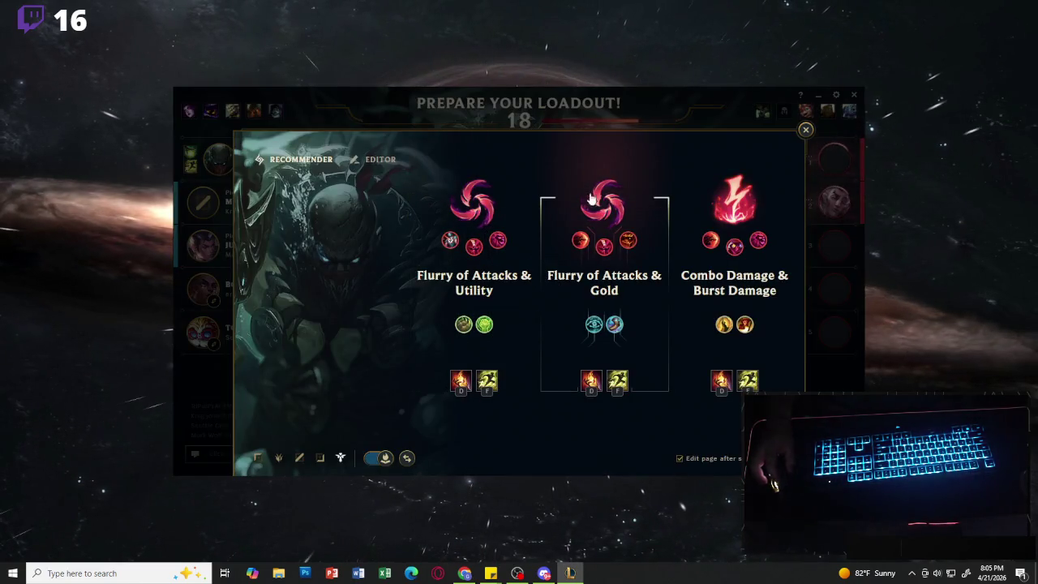
{"action": "left_click", "coordinate": [479, 202]}
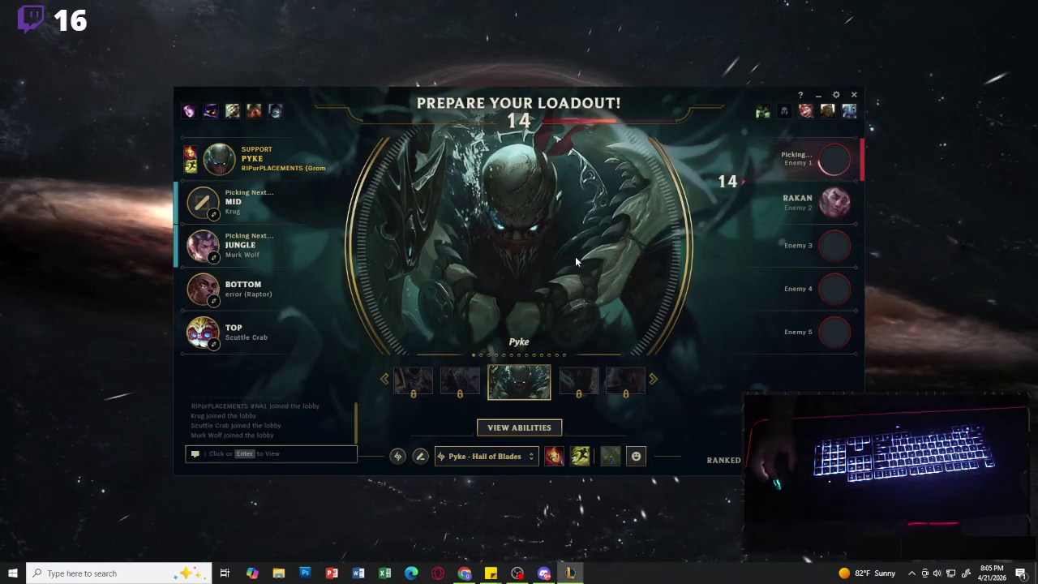